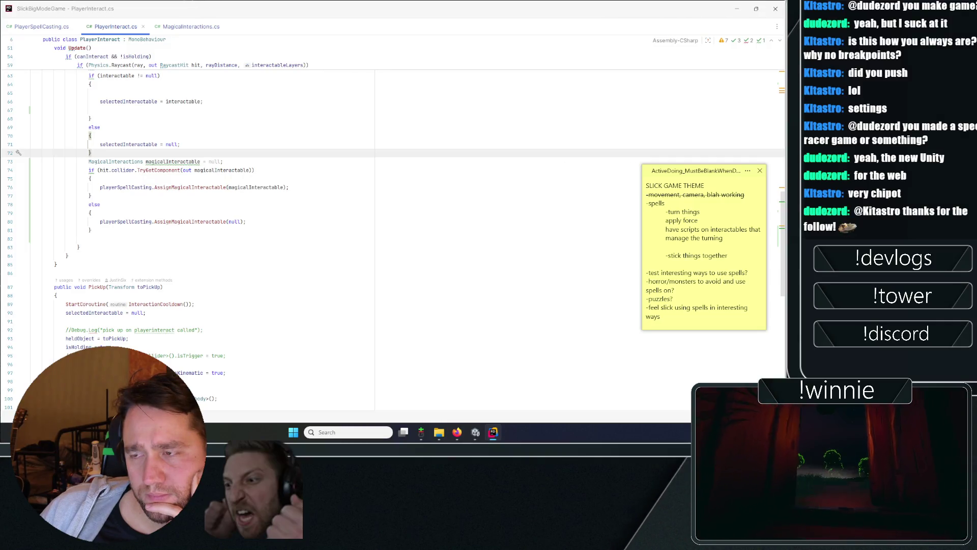
Step: Switch from Rider back to the Unity editor, where play mode shows the PlayerInteract null-reference error
{"action": "key", "text": "alt+Tab"}
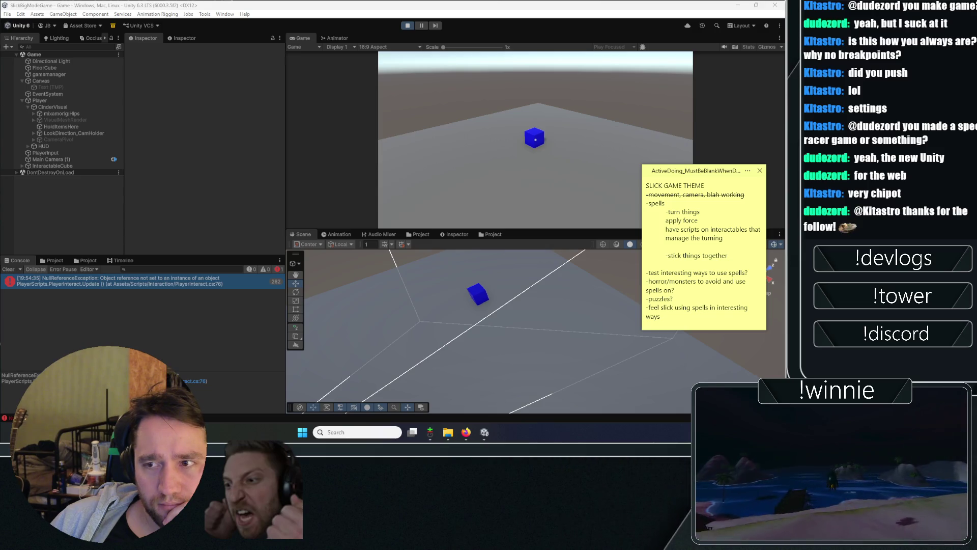
Step: Stop play, add a Player Spell Casting component to Player by searching 'sspel', and replay
{"action": "left_click", "coordinate": [408, 27]}
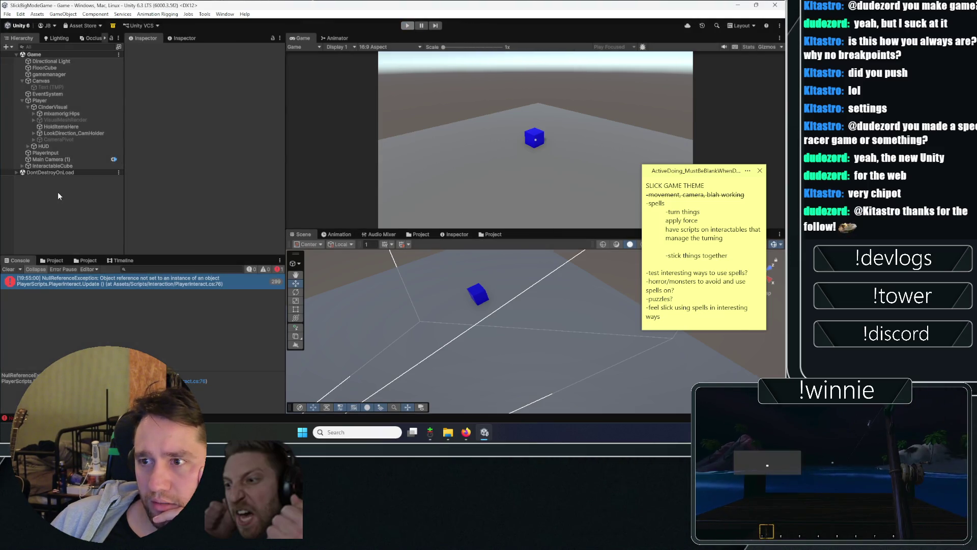
{"action": "left_click", "coordinate": [67, 97]}
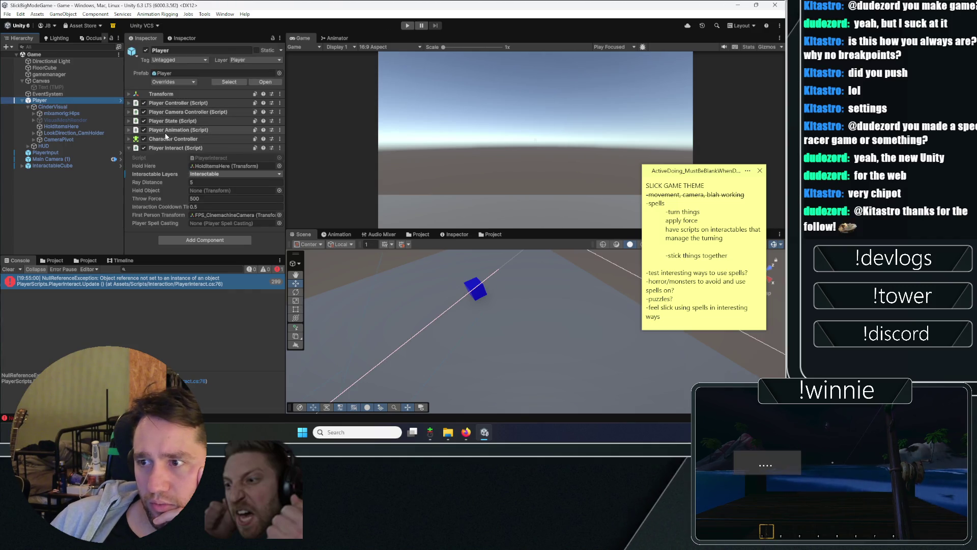
{"action": "left_click", "coordinate": [200, 240]}
{"action": "type", "text": "sspel"}
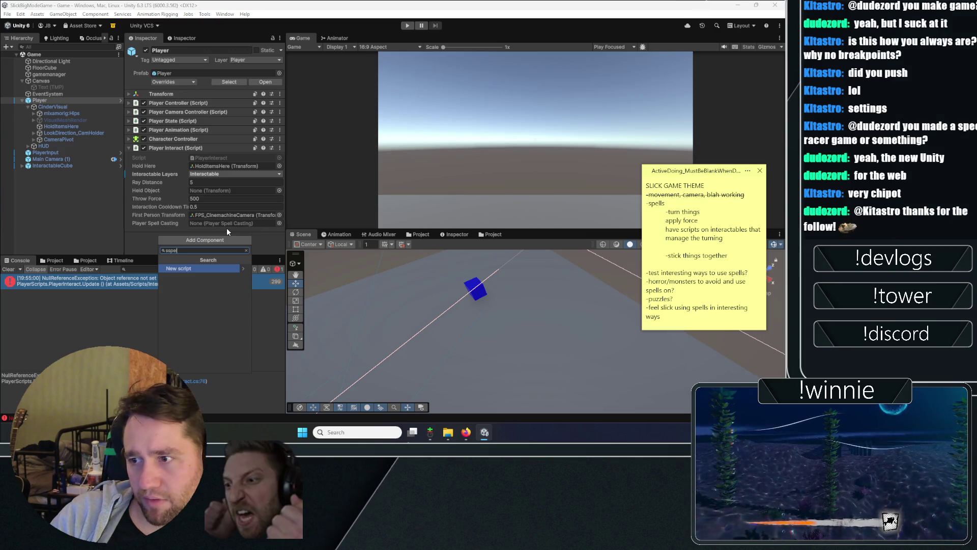
{"action": "key", "text": "Return"}
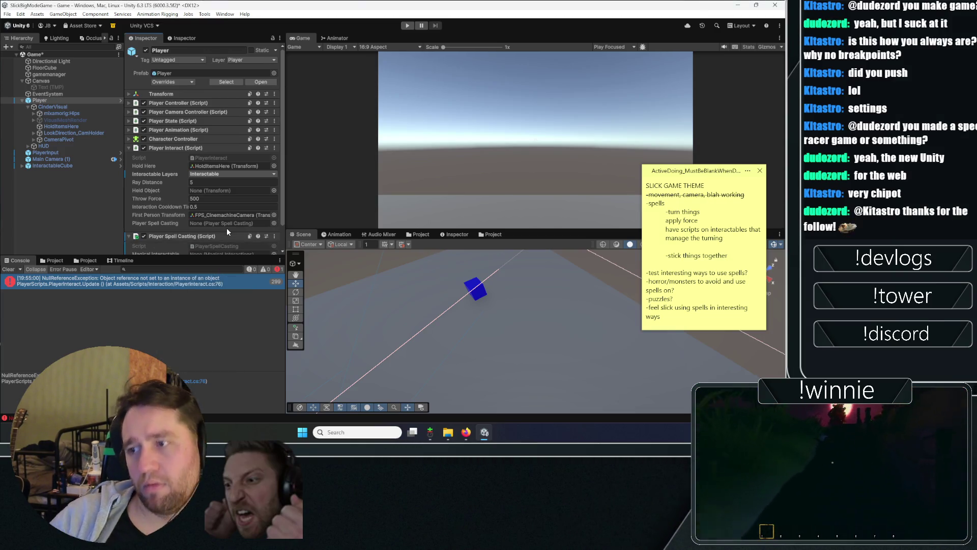
{"action": "scroll", "coordinate": [227, 227], "scroll_direction": "down", "scroll_amount": 2}
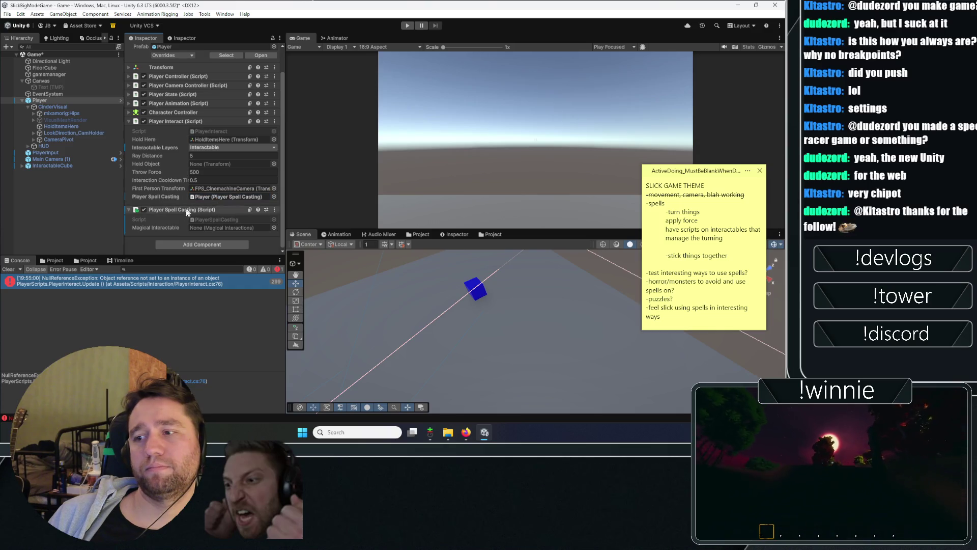
{"action": "left_click", "coordinate": [405, 27]}
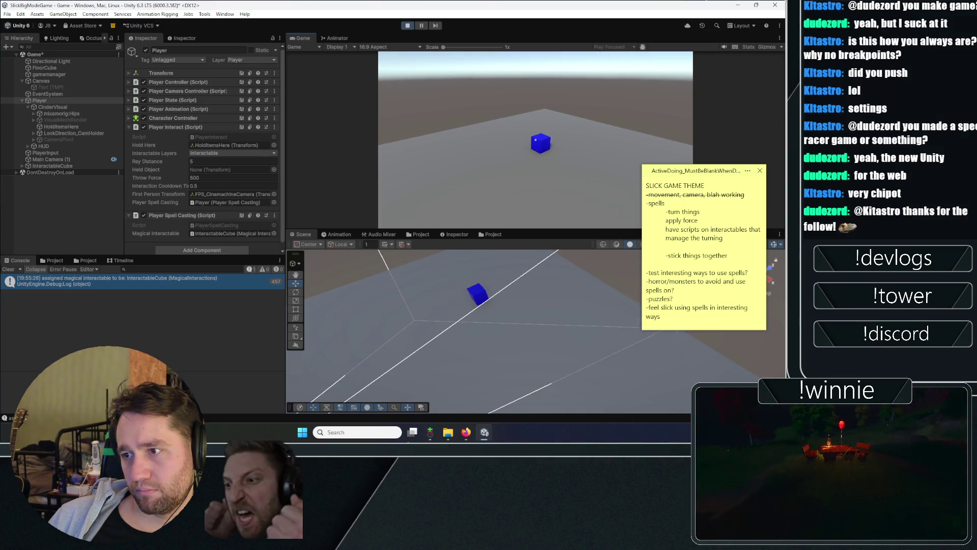
Step: Cast spell one at the blue cube five times, toggling its spin
{"action": "key", "text": "1"}
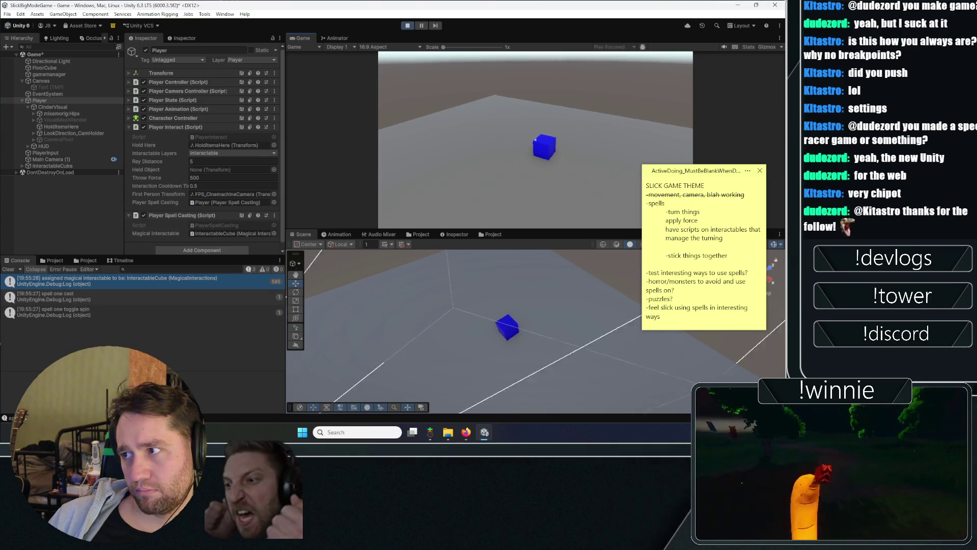
{"action": "key", "text": "1"}
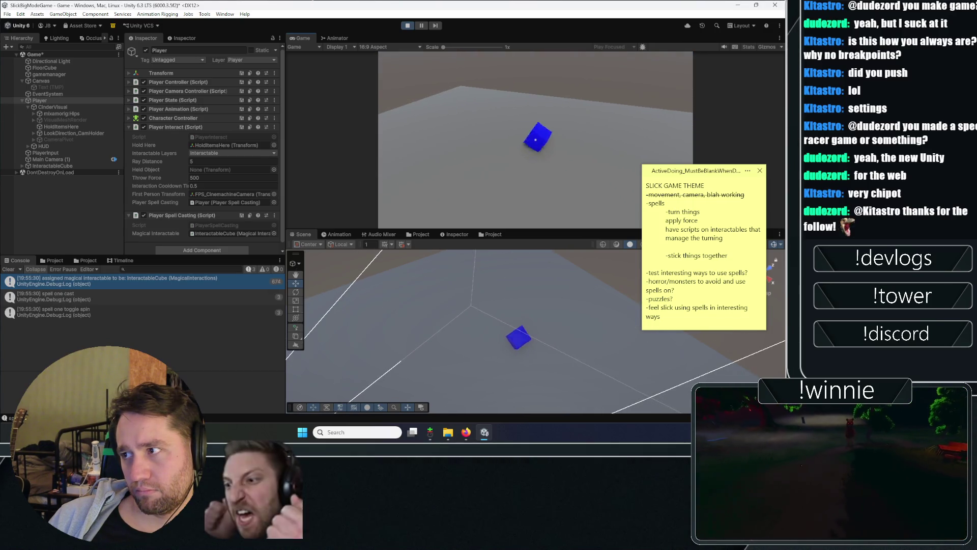
{"action": "key", "text": "1"}
{"action": "key", "text": "1"}
{"action": "key", "text": "1"}
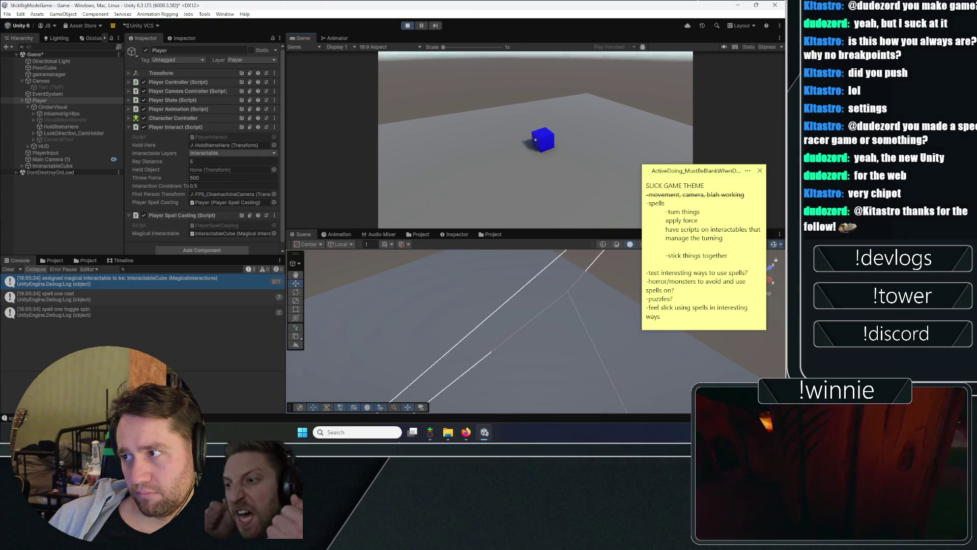
{"action": "key", "text": "1"}
{"action": "key", "text": "1"}
{"action": "key", "text": "1"}
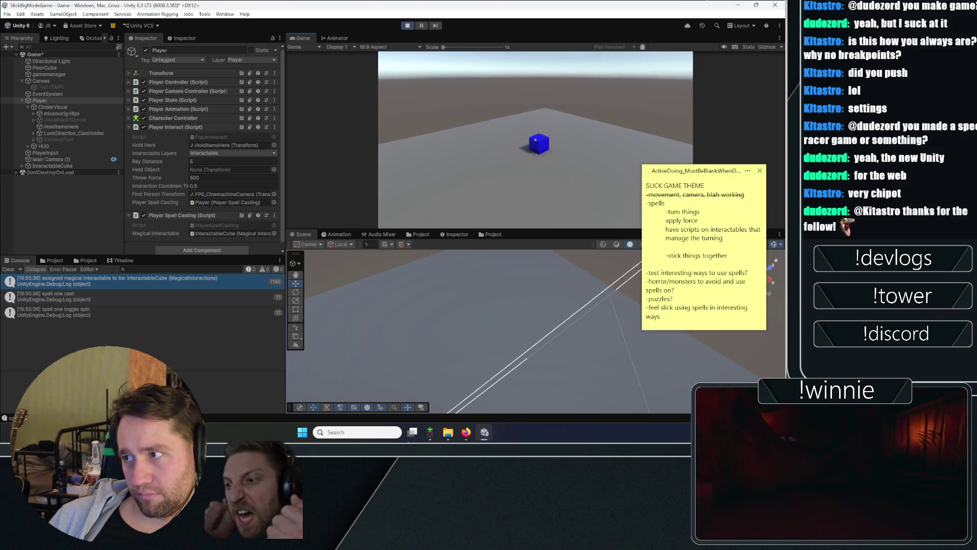
{"action": "key", "text": "1"}
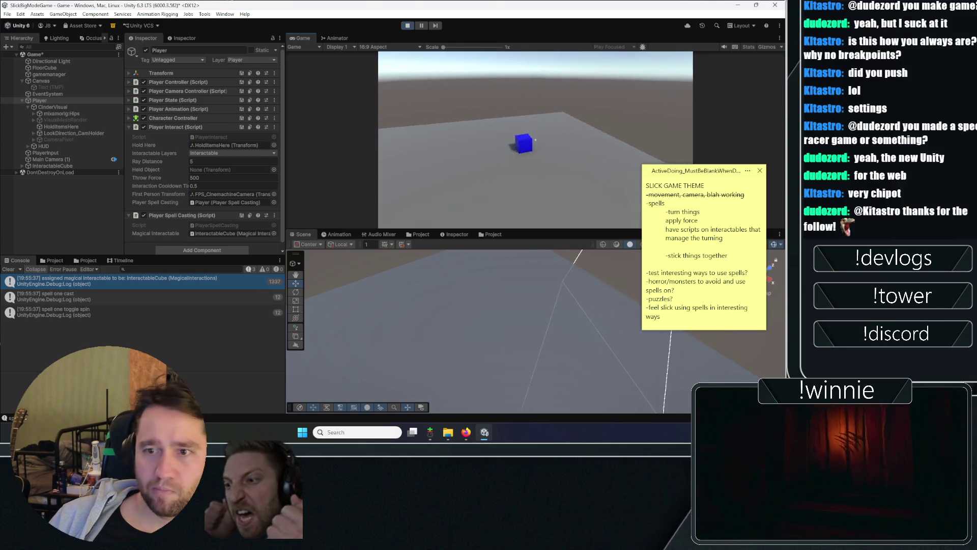
Step: Set InteractableCube's spin axis to Y, pick up the cube, and inspect Player
{"action": "left_click", "coordinate": [55, 165]}
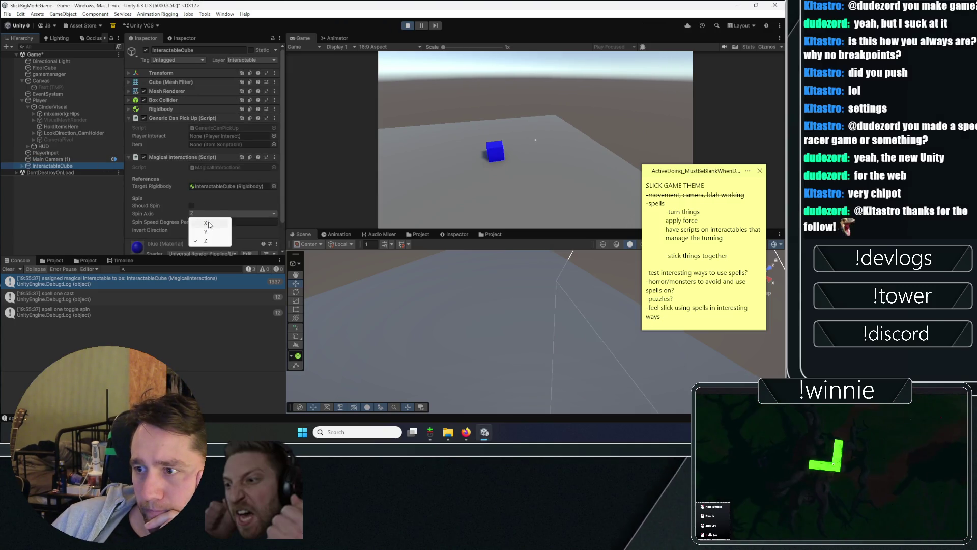
{"action": "left_click", "coordinate": [206, 231]}
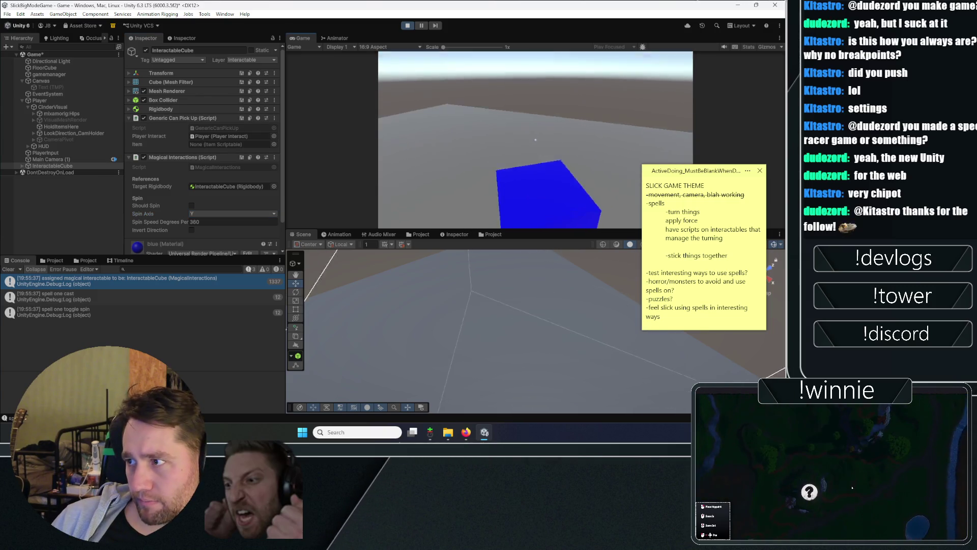
{"action": "key", "text": "e"}
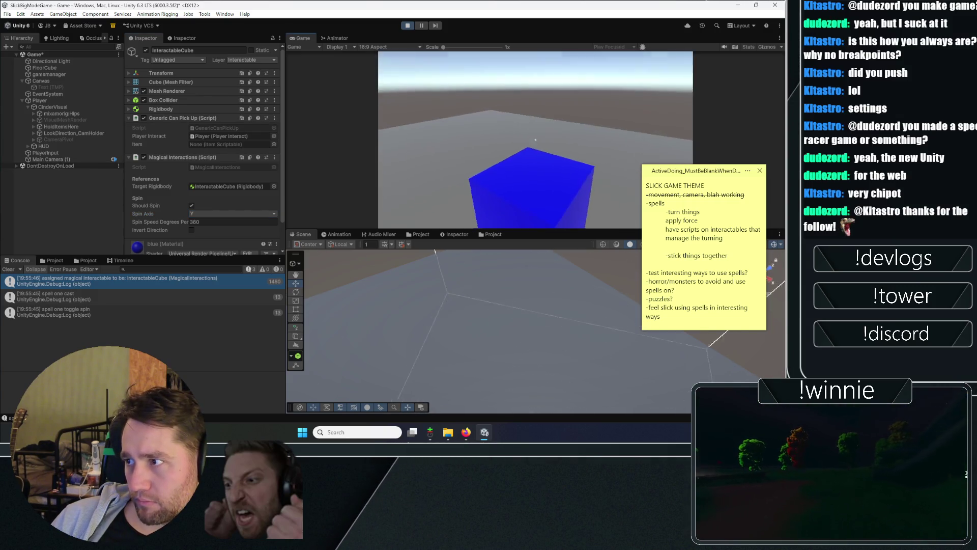
{"action": "mouse_move", "coordinate": [506, 264]}
{"action": "left_mouse_down"}
{"action": "mouse_move", "coordinate": [497, 371]}
{"action": "mouse_move", "coordinate": [300, 396]}
{"action": "left_mouse_up"}
{"action": "left_click", "coordinate": [40, 101]}
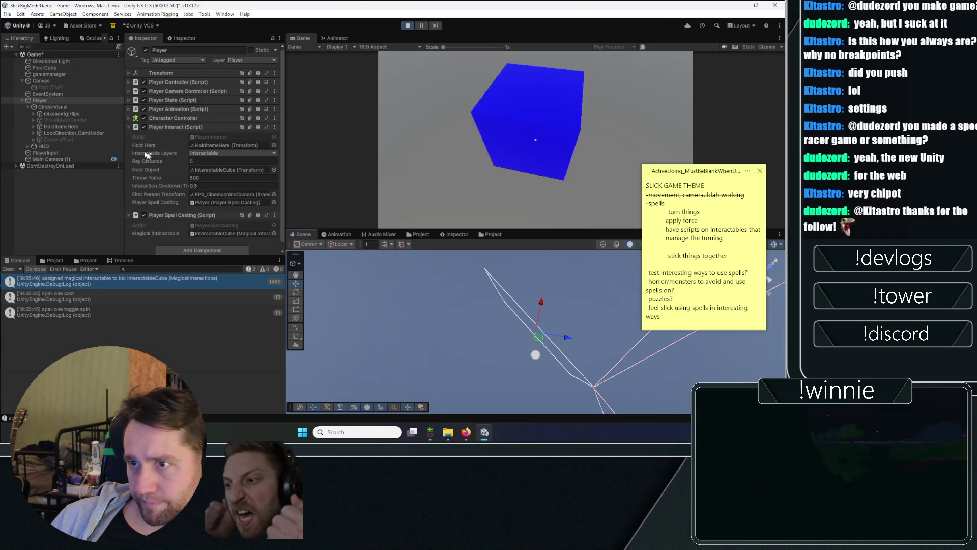
Step: Frame the CinderVisual rig and switch the Scene handle position from Center to Pivot
{"action": "left_click", "coordinate": [53, 107]}
{"action": "left_click", "coordinate": [61, 114]}
{"action": "double_click", "coordinate": [61, 114]}
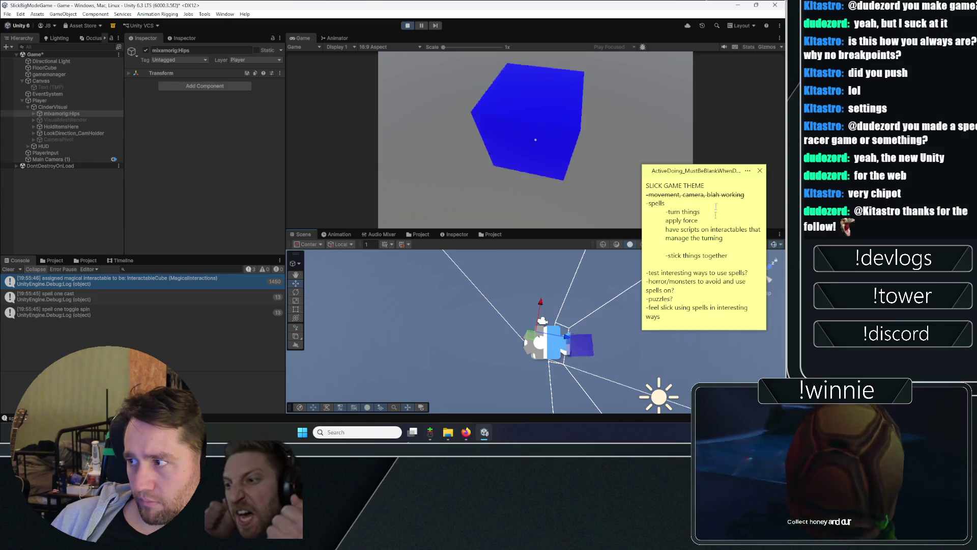
{"action": "left_click", "coordinate": [309, 245]}
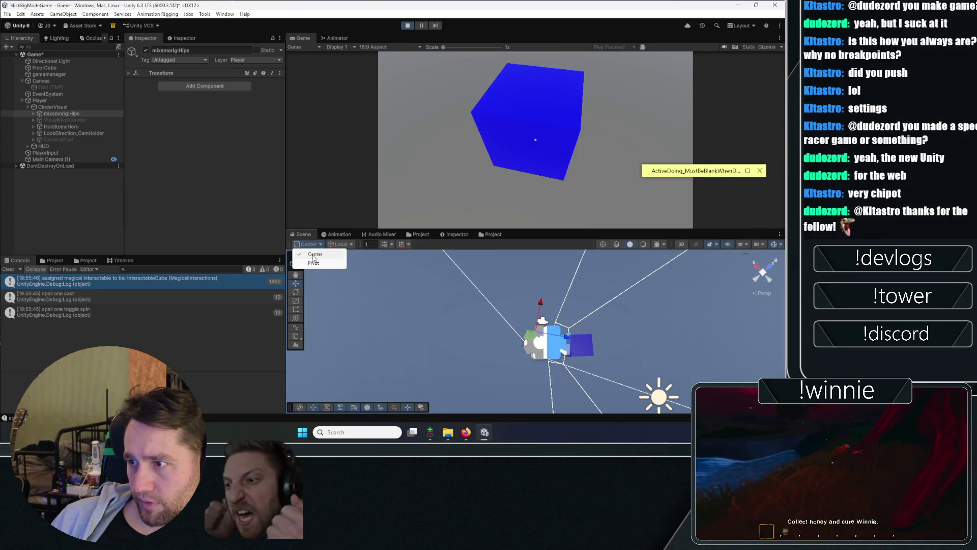
{"action": "left_click", "coordinate": [315, 263]}
Step: Frame and orbit around the Player, pick up the cube again, then stop play
{"action": "left_click", "coordinate": [56, 107]}
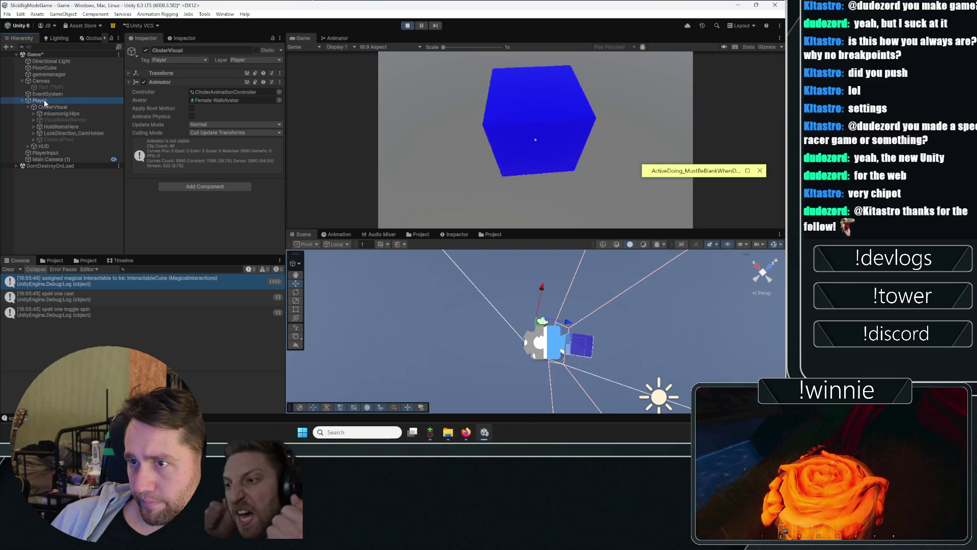
{"action": "double_click", "coordinate": [40, 100]}
{"action": "mouse_move", "coordinate": [556, 254]}
{"action": "left_mouse_down"}
{"action": "mouse_move", "coordinate": [595, 342]}
{"action": "mouse_move", "coordinate": [562, 67]}
{"action": "left_mouse_up"}
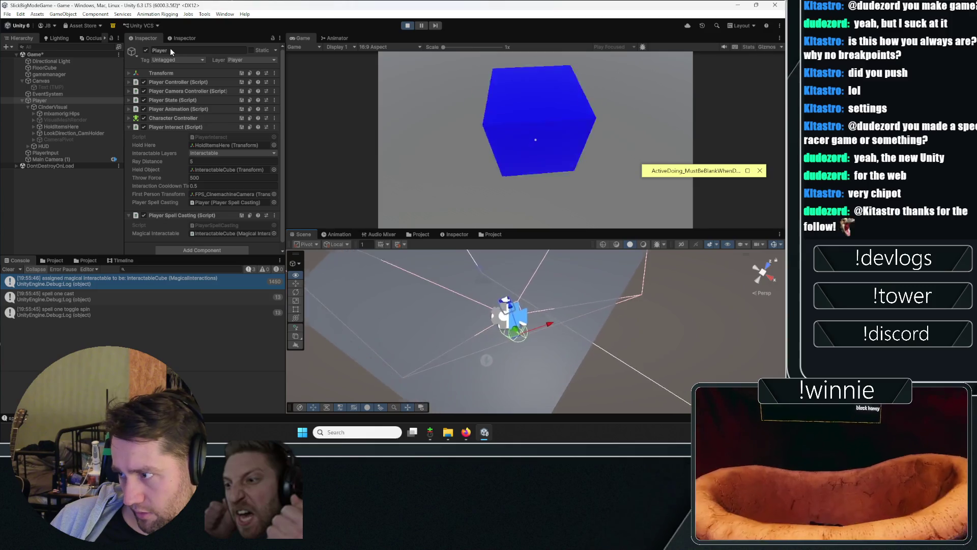
{"action": "left_click", "coordinate": [542, 136]}
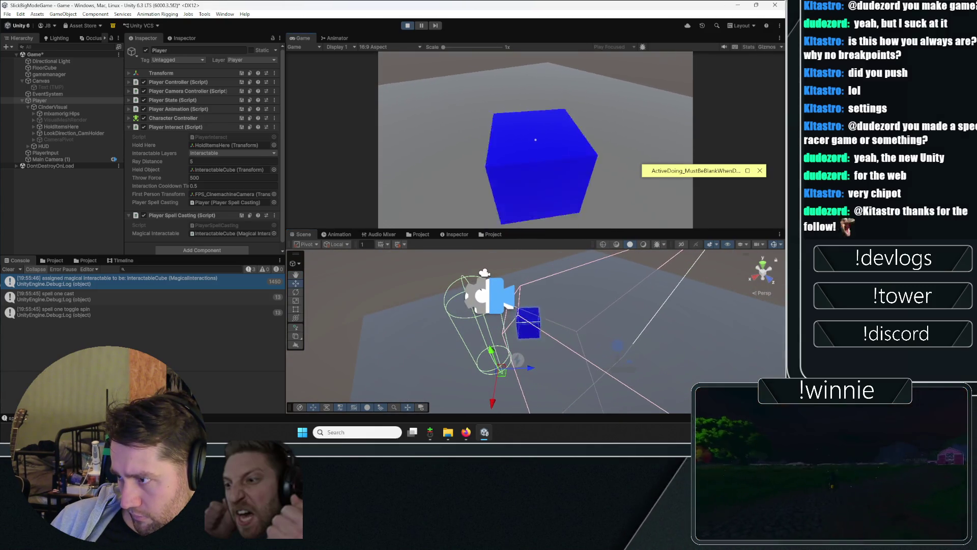
{"action": "mouse_move", "coordinate": [509, 326]}
{"action": "left_mouse_down"}
{"action": "mouse_move", "coordinate": [581, 331]}
{"action": "mouse_move", "coordinate": [588, 372]}
{"action": "left_mouse_up"}
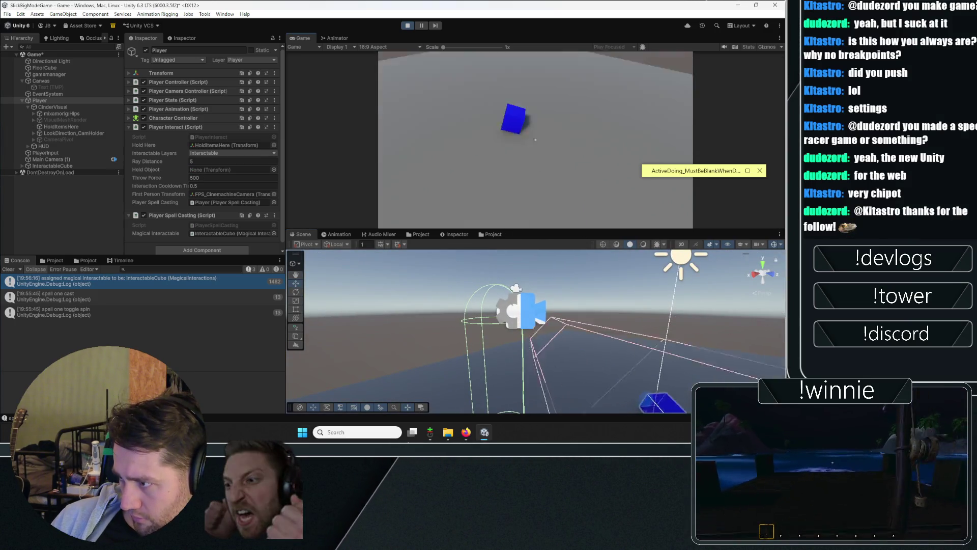
{"action": "key", "text": "e"}
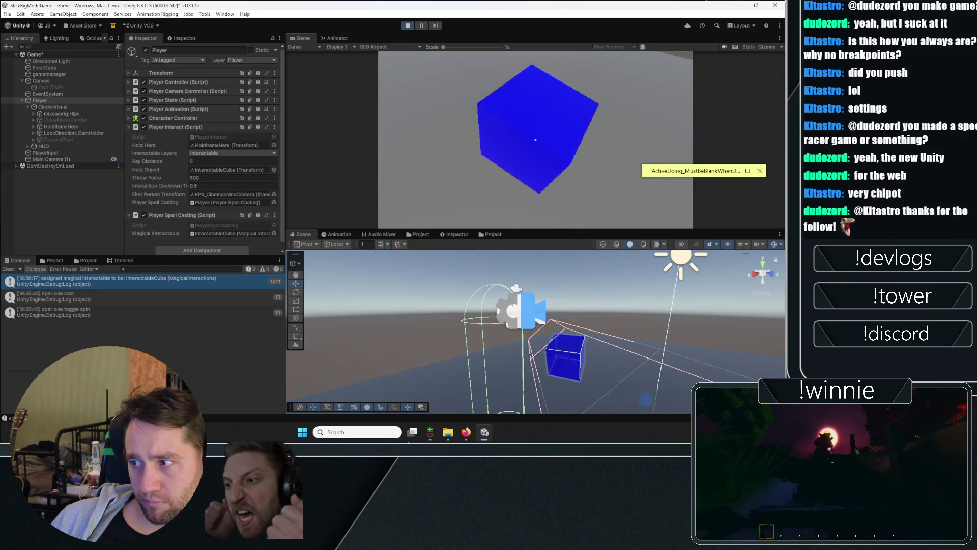
{"action": "left_click", "coordinate": [408, 25]}
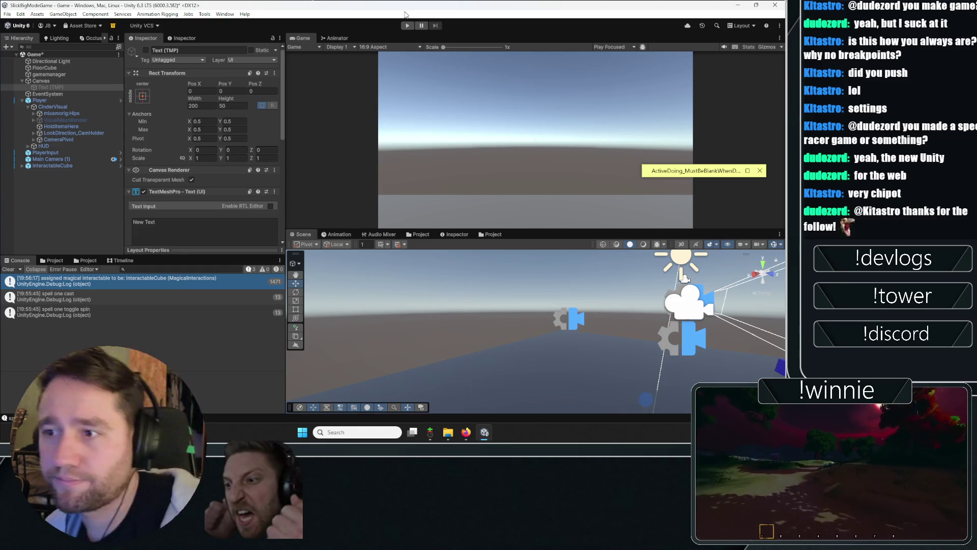
Step: Inspect the Player's and InteractableCube's components
{"action": "left_click", "coordinate": [84, 102]}
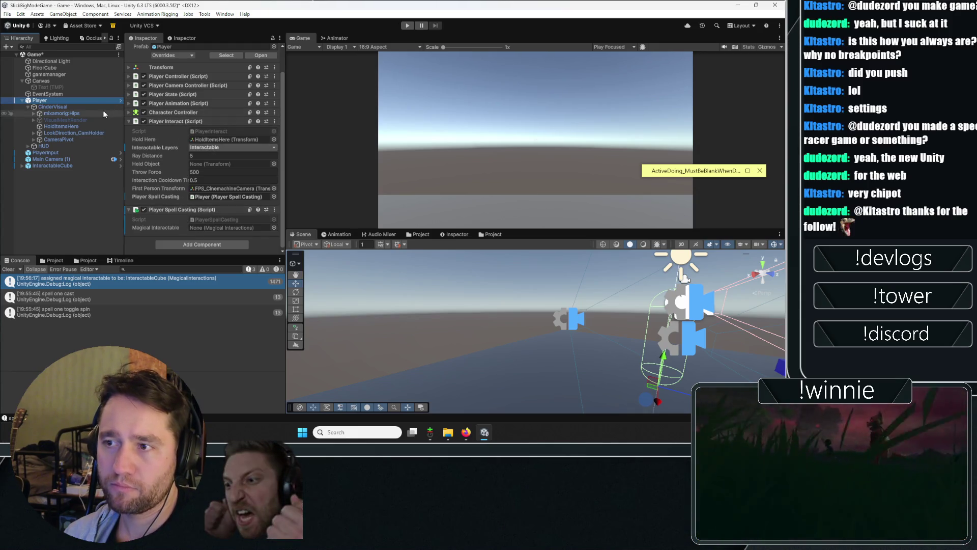
{"action": "left_click", "coordinate": [59, 160]}
{"action": "left_click", "coordinate": [53, 165]}
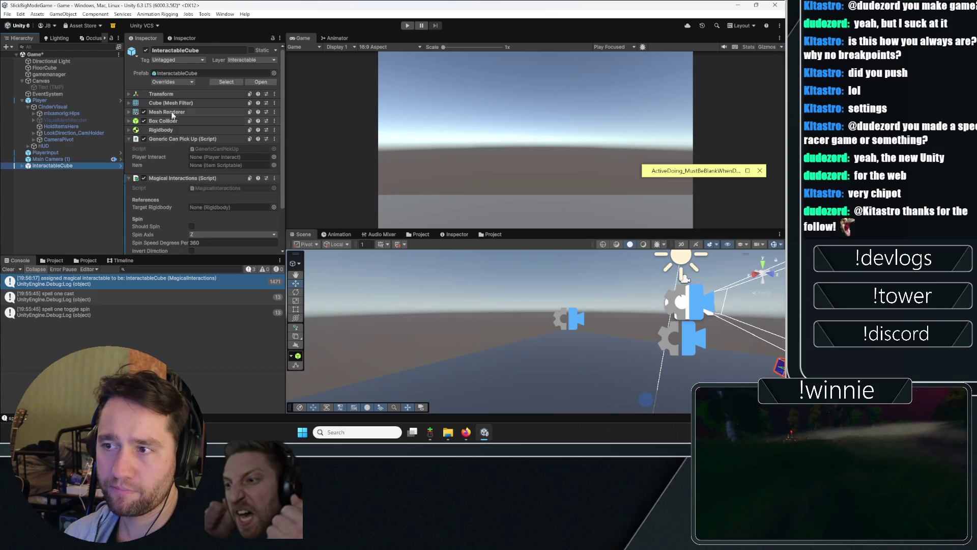
{"action": "scroll", "coordinate": [170, 166], "scroll_direction": "down", "scroll_amount": 3}
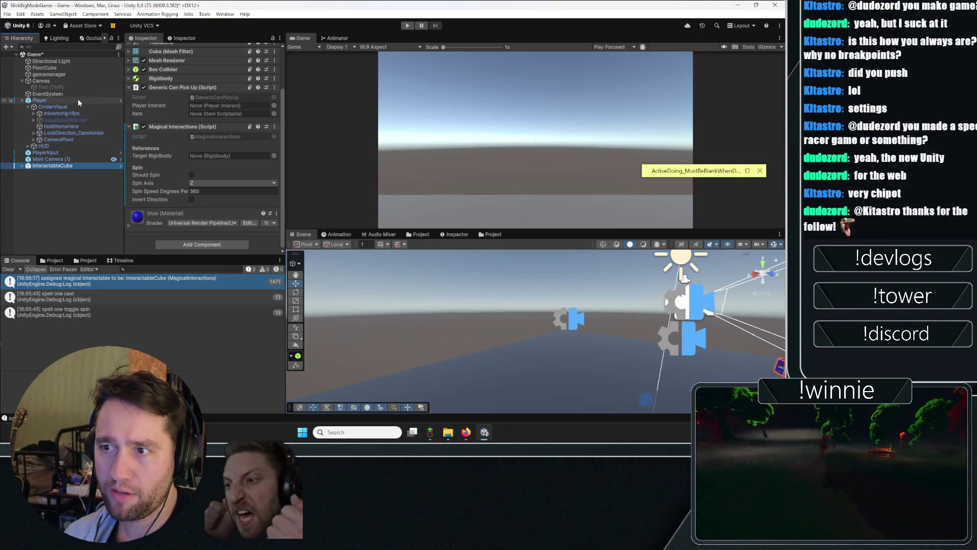
Step: Frame HoldItemsHere in the Scene view, restart play, and cast spell one at the cube
{"action": "left_click", "coordinate": [47, 133]}
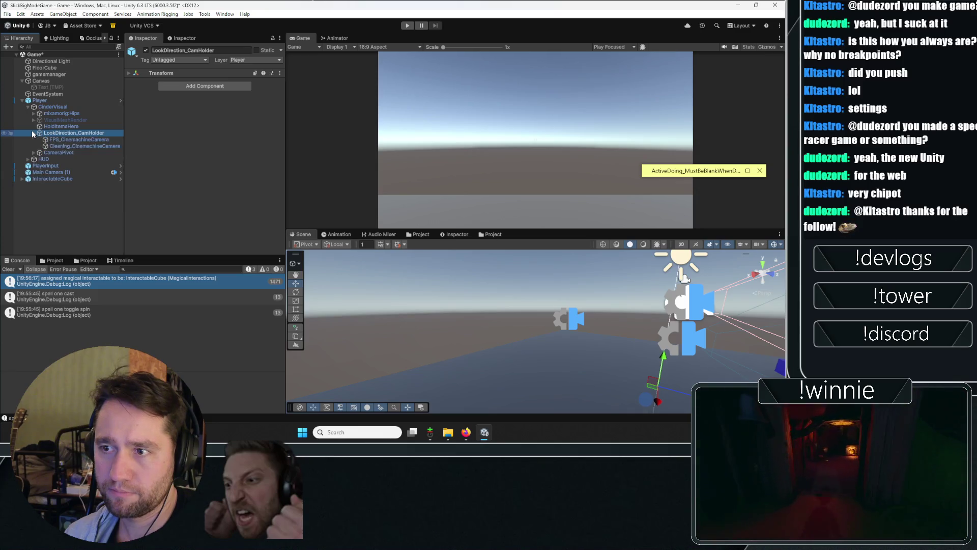
{"action": "key", "text": "f"}
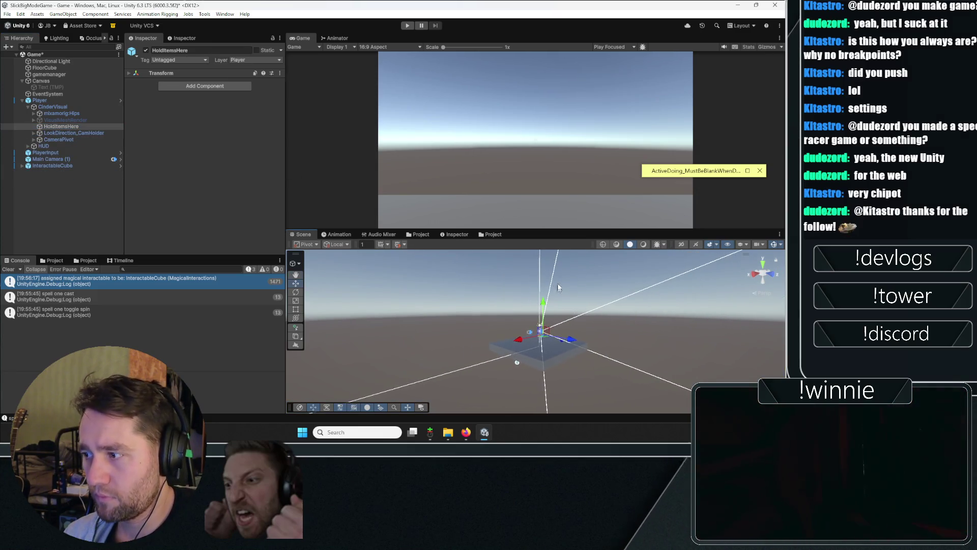
{"action": "left_click_drag", "start_coordinate": [559, 299], "coordinate": [534, 317]}
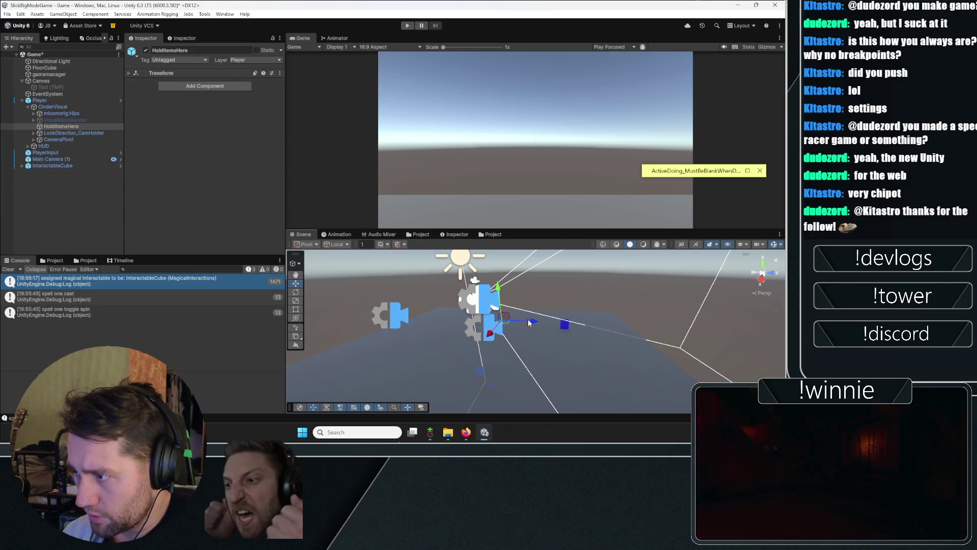
{"action": "left_click", "coordinate": [407, 24]}
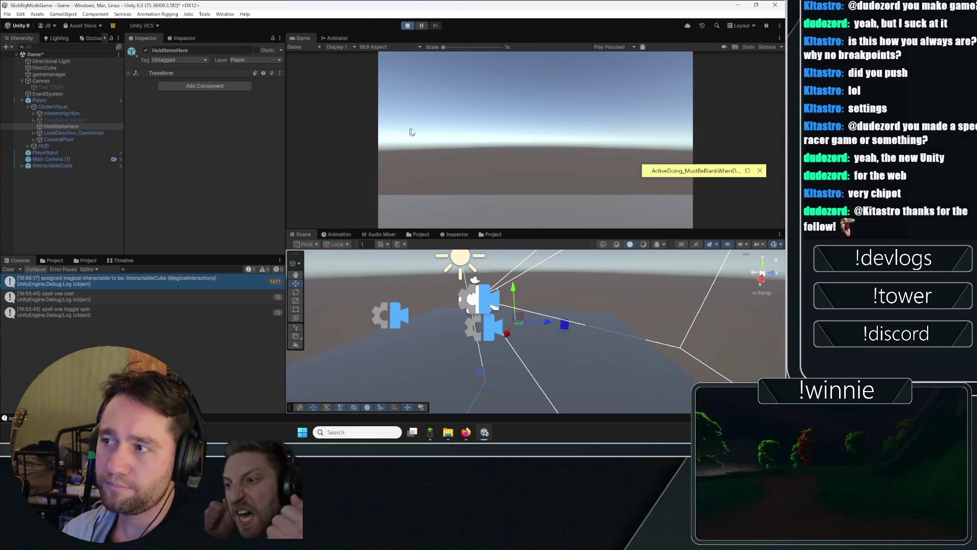
{"action": "left_click", "coordinate": [447, 123]}
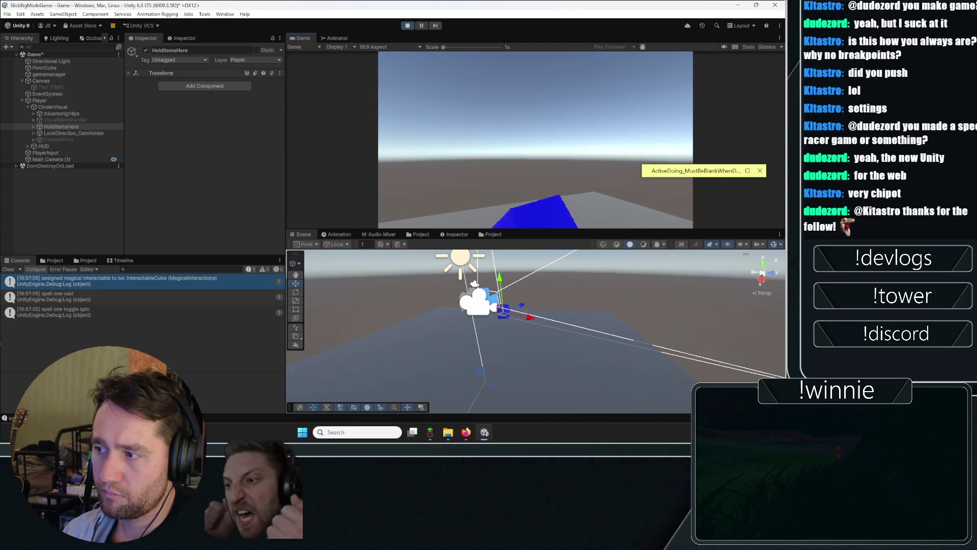
Step: Frame the held blue cube in the Scene view with F
{"action": "key", "text": "f"}
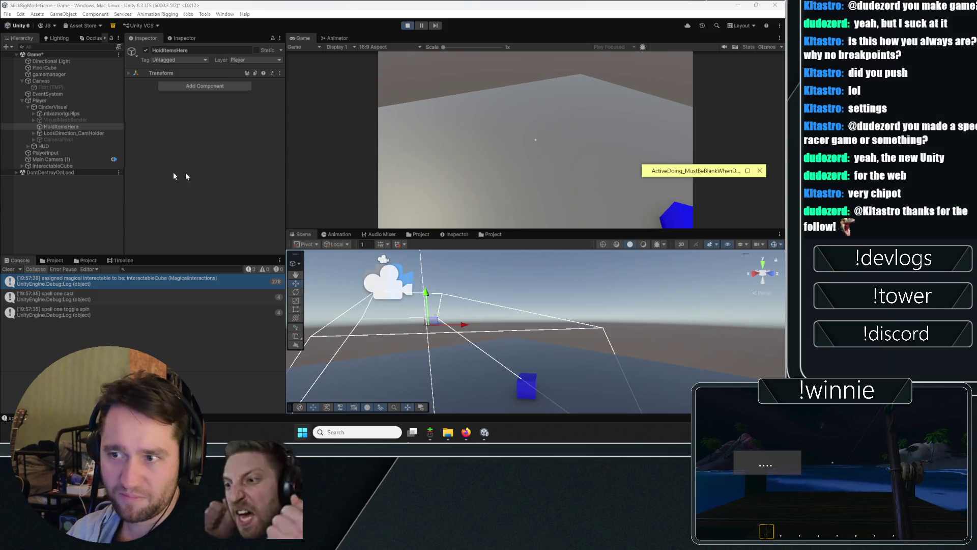
Step: Stop play, set InteractableCube's Magical Interactions spin axis to Y, and restart play
{"action": "left_click", "coordinate": [75, 160]}
{"action": "left_click", "coordinate": [74, 165]}
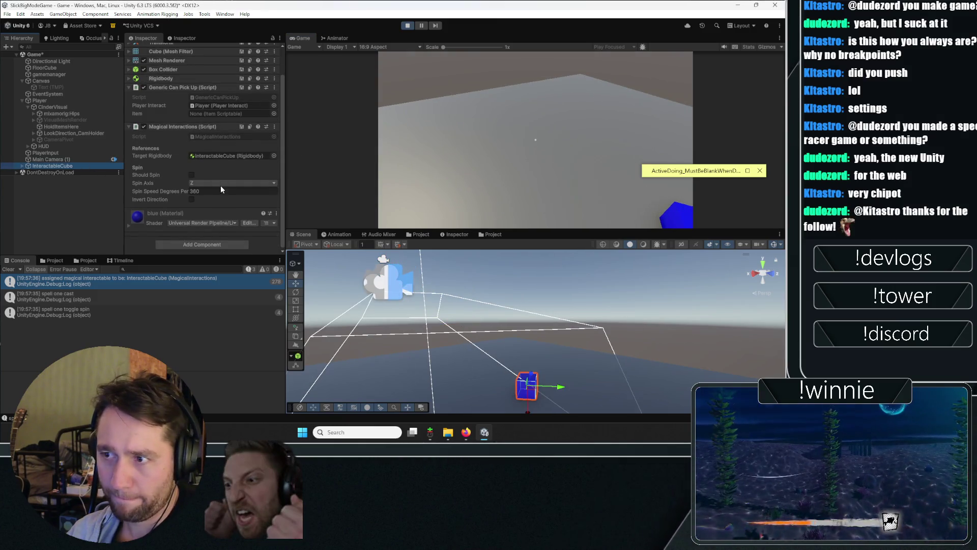
{"action": "left_click", "coordinate": [409, 26]}
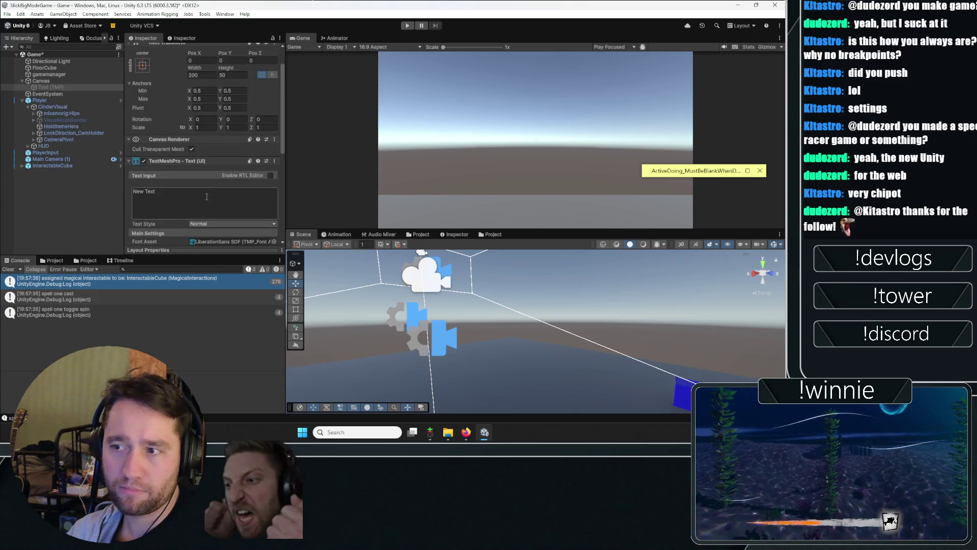
{"action": "scroll", "coordinate": [199, 181], "scroll_direction": "down", "scroll_amount": 5}
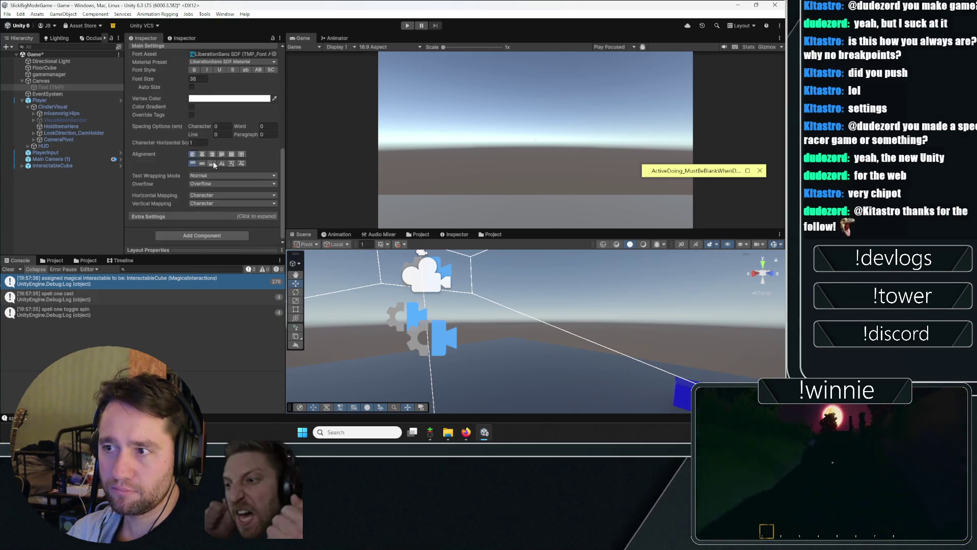
{"action": "left_click", "coordinate": [62, 99]}
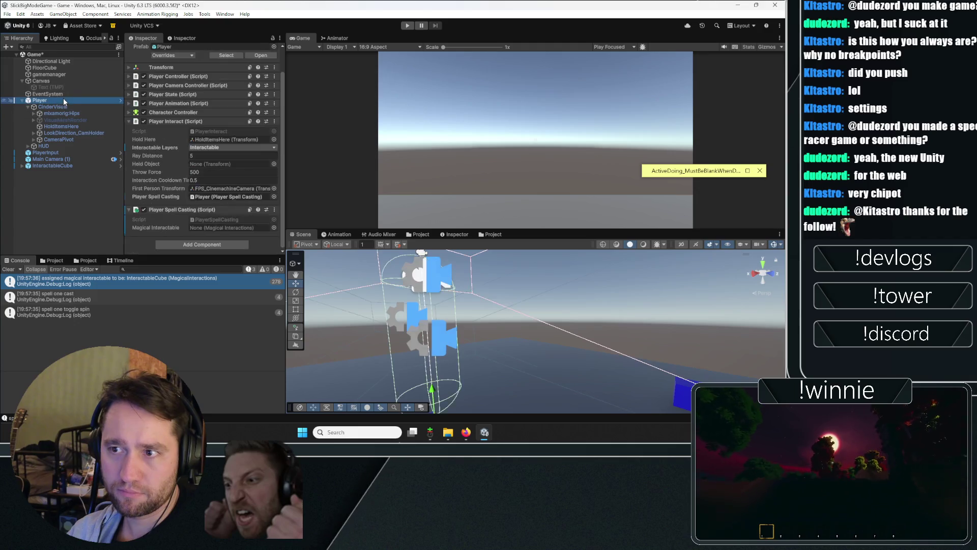
{"action": "left_click", "coordinate": [59, 166]}
{"action": "scroll", "coordinate": [204, 152], "scroll_direction": "down", "scroll_amount": 2}
{"action": "left_click", "coordinate": [224, 183]}
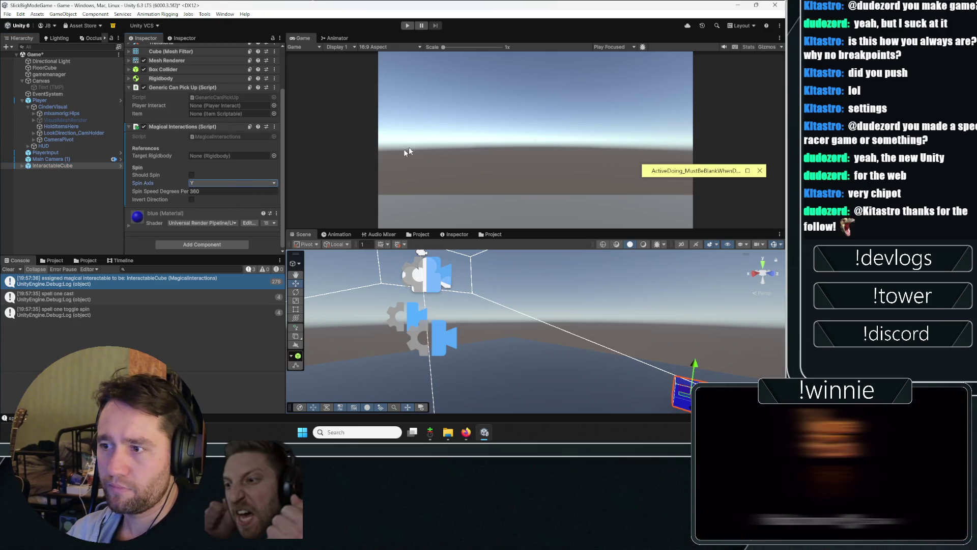
{"action": "left_click", "coordinate": [408, 26]}
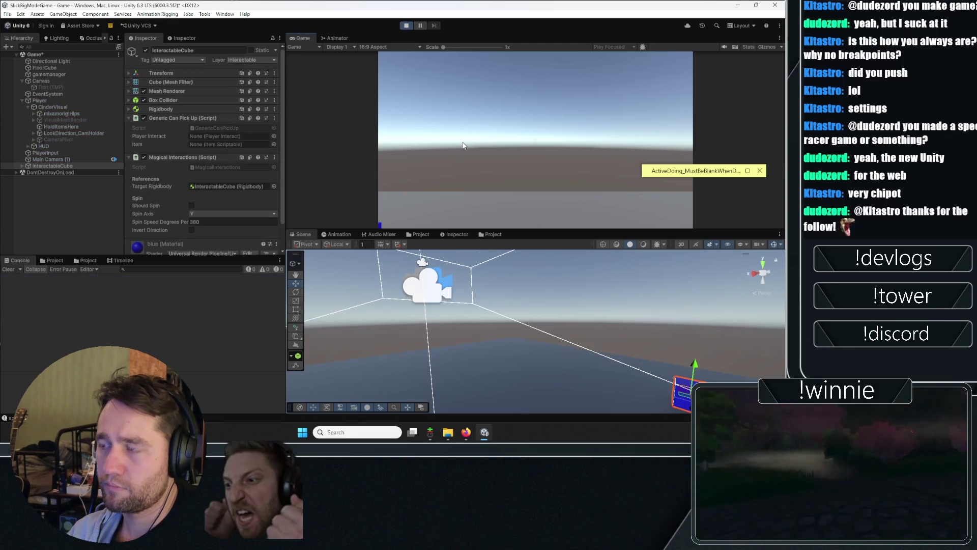
Step: Cast spell one at the cube four times, toggling its spinning on and off
{"action": "left_click", "coordinate": [462, 145]}
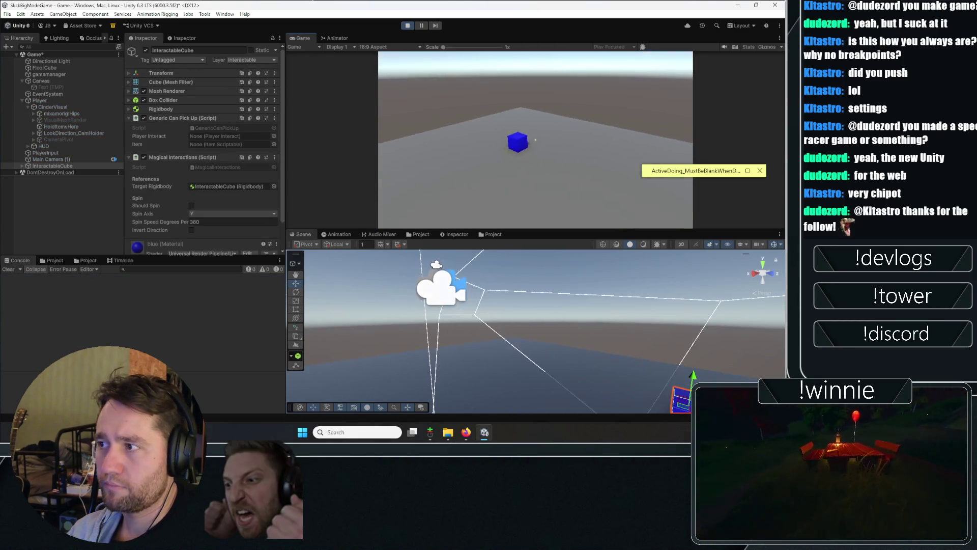
{"action": "key", "text": "1"}
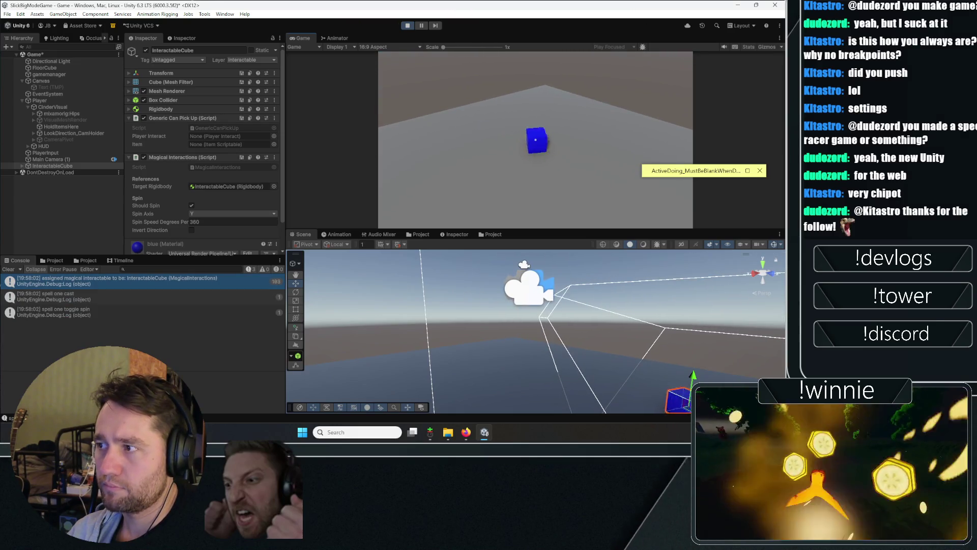
{"action": "key", "text": "1"}
{"action": "key", "text": "1"}
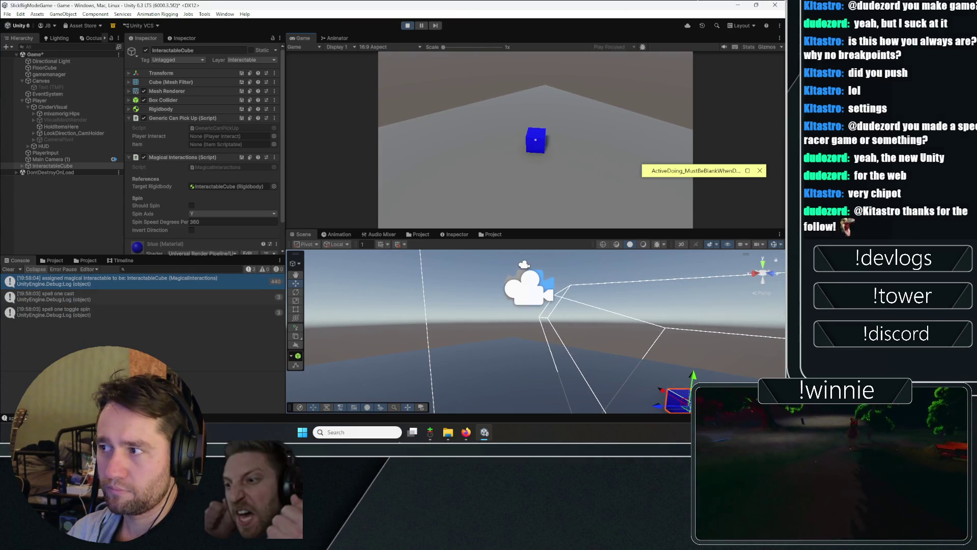
{"action": "key", "text": "1"}
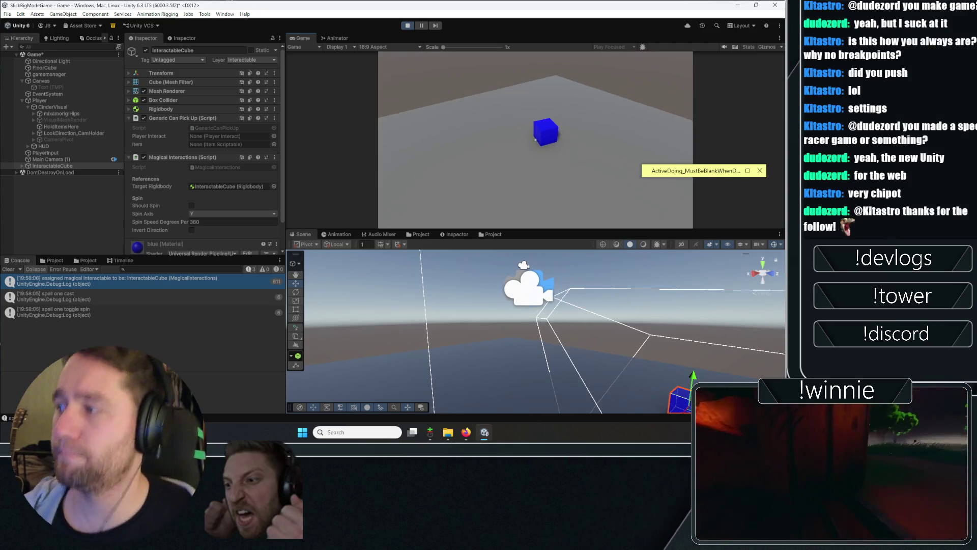
{"action": "key", "text": "1"}
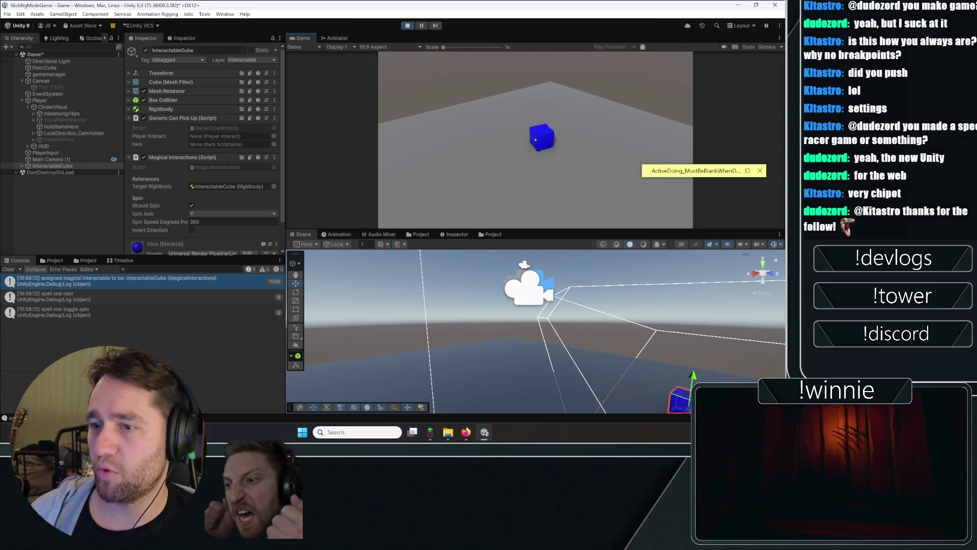
Step: Walk to the cube, pick it up, toggle its spin, and drop it
{"action": "key", "text": "1"}
{"action": "key", "text": "1"}
{"action": "key", "text": "e"}
{"action": "key", "text": "e"}
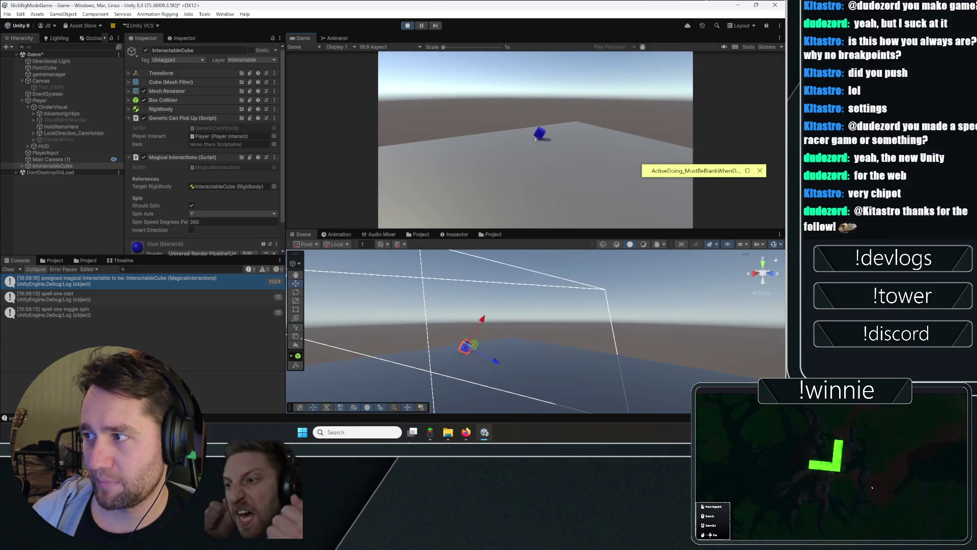
{"action": "key", "text": "w"}
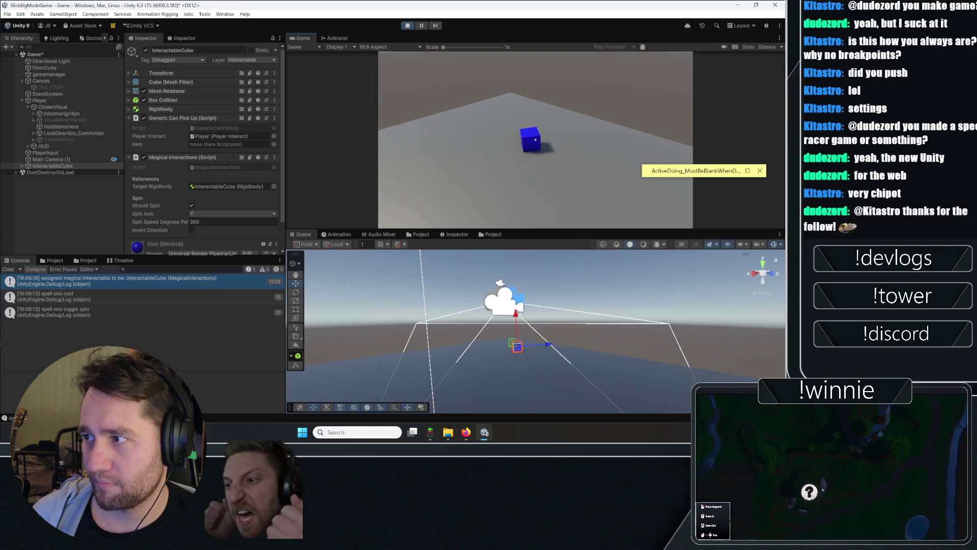
{"action": "key", "text": "e"}
{"action": "key", "text": "e"}
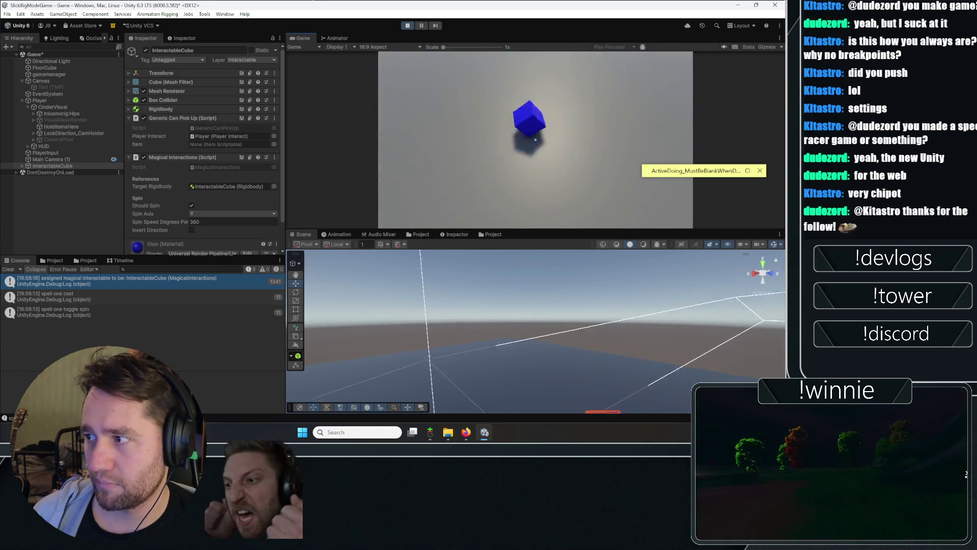
{"action": "key", "text": "s"}
{"action": "key", "text": "1"}
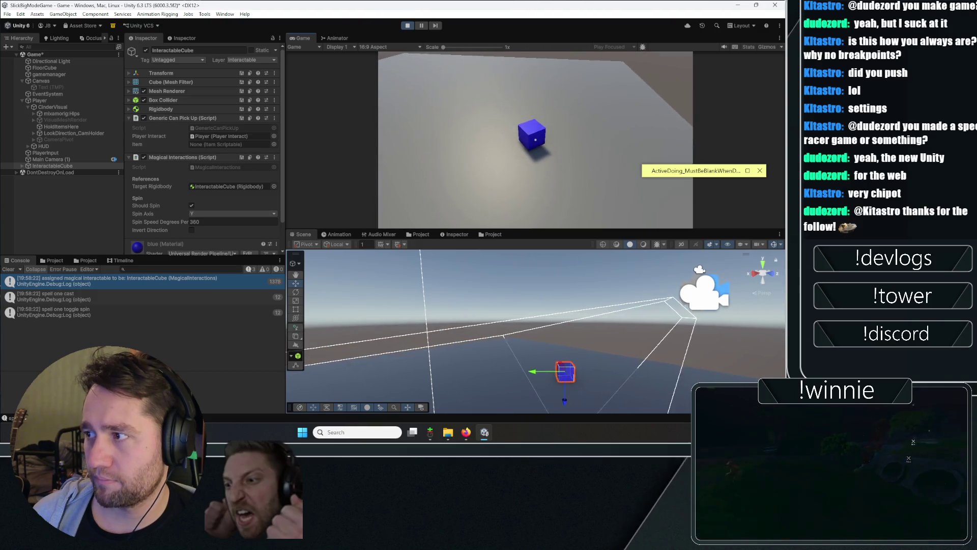
{"action": "key", "text": "w"}
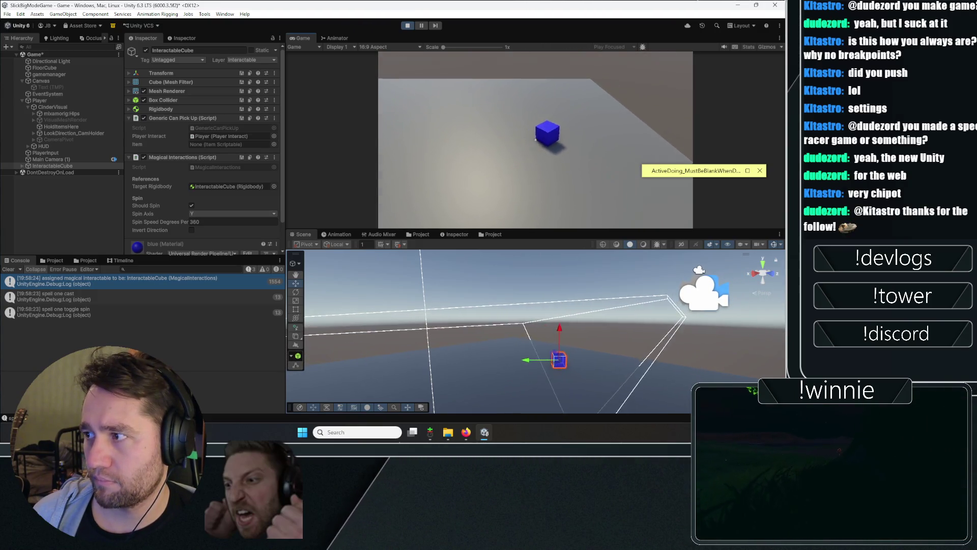
{"action": "key", "text": "1"}
{"action": "key", "text": "1"}
{"action": "key", "text": "e"}
{"action": "key", "text": "1"}
{"action": "key", "text": "e"}
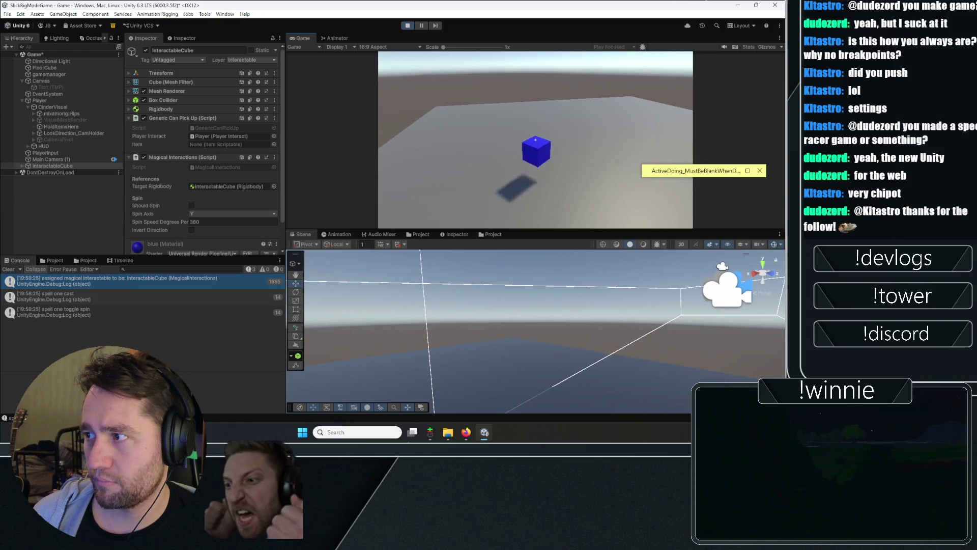
Step: Pick up and drop the cube several more times, then stop play
{"action": "key", "text": "e"}
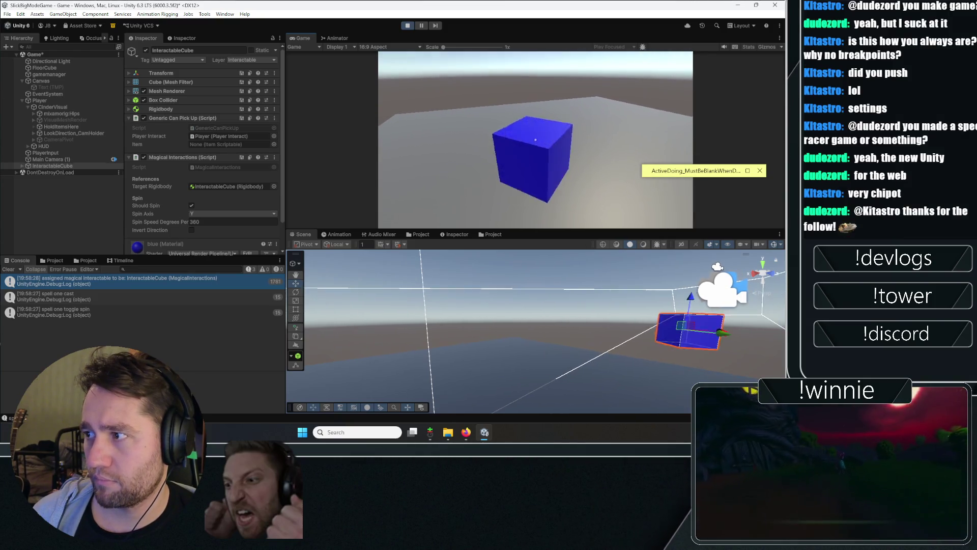
{"action": "key", "text": "e"}
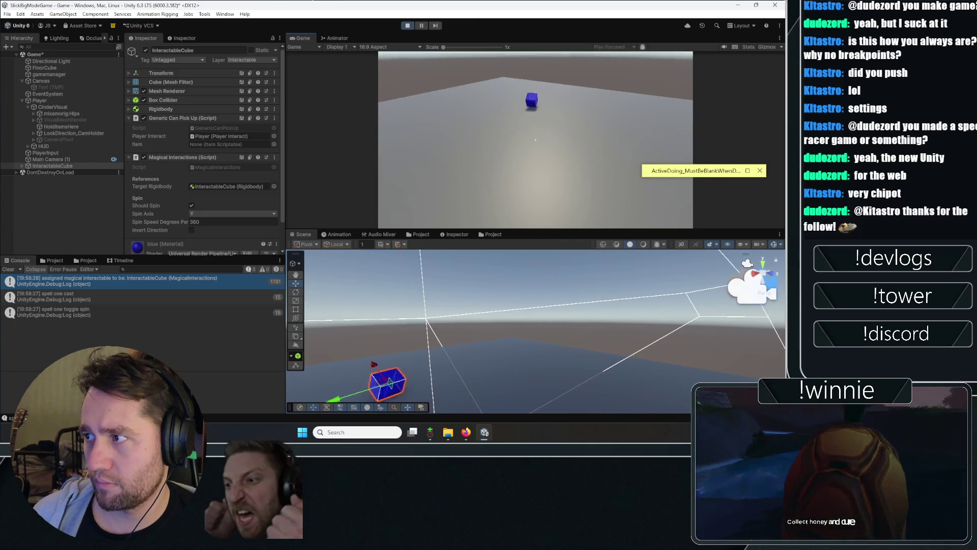
{"action": "key", "text": "e"}
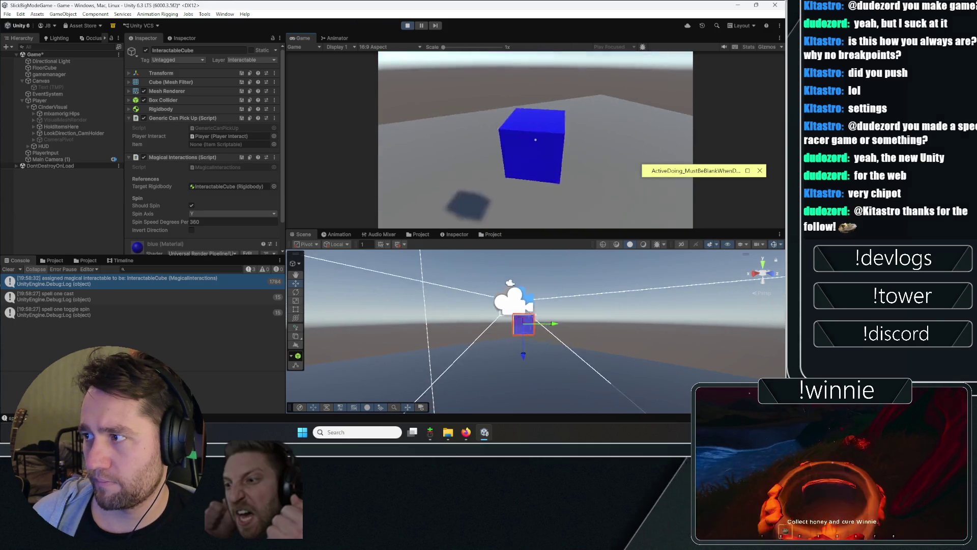
{"action": "key", "text": "e"}
{"action": "key", "text": "e"}
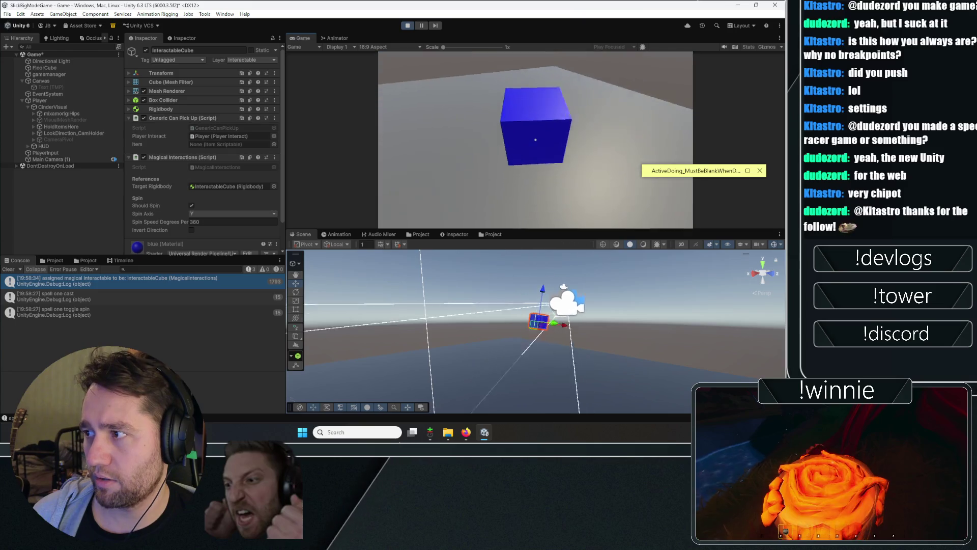
{"action": "key", "text": "e"}
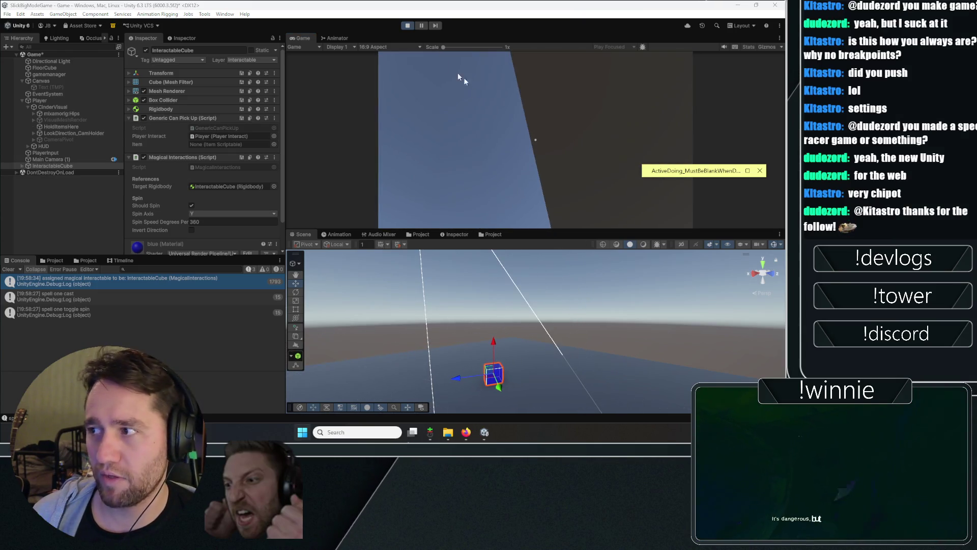
{"action": "left_click", "coordinate": [399, 25]}
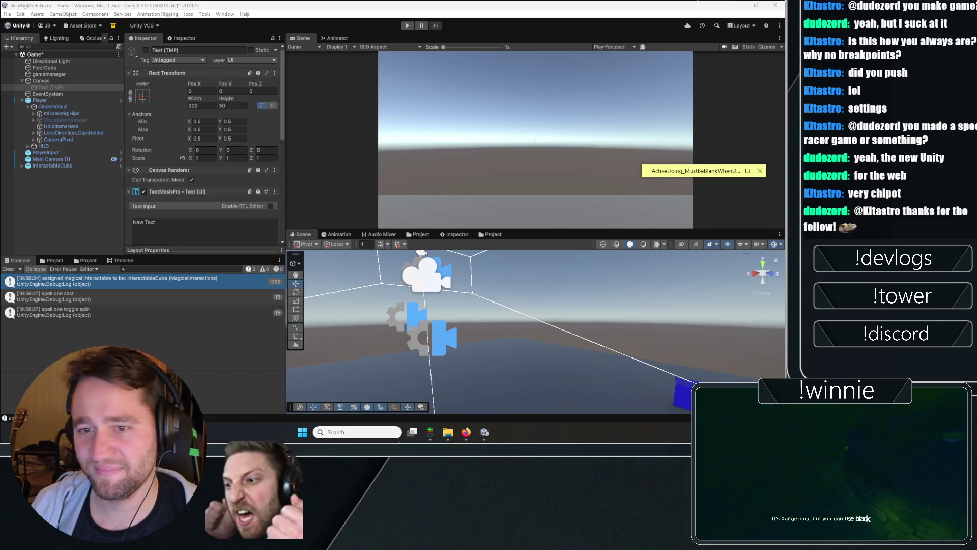
Step: Clear the Console and expand the sticky note of SLICK GAME THEME spell ideas
{"action": "left_click", "coordinate": [17, 270]}
{"action": "left_click", "coordinate": [32, 206]}
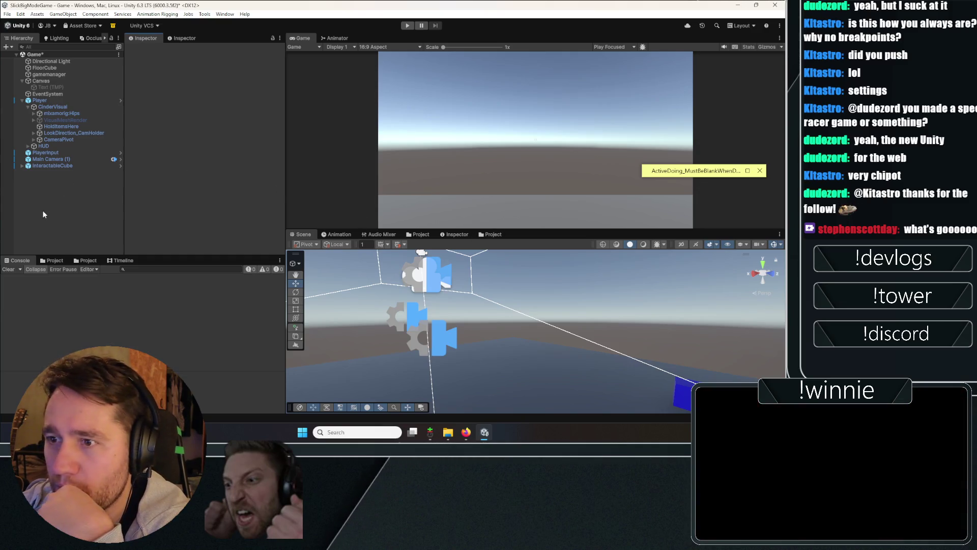
{"action": "left_click", "coordinate": [665, 169]}
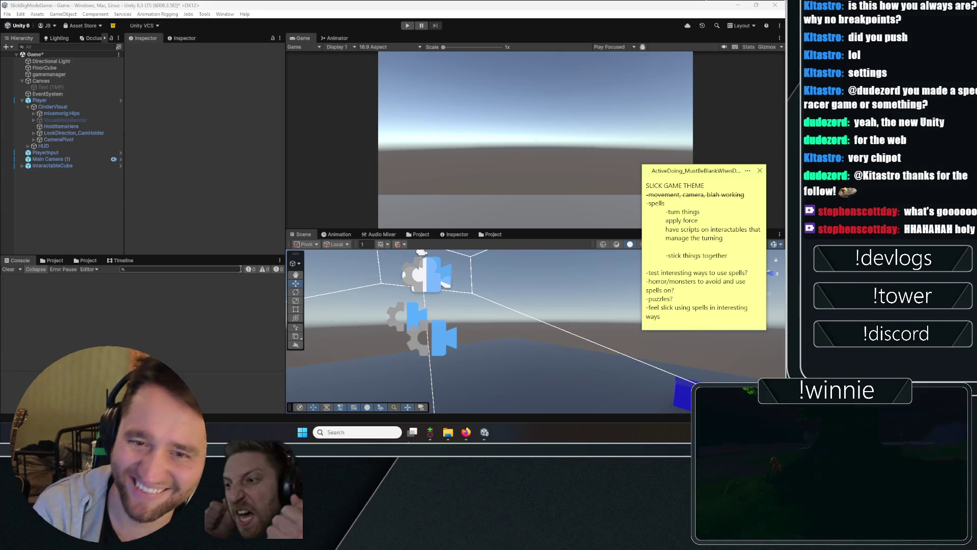
{"action": "left_click", "coordinate": [182, 179]}
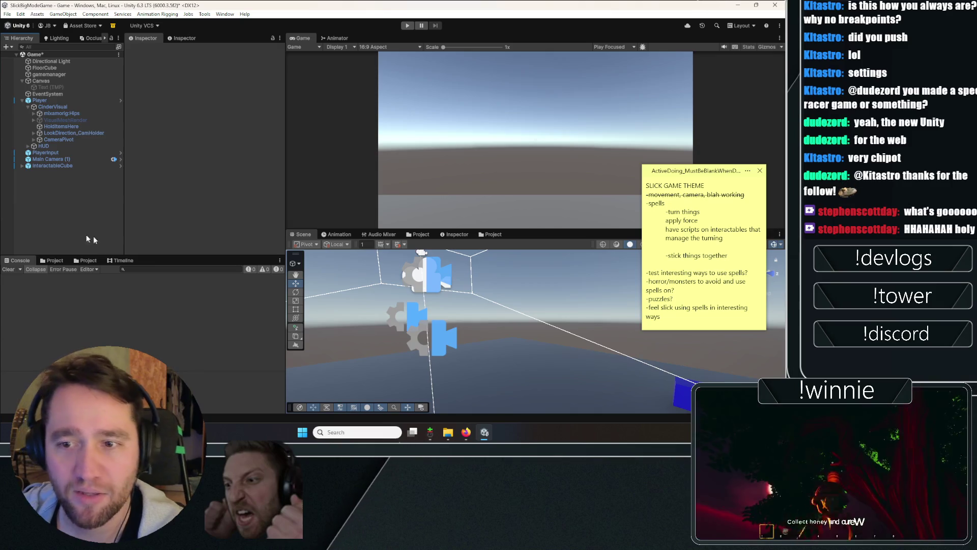
{"action": "left_click", "coordinate": [22, 100]}
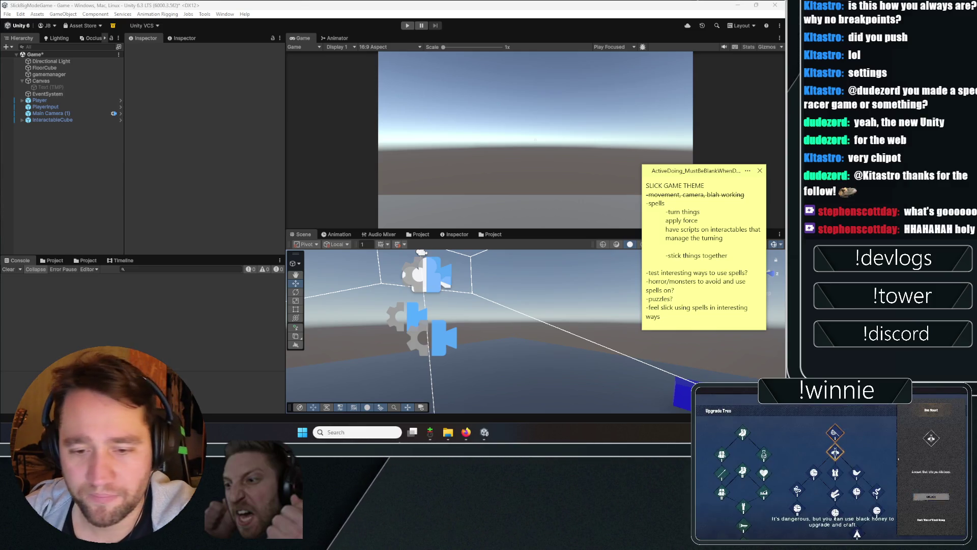
{"action": "double_click", "coordinate": [671, 171]}
{"action": "double_click", "coordinate": [672, 172]}
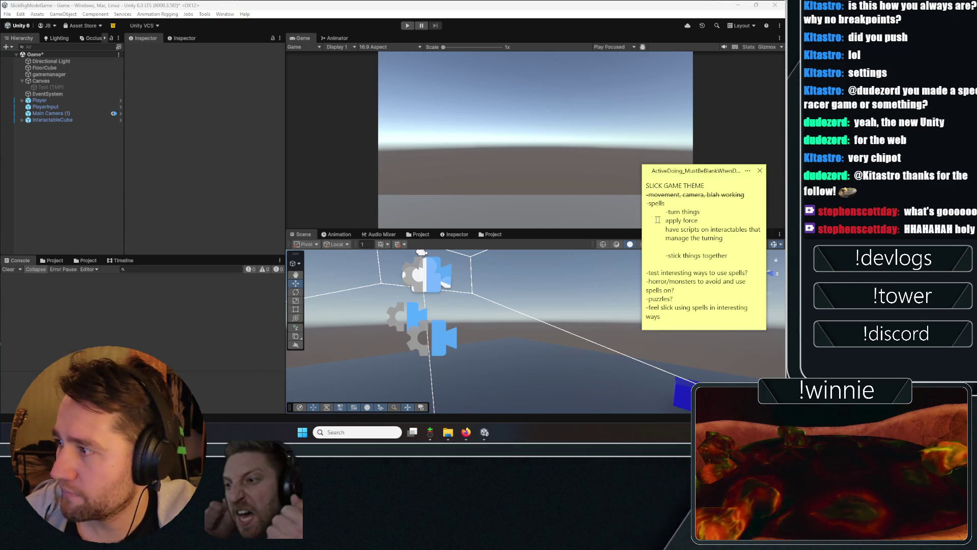
{"action": "mouse_move", "coordinate": [733, 257]}
{"action": "left_mouse_down"}
{"action": "mouse_move", "coordinate": [597, 238]}
{"action": "mouse_move", "coordinate": [657, 224]}
{"action": "mouse_move", "coordinate": [647, 204]}
{"action": "left_mouse_up"}
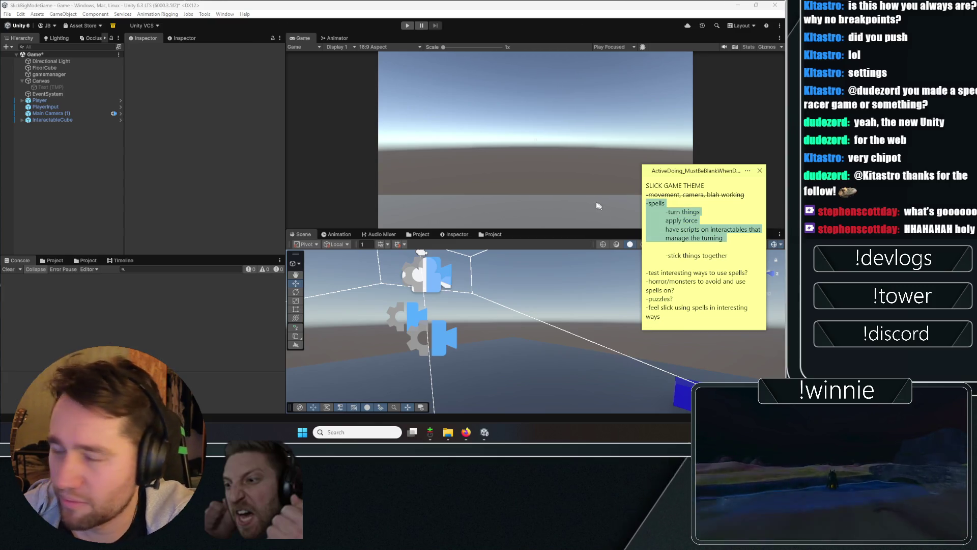
{"action": "double_click", "coordinate": [694, 172]}
{"action": "double_click", "coordinate": [694, 171]}
{"action": "left_click", "coordinate": [687, 238]}
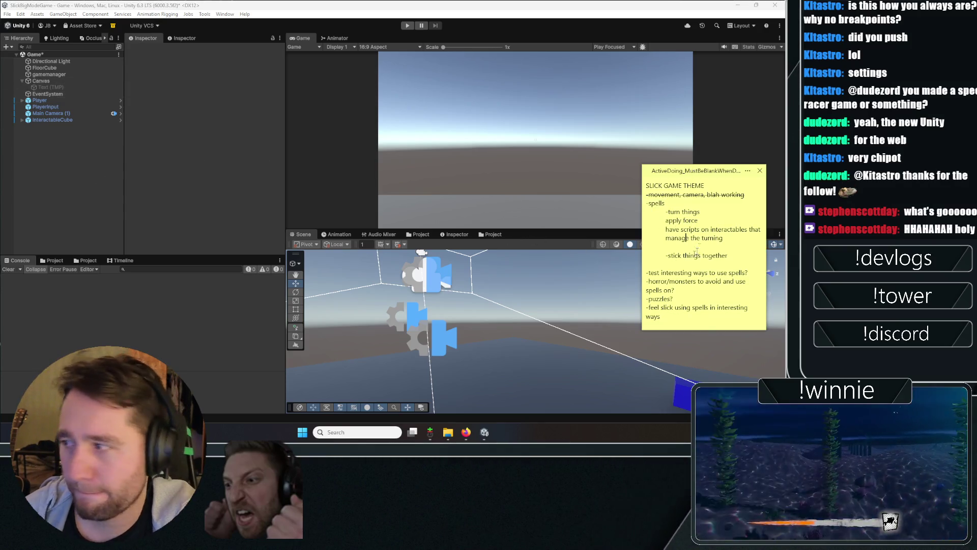
{"action": "mouse_move", "coordinate": [729, 260]}
{"action": "left_mouse_down"}
{"action": "mouse_move", "coordinate": [662, 250]}
{"action": "mouse_move", "coordinate": [590, 208]}
{"action": "left_mouse_up"}
{"action": "left_click", "coordinate": [727, 240]}
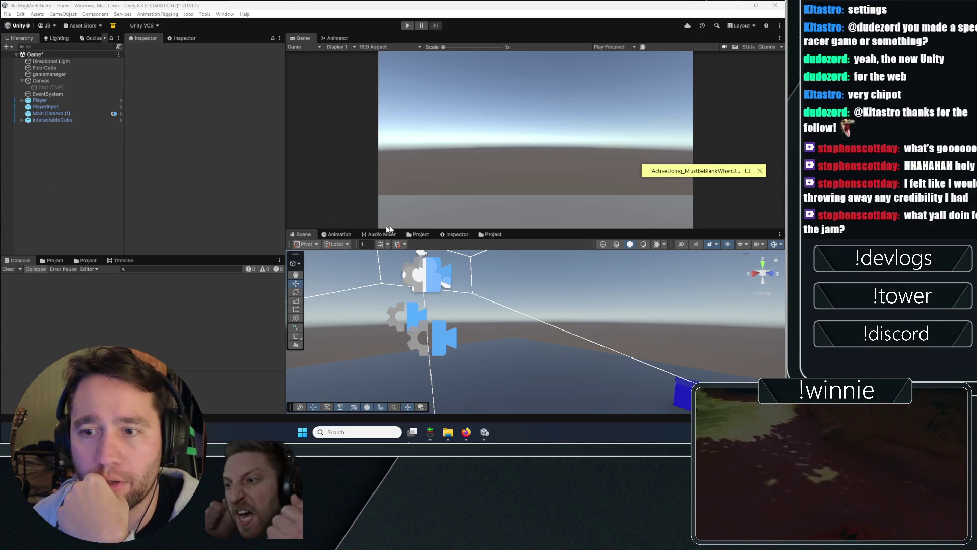
Step: Expand the spell-ideas sticky note to its full task list, then bring Firefox forward
{"action": "left_click", "coordinate": [682, 171]}
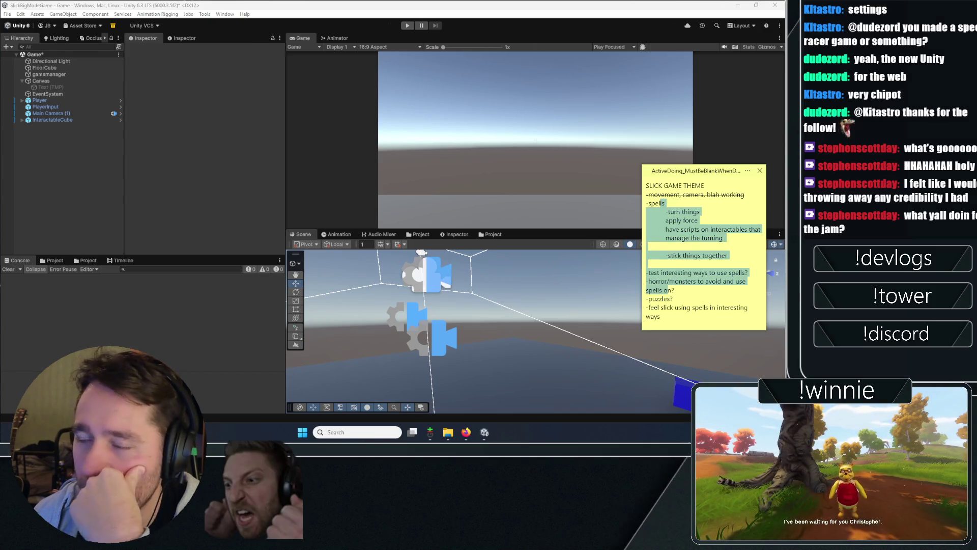
{"action": "left_click", "coordinate": [646, 246]}
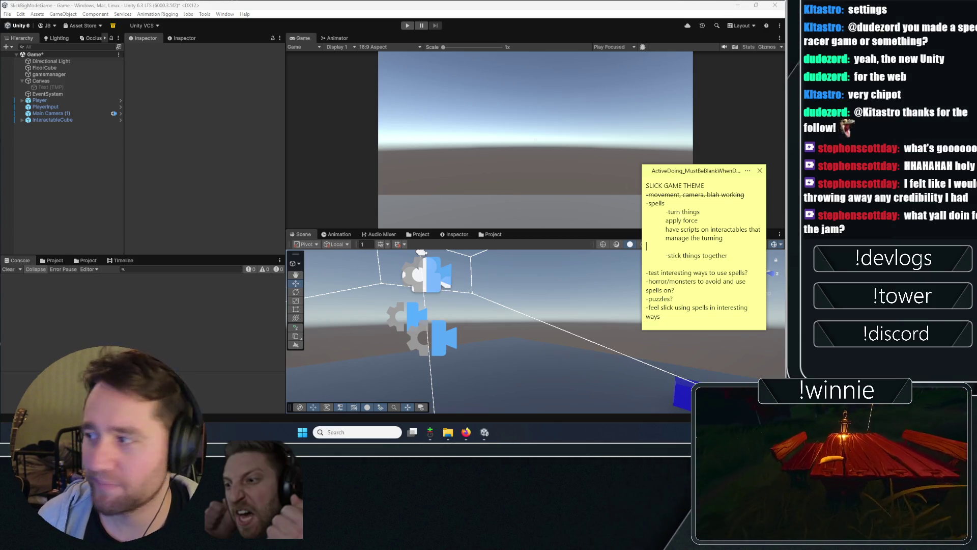
{"action": "mouse_move", "coordinate": [662, 316]}
{"action": "left_mouse_down"}
{"action": "mouse_move", "coordinate": [674, 176]}
{"action": "mouse_move", "coordinate": [530, 169]}
{"action": "left_mouse_up"}
{"action": "left_click", "coordinate": [681, 229]}
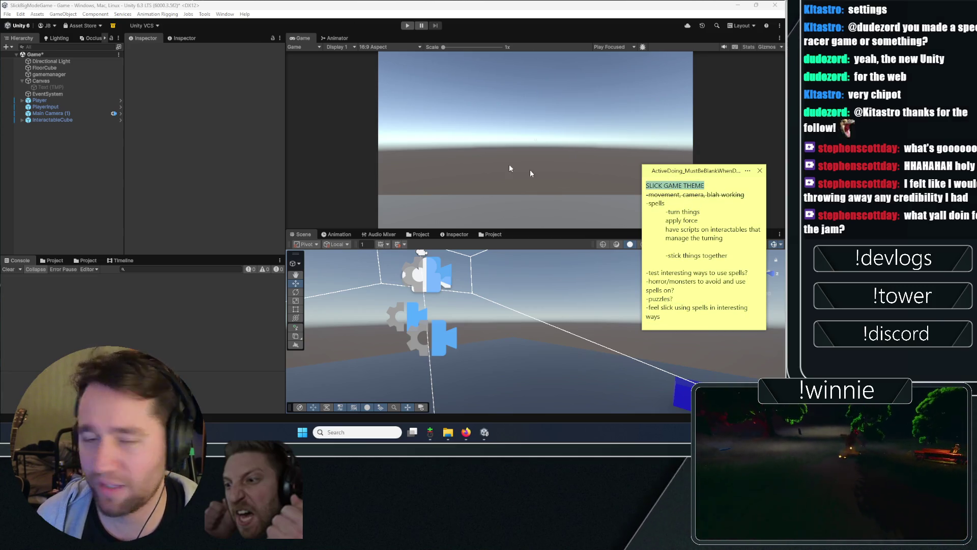
{"action": "left_click", "coordinate": [465, 432]}
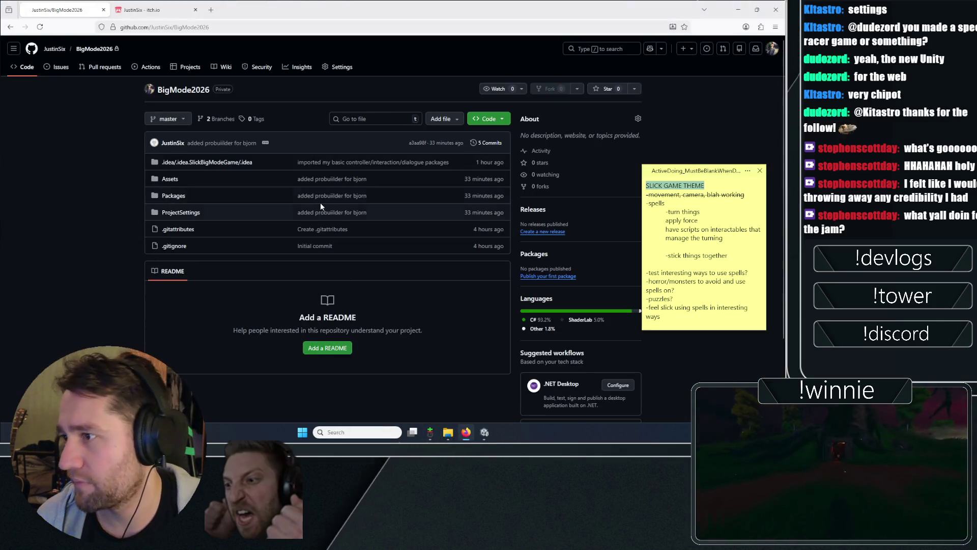
Step: Open the Bigmode Game Jam 2026 itch.io page in a new tab
{"action": "key", "text": "ctrl+t"}
{"action": "type", "text": "202"}
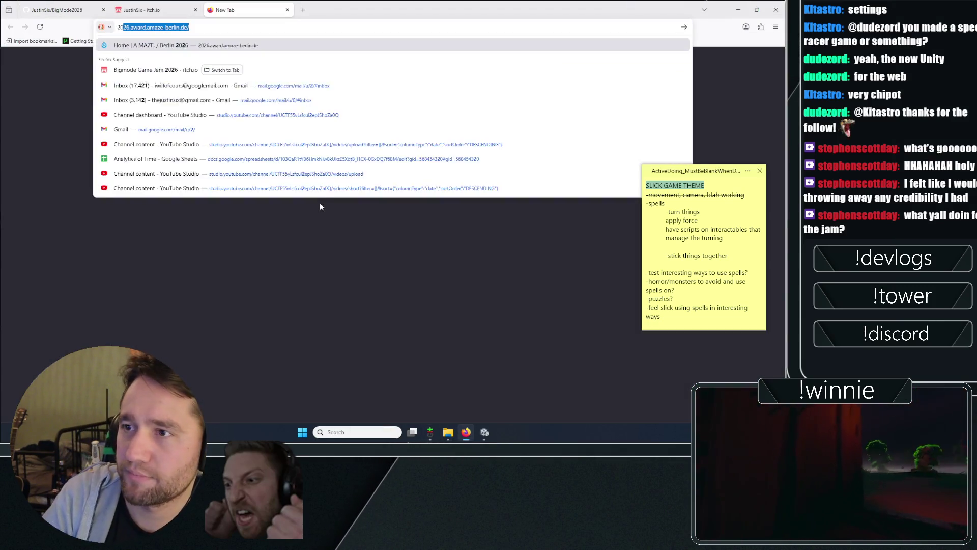
{"action": "left_click", "coordinate": [131, 159]}
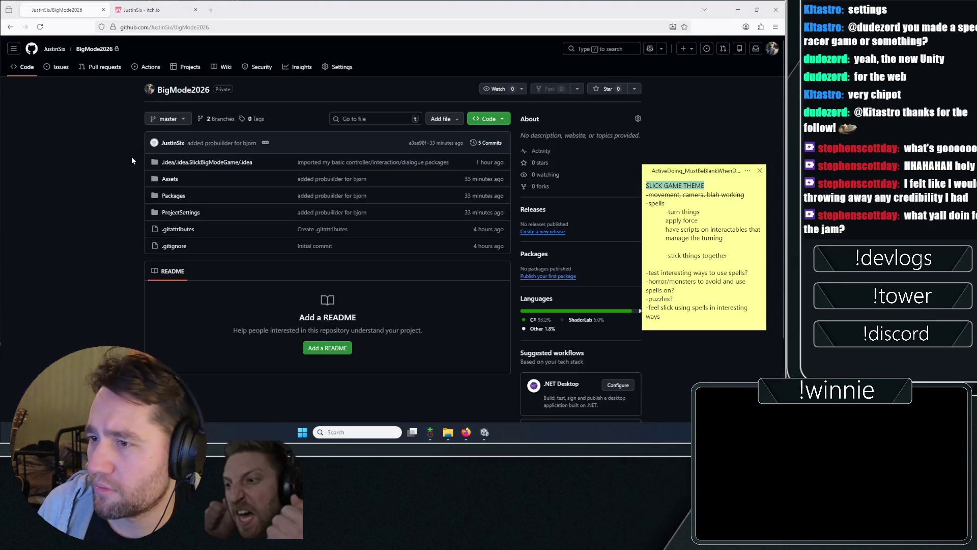
Step: Read through the jam's theme description and rules, highlighting passages of the theme text
{"action": "scroll", "coordinate": [214, 288], "scroll_direction": "down", "scroll_amount": 3}
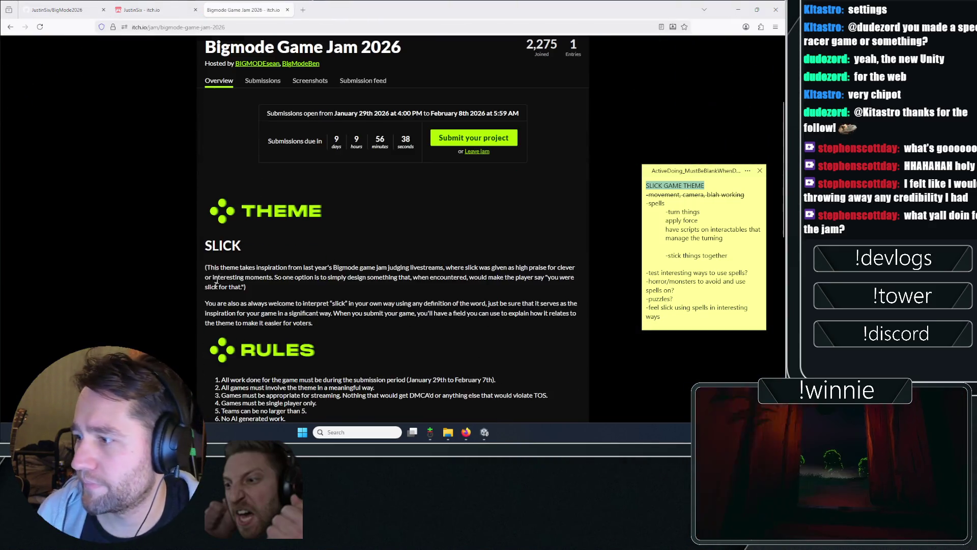
{"action": "scroll", "coordinate": [194, 246], "scroll_direction": "up", "scroll_amount": 3}
{"action": "scroll", "coordinate": [202, 228], "scroll_direction": "down", "scroll_amount": 3}
{"action": "left_click_drag", "start_coordinate": [202, 228], "coordinate": [261, 268]}
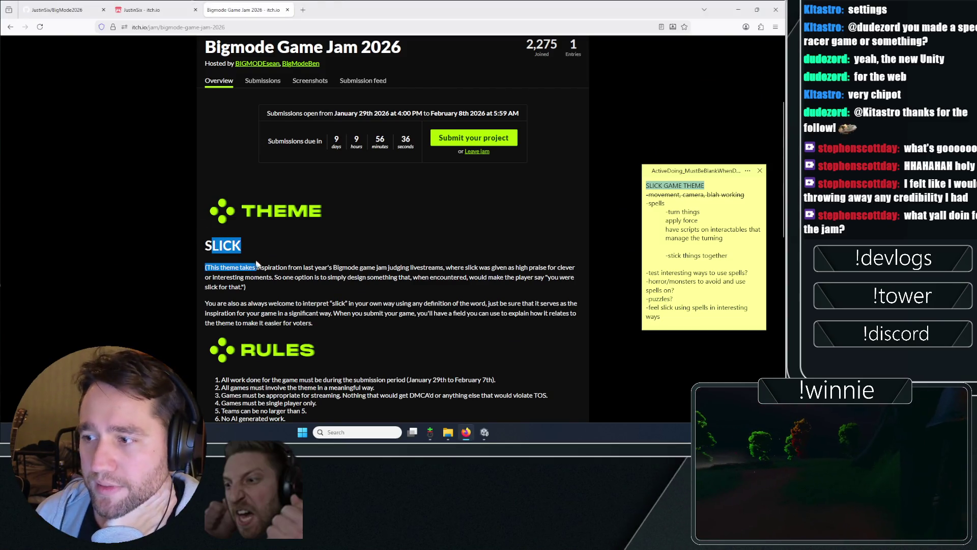
{"action": "scroll", "coordinate": [260, 264], "scroll_direction": "down", "scroll_amount": 2}
{"action": "mouse_move", "coordinate": [220, 220]}
{"action": "left_mouse_down"}
{"action": "mouse_move", "coordinate": [259, 239]}
{"action": "mouse_move", "coordinate": [475, 220]}
{"action": "mouse_move", "coordinate": [480, 230]}
{"action": "left_mouse_up"}
{"action": "left_click", "coordinate": [450, 219]}
{"action": "scroll", "coordinate": [210, 187], "scroll_direction": "down", "scroll_amount": 2}
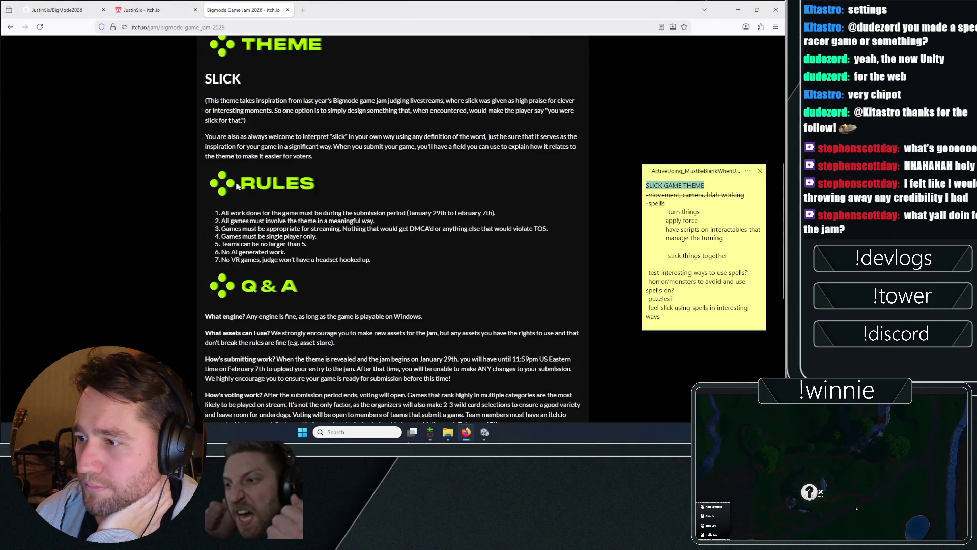
{"action": "scroll", "coordinate": [183, 191], "scroll_direction": "down", "scroll_amount": 4}
{"action": "scroll", "coordinate": [159, 194], "scroll_direction": "down", "scroll_amount": 1}
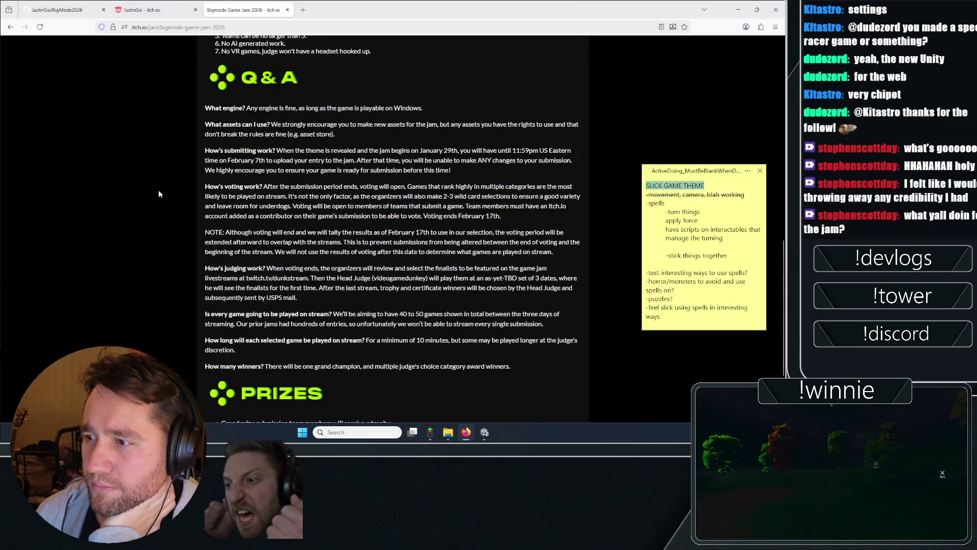
{"action": "scroll", "coordinate": [207, 147], "scroll_direction": "down", "scroll_amount": 1}
{"action": "scroll", "coordinate": [203, 149], "scroll_direction": "up", "scroll_amount": 2}
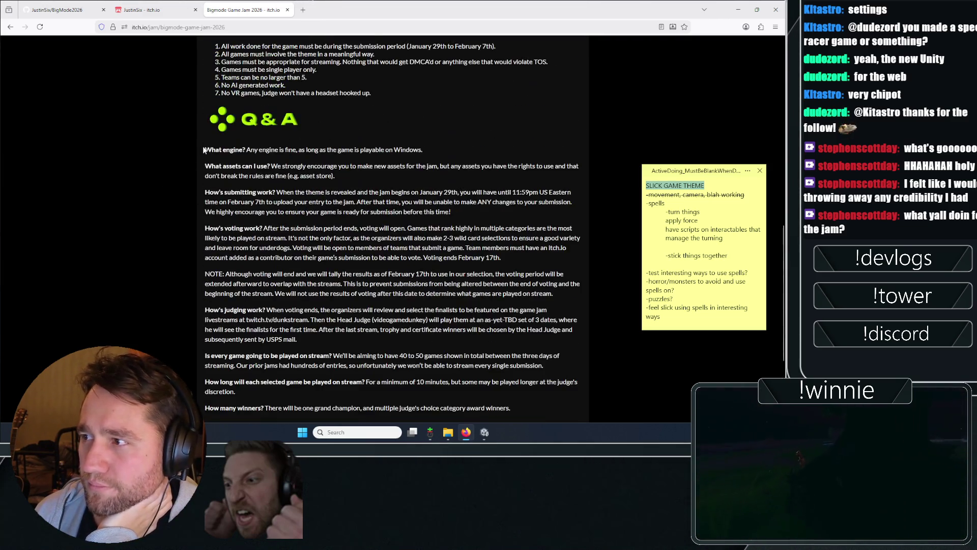
Step: Highlight the 'What engine?' Q&A answer, then open another new tab
{"action": "left_click", "coordinate": [411, 154]}
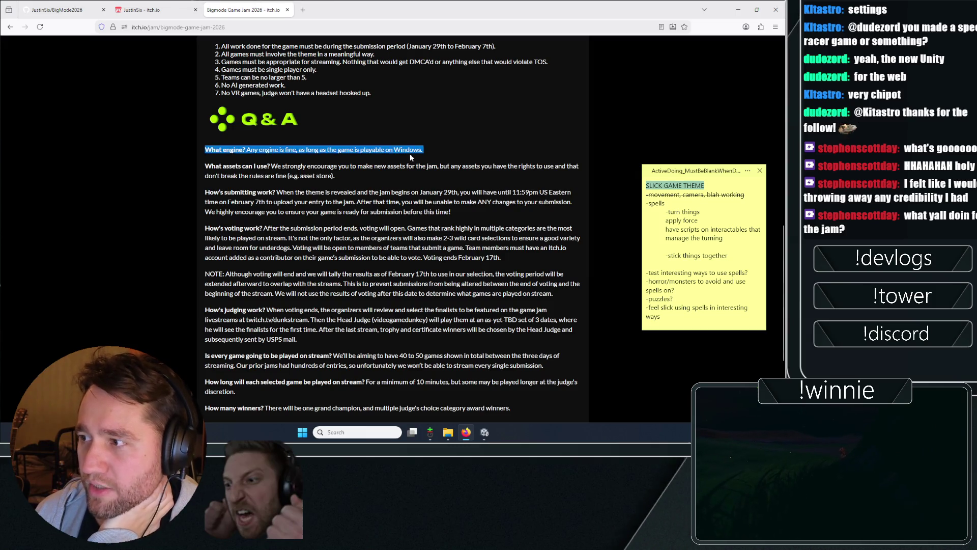
{"action": "double_click", "coordinate": [410, 155]}
{"action": "left_click", "coordinate": [410, 154]}
{"action": "triple_click", "coordinate": [410, 154]}
{"action": "left_click", "coordinate": [409, 154]}
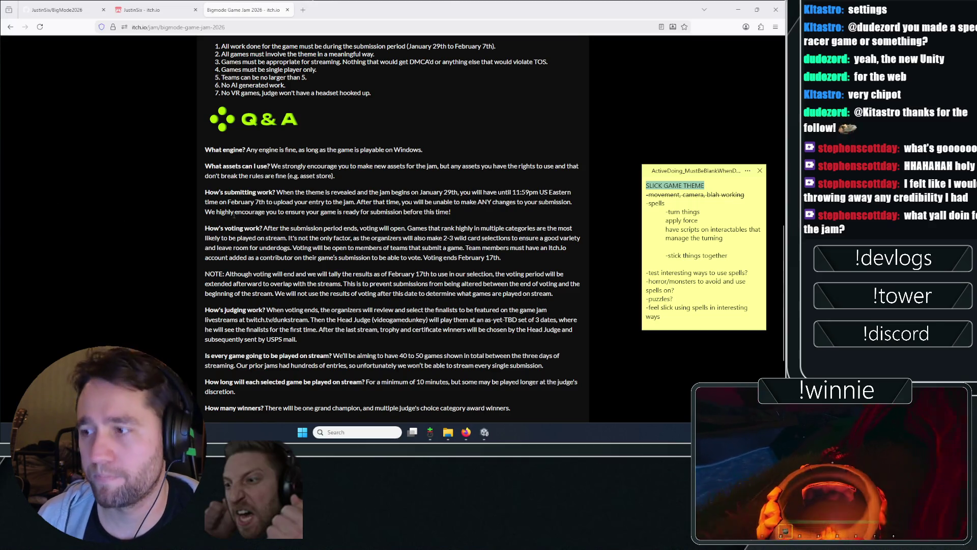
{"action": "scroll", "coordinate": [156, 209], "scroll_direction": "down", "scroll_amount": 3}
{"action": "scroll", "coordinate": [156, 209], "scroll_direction": "up", "scroll_amount": 15}
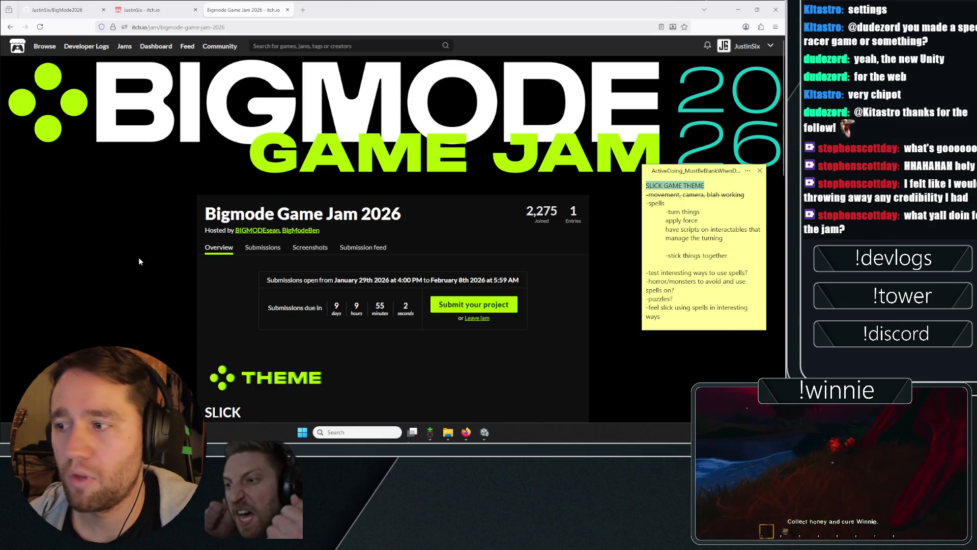
{"action": "scroll", "coordinate": [173, 279], "scroll_direction": "down", "scroll_amount": 10}
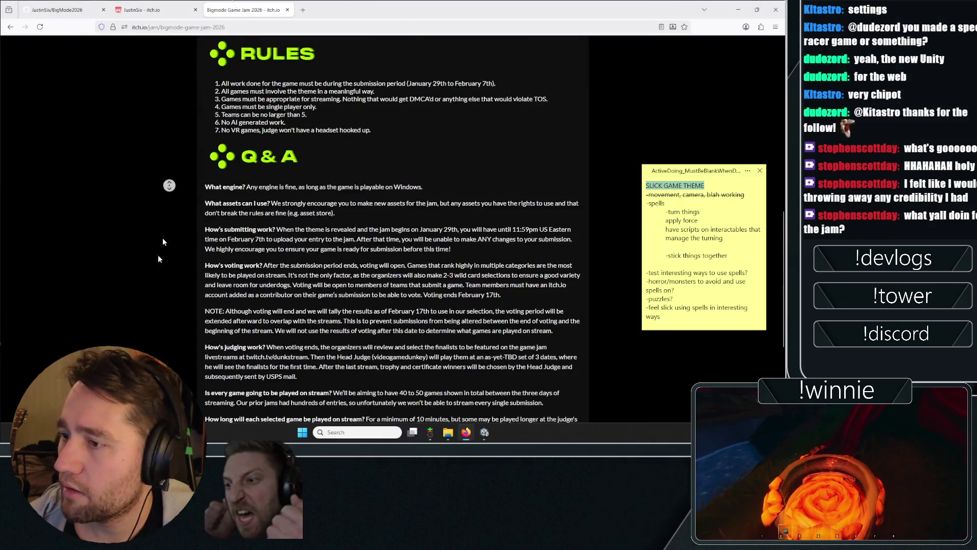
{"action": "key", "text": "ctrl+t"}
Step: Load youtube in the new tab, briefly checking back on the jam page
{"action": "type", "text": "youtube.com/"}
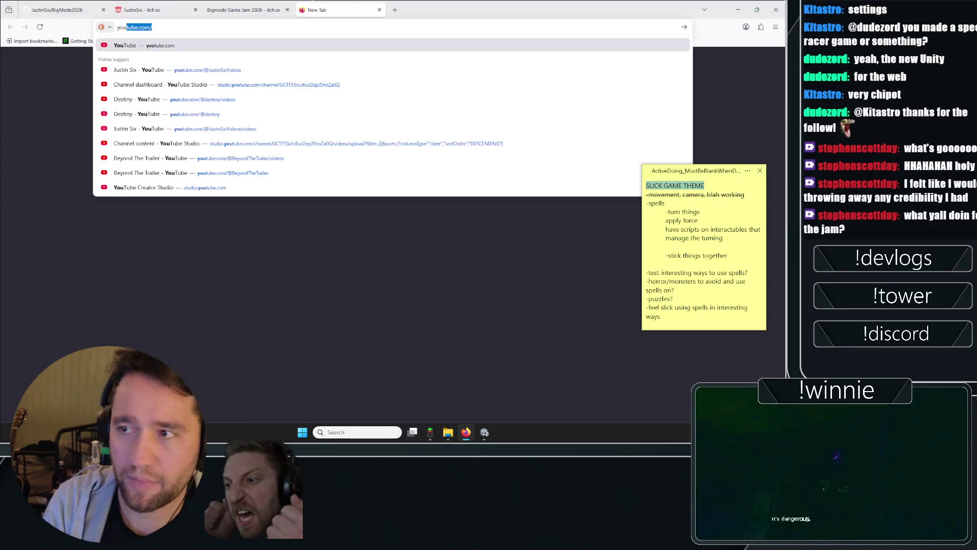
{"action": "key", "text": "Return"}
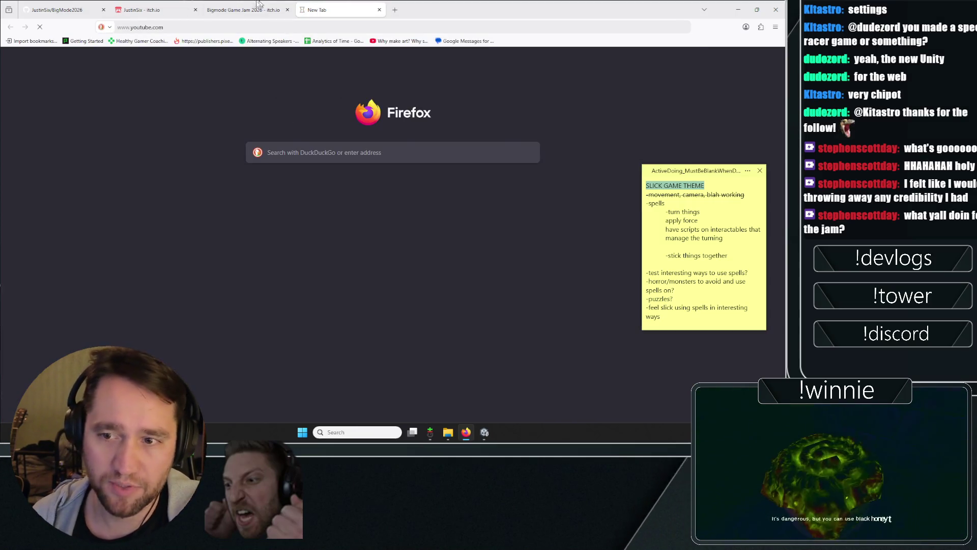
{"action": "left_click", "coordinate": [244, 10]}
{"action": "scroll", "coordinate": [121, 246], "scroll_direction": "down", "scroll_amount": 10}
{"action": "left_click", "coordinate": [339, 10]}
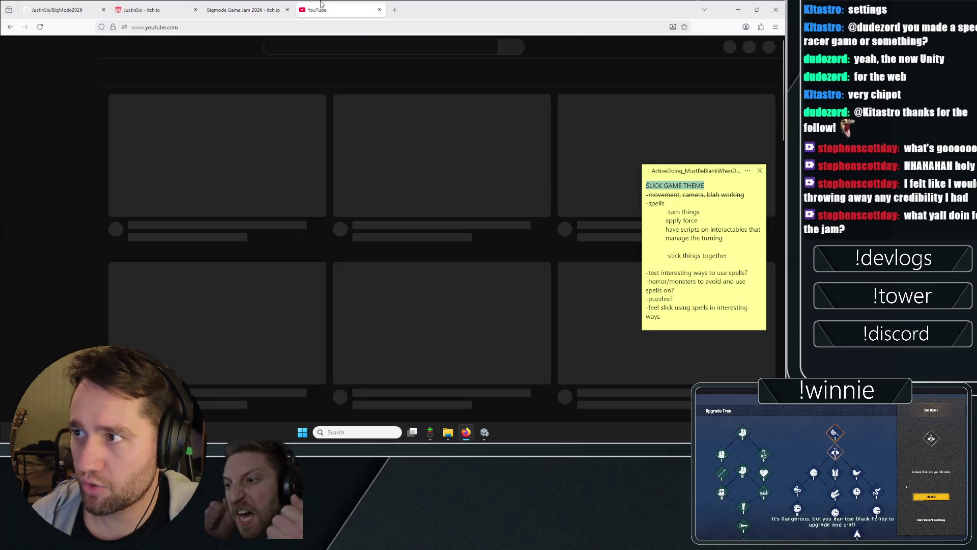
Step: Search YouTube for videogamedunkey and open the channel's Videos list
{"action": "left_click", "coordinate": [308, 44]}
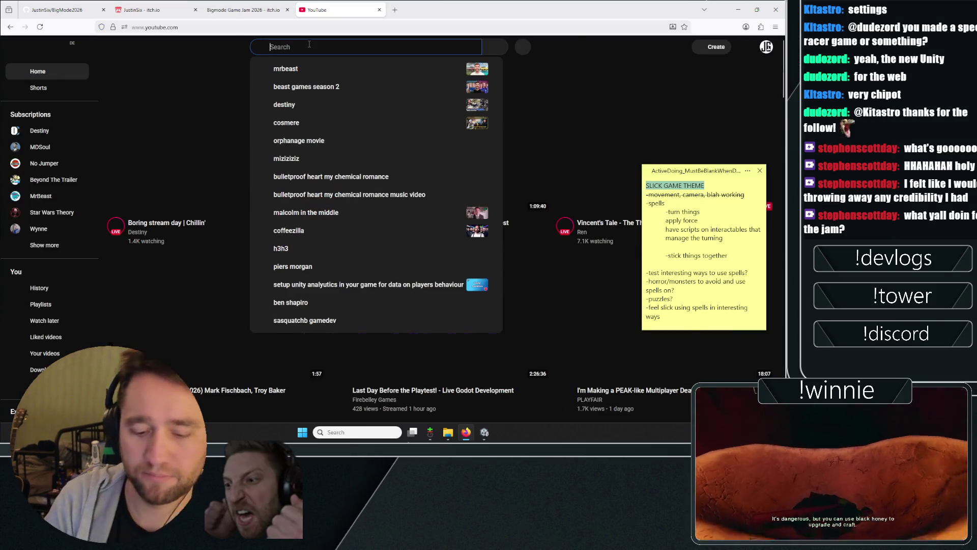
{"action": "type", "text": "bvideogamedunbkey"}
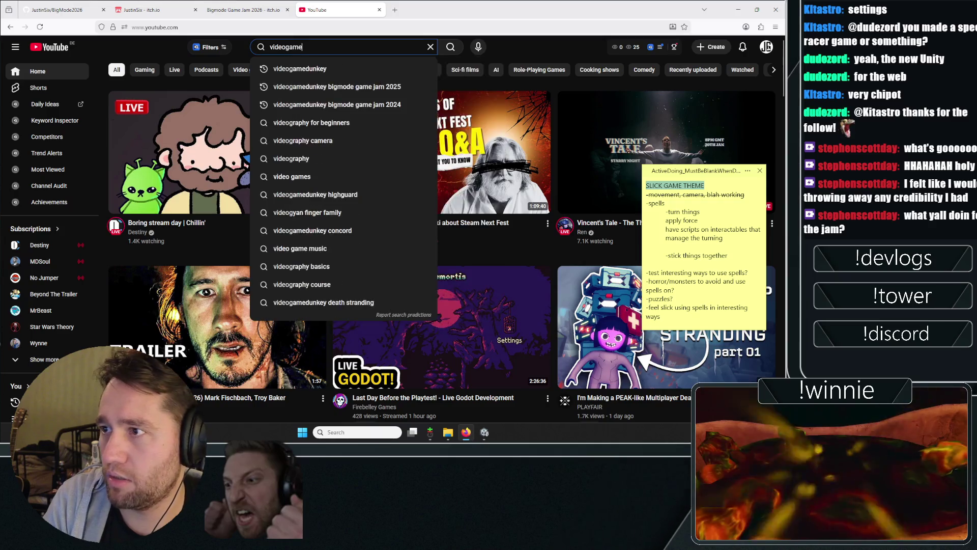
{"action": "key", "text": "Return"}
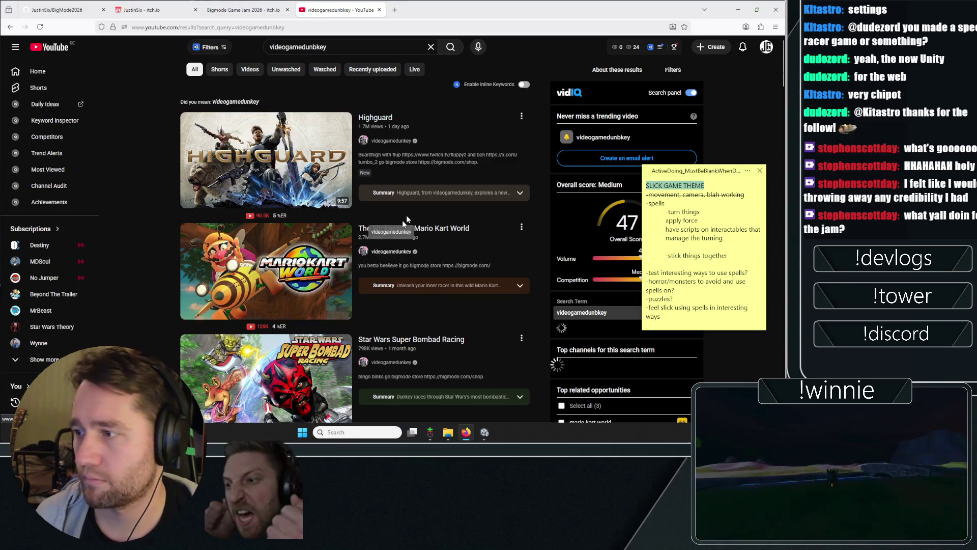
{"action": "left_click", "coordinate": [390, 253]}
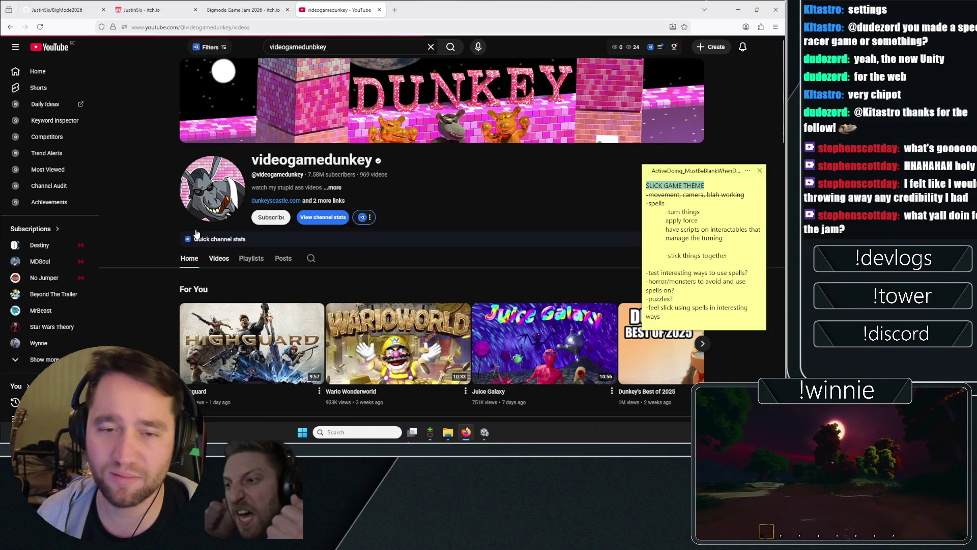
{"action": "left_click", "coordinate": [310, 260]}
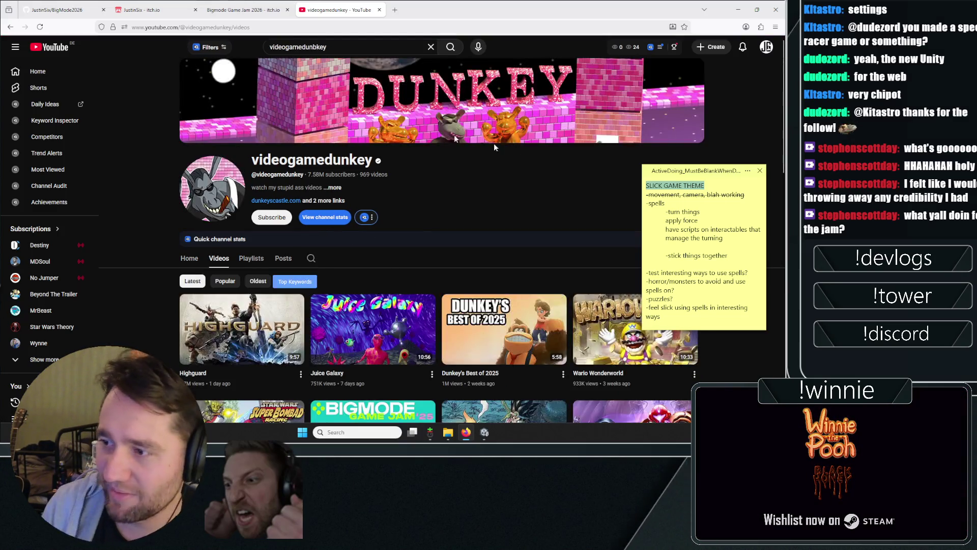
Step: Collapse the sticky note and open the Bigmode Game Jam 2025 video
{"action": "scroll", "coordinate": [329, 81], "scroll_direction": "down", "scroll_amount": 5}
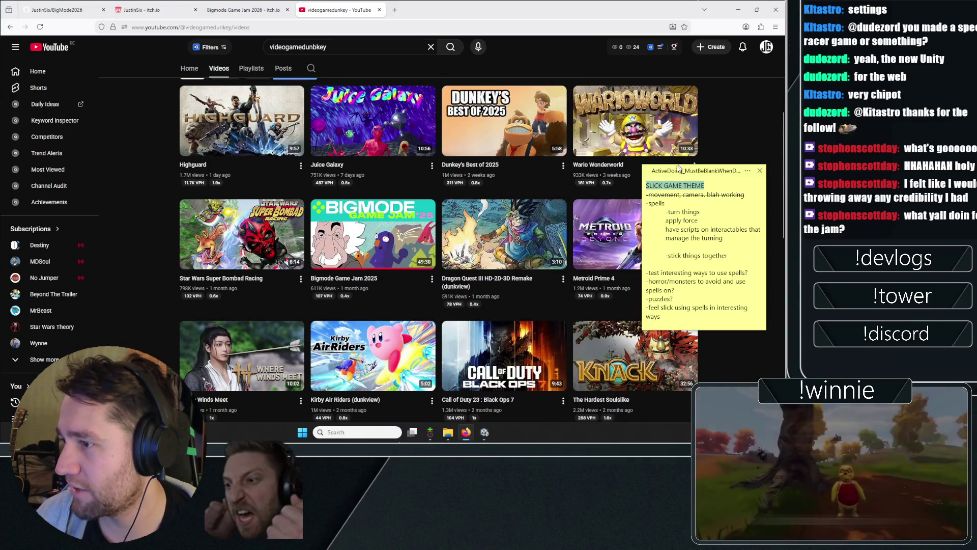
{"action": "double_click", "coordinate": [676, 170]}
{"action": "right_click", "coordinate": [389, 234]}
{"action": "left_click", "coordinate": [389, 234]}
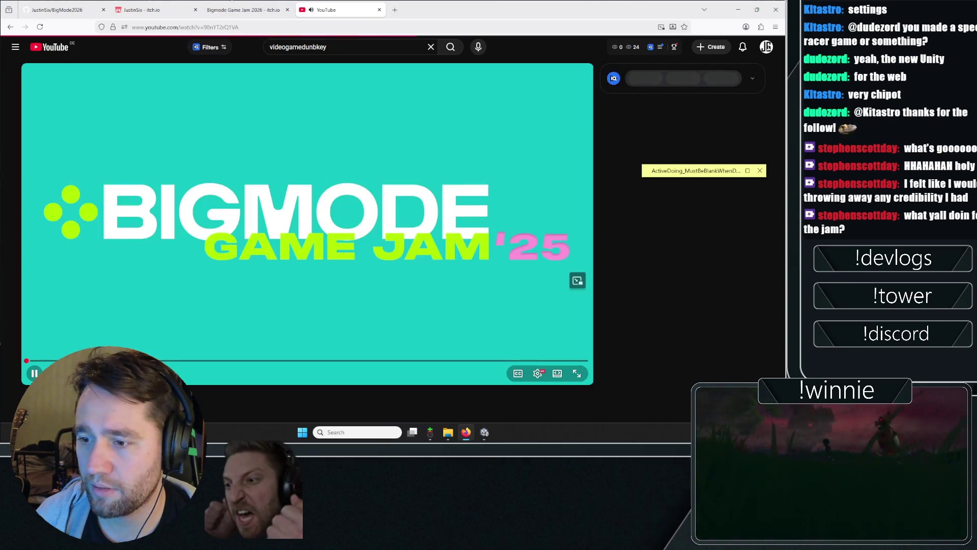
Step: Show the Bigmode Game Jam 2025 video's transcript and search the page for 'slick'
{"action": "scroll", "coordinate": [387, 229], "scroll_direction": "down", "scroll_amount": 4}
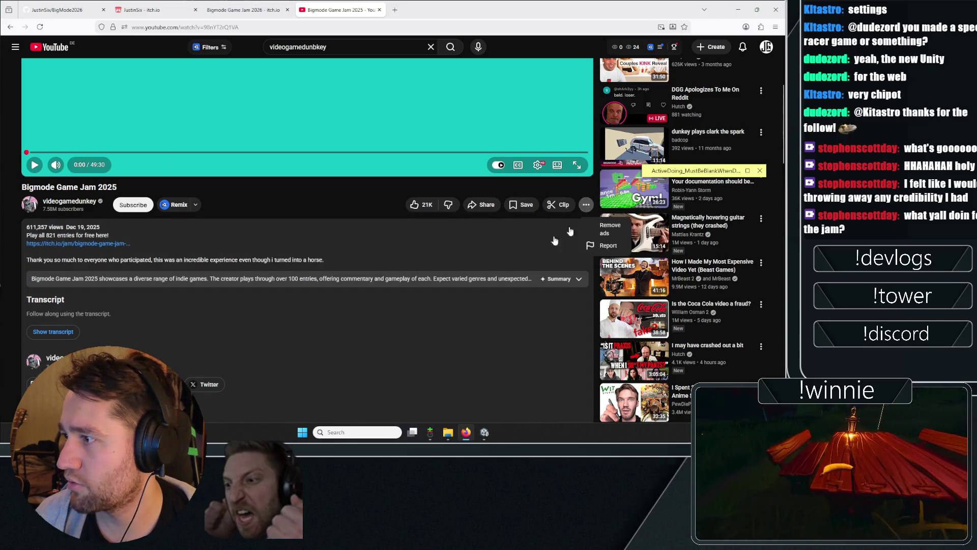
{"action": "scroll", "coordinate": [229, 224], "scroll_direction": "down", "scroll_amount": 3}
{"action": "left_click", "coordinate": [60, 168]}
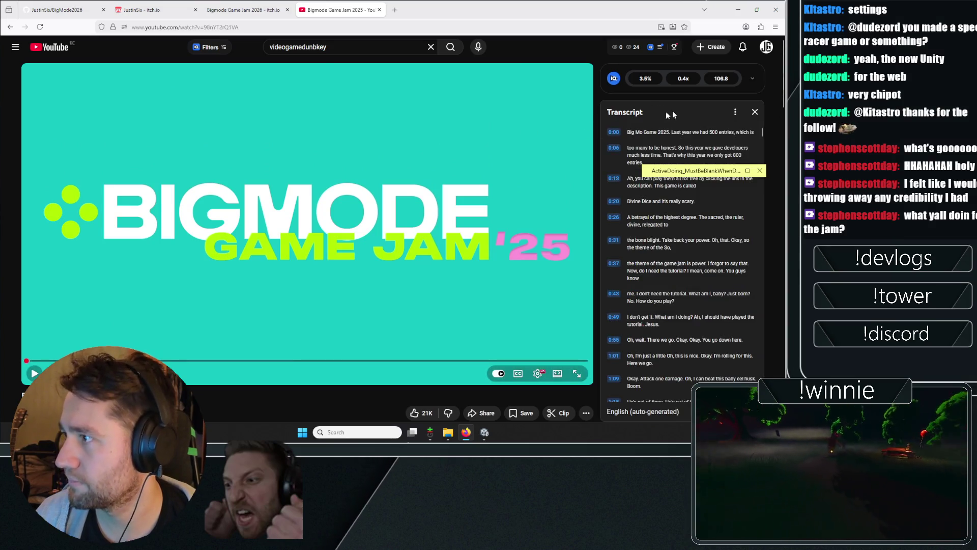
{"action": "scroll", "coordinate": [643, 218], "scroll_direction": "down", "scroll_amount": 4}
{"action": "scroll", "coordinate": [643, 218], "scroll_direction": "up", "scroll_amount": 3}
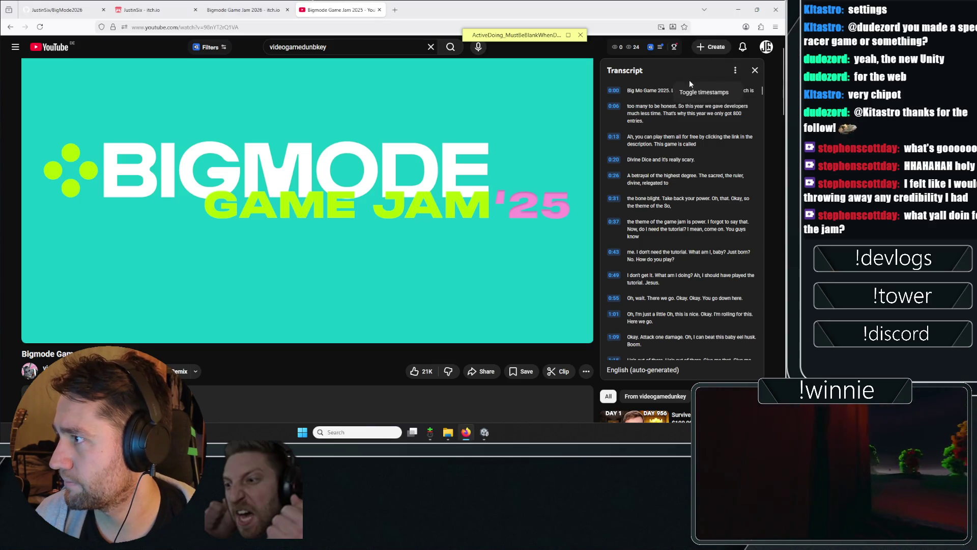
{"action": "key", "text": "ctrl+f"}
{"action": "type", "text": "s"}
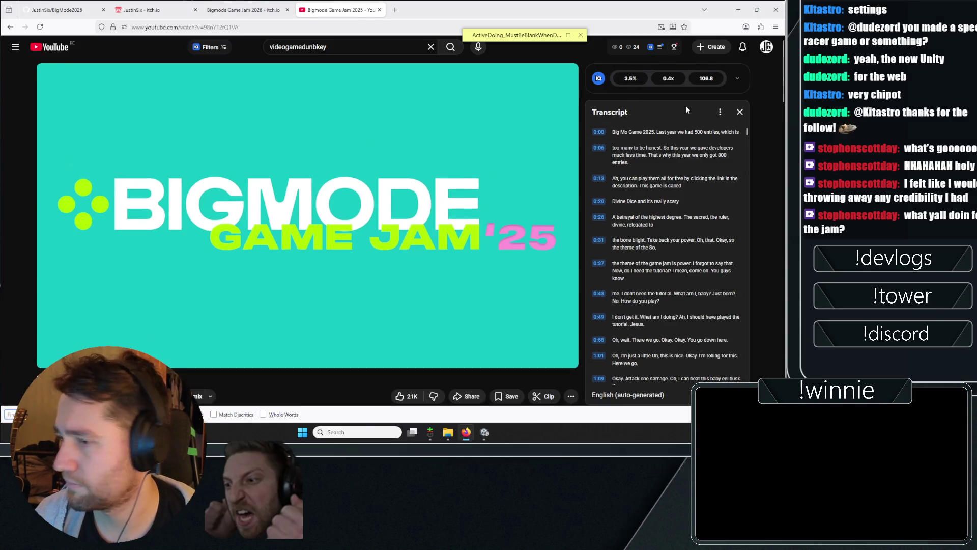
{"action": "type", "text": "lick"}
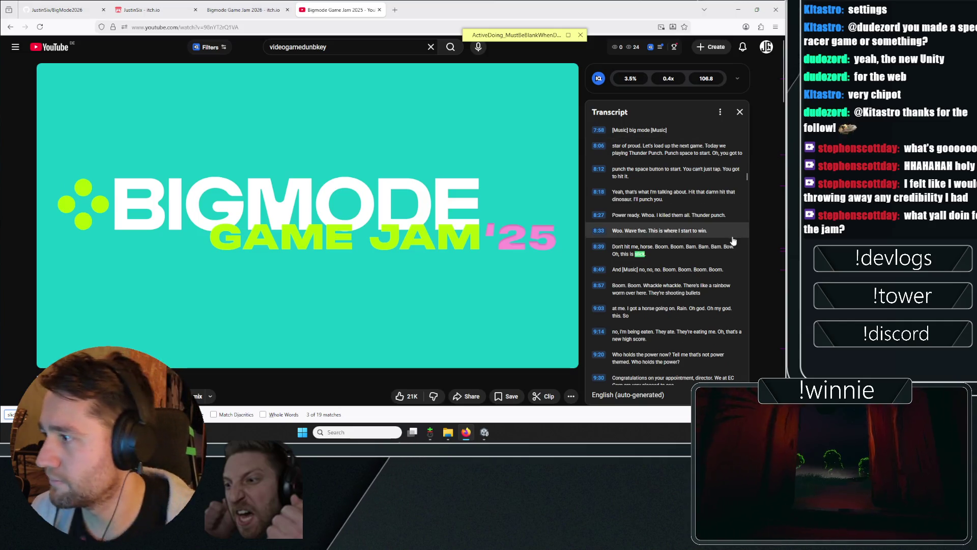
Step: Jump the video to the 8:39, 14:27 and 17:43 'slick' transcript moments
{"action": "left_click", "coordinate": [596, 248]}
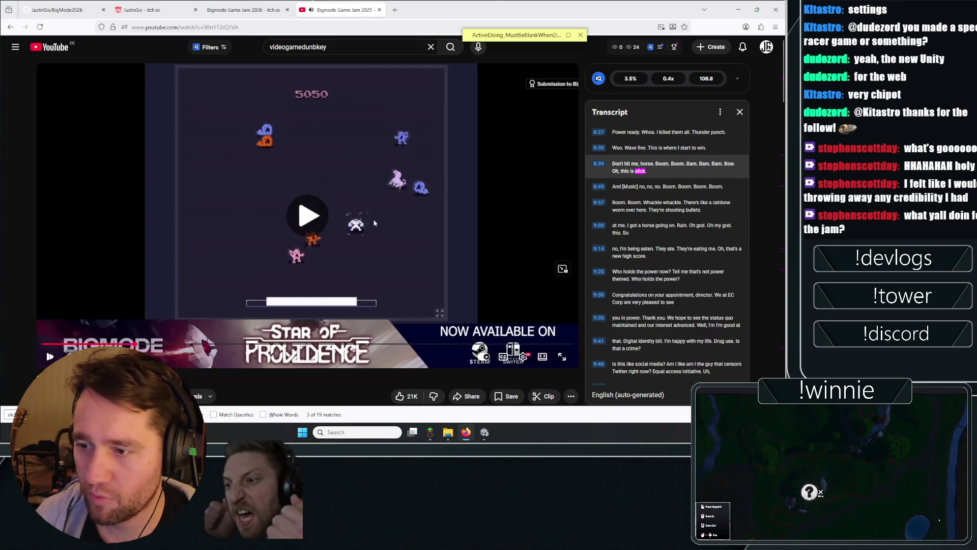
{"action": "left_click", "coordinate": [374, 223]}
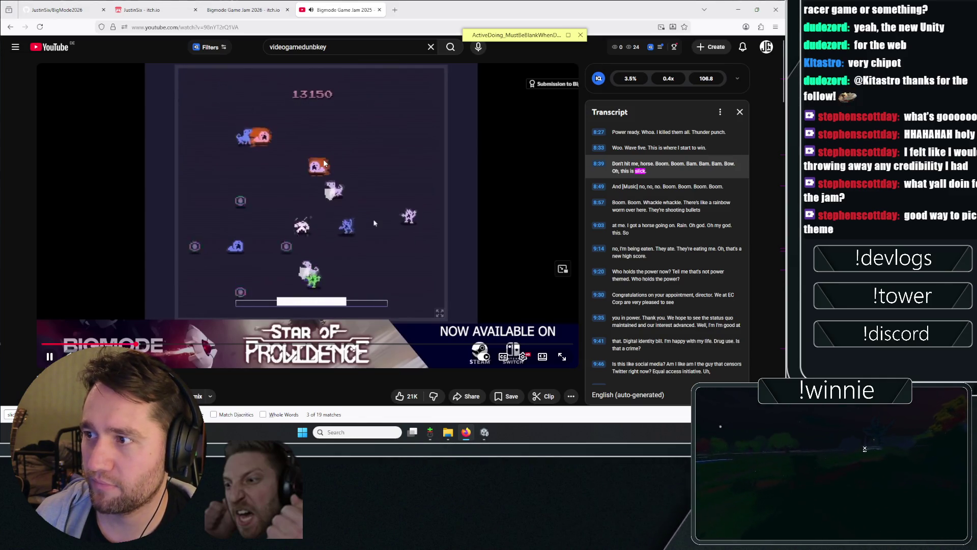
{"action": "left_click", "coordinate": [375, 223]}
{"action": "scroll", "coordinate": [654, 207], "scroll_direction": "down", "scroll_amount": 5}
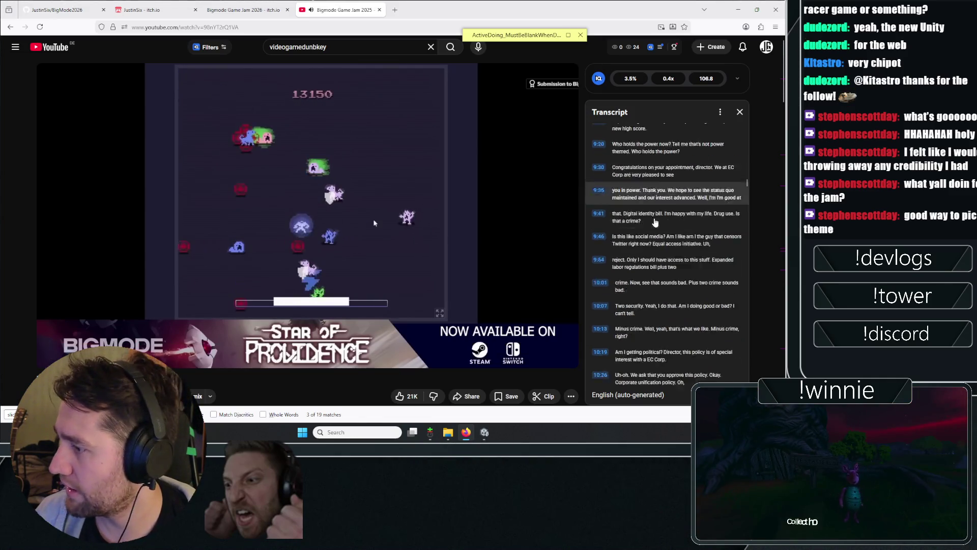
{"action": "scroll", "coordinate": [654, 207], "scroll_direction": "down", "scroll_amount": 10}
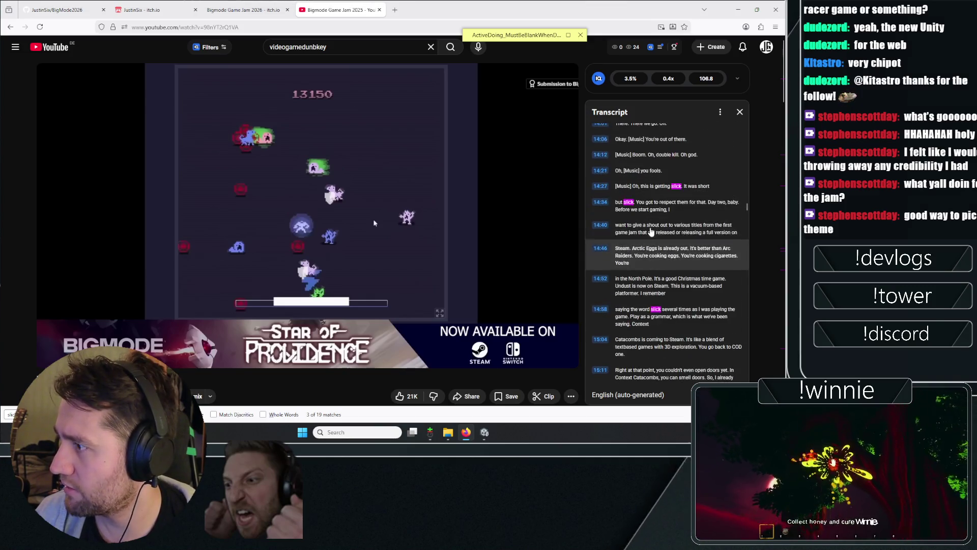
{"action": "left_click", "coordinate": [642, 186]}
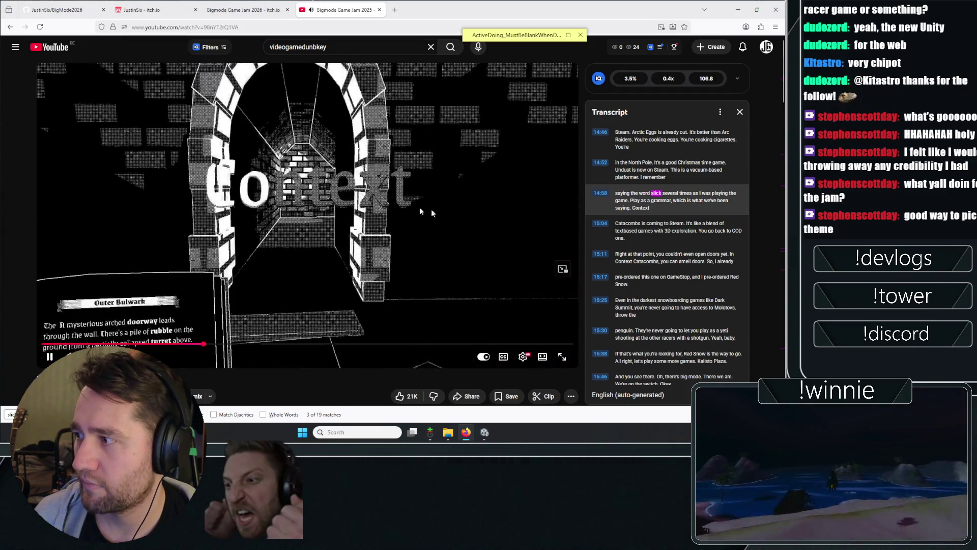
{"action": "scroll", "coordinate": [661, 229], "scroll_direction": "down", "scroll_amount": 10}
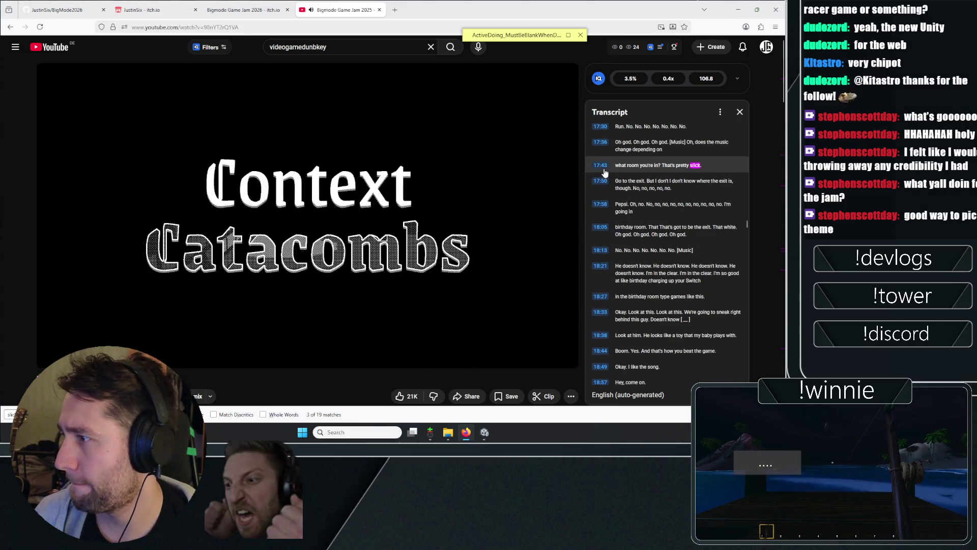
{"action": "left_click", "coordinate": [600, 165]}
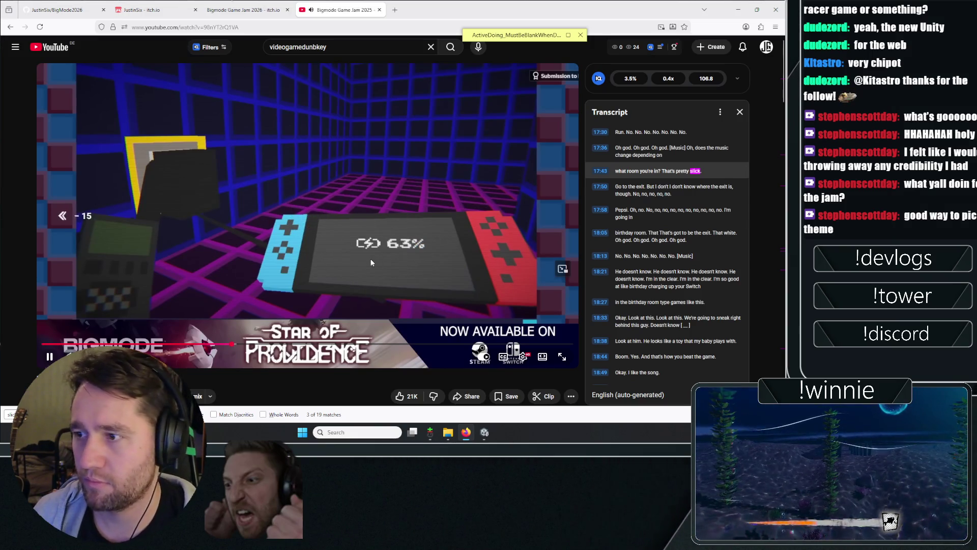
Step: Rewind 15 seconds, then play the video from the 17:50 and 23:00 transcript moments
{"action": "key", "text": "Left"}
{"action": "key", "text": "Left"}
{"action": "key", "text": "Left"}
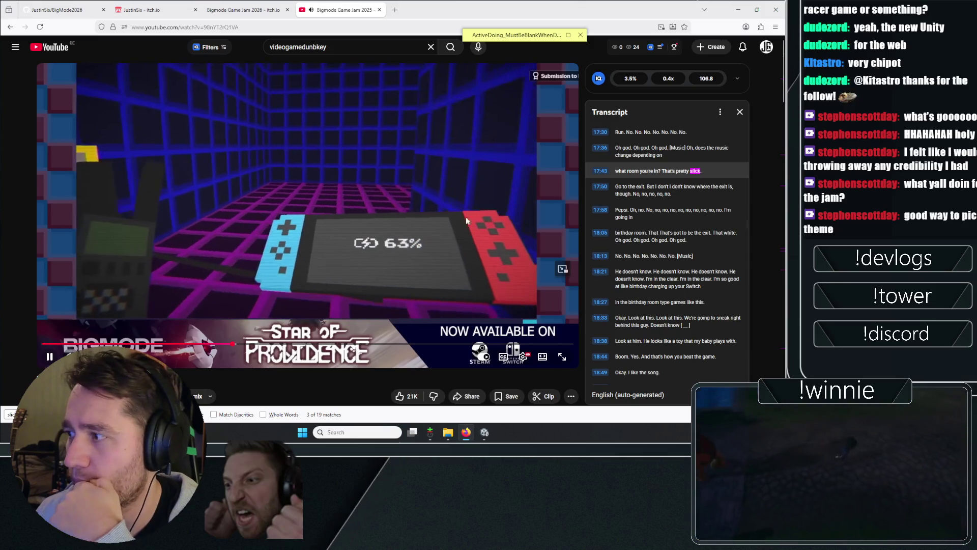
{"action": "left_click", "coordinate": [634, 189]}
{"action": "scroll", "coordinate": [634, 189], "scroll_direction": "down", "scroll_amount": 10}
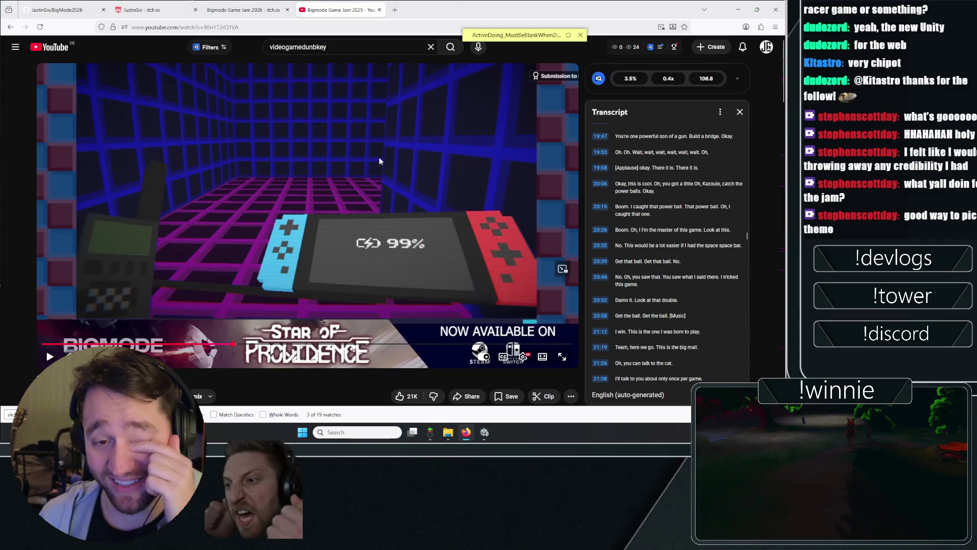
{"action": "scroll", "coordinate": [630, 204], "scroll_direction": "down", "scroll_amount": 1}
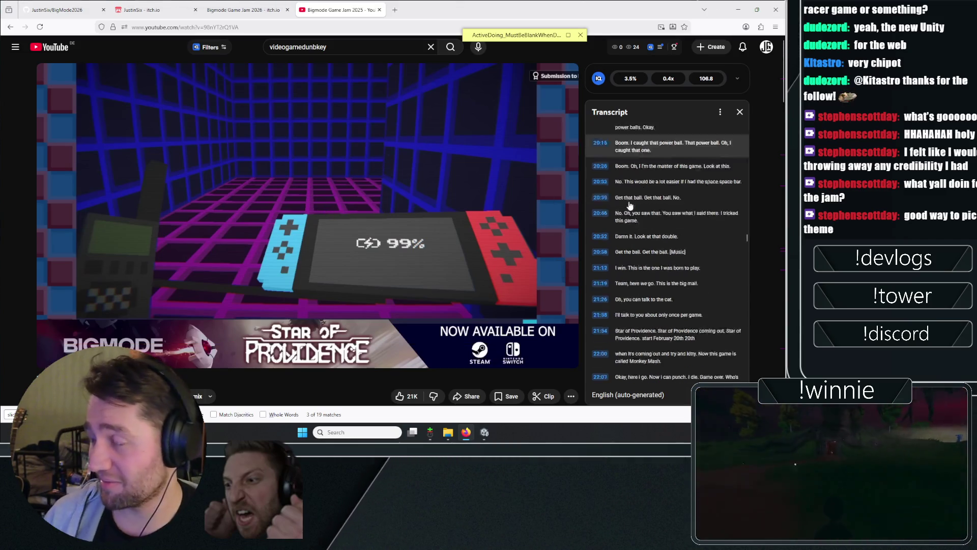
{"action": "scroll", "coordinate": [630, 204], "scroll_direction": "down", "scroll_amount": 9}
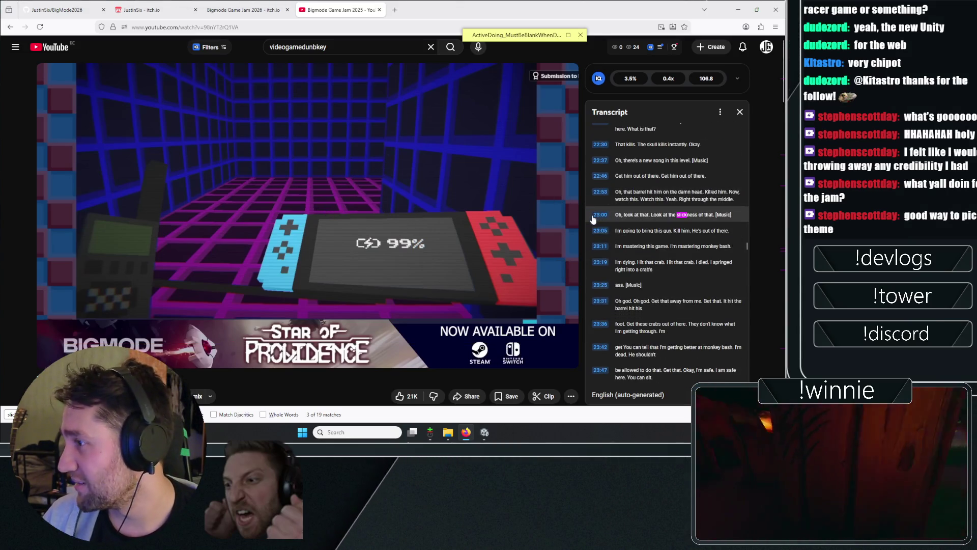
{"action": "left_click", "coordinate": [597, 215]}
{"action": "left_click", "coordinate": [369, 204]}
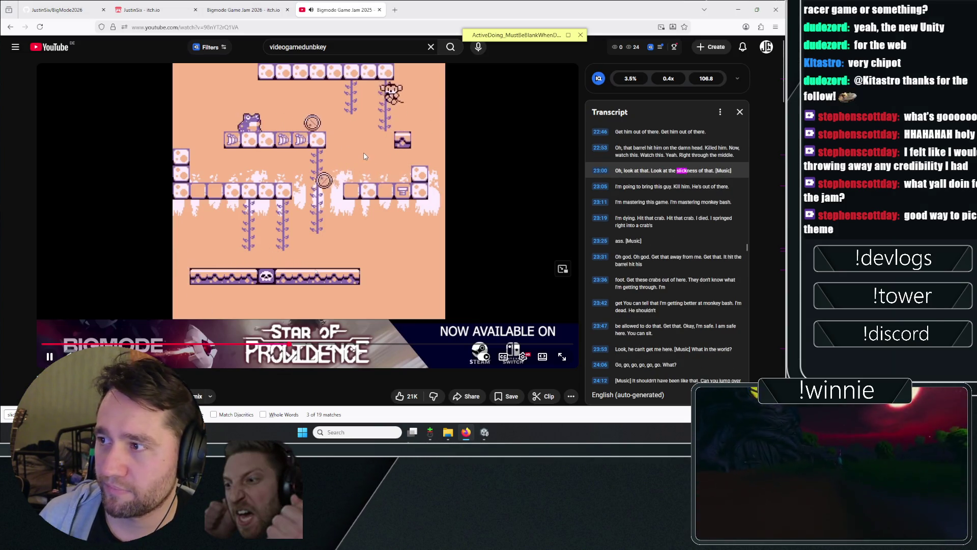
{"action": "left_click", "coordinate": [376, 146]}
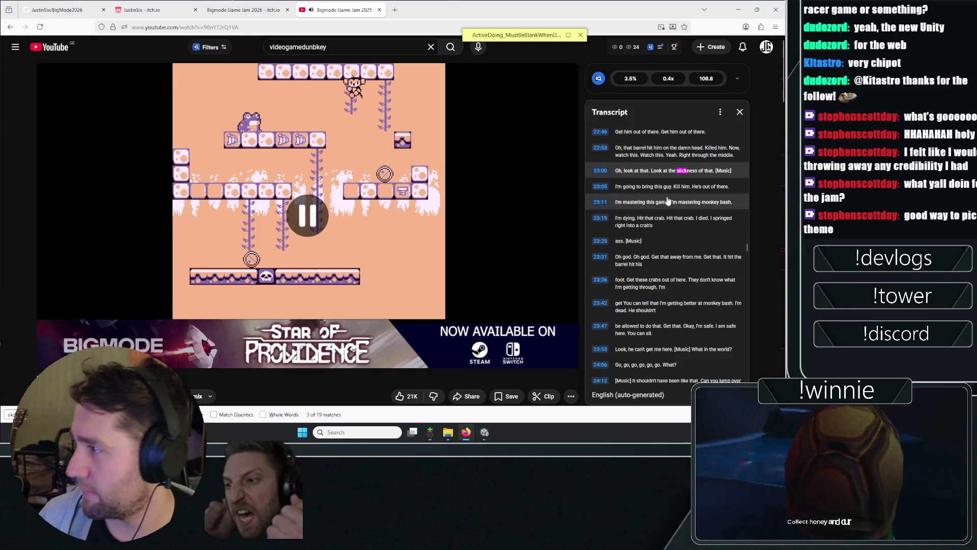
Step: Visit the 27:59 and 30:17 slick moments, then switch to the itch.io creator profile
{"action": "scroll", "coordinate": [650, 205], "scroll_direction": "down", "scroll_amount": 10}
{"action": "scroll", "coordinate": [650, 204], "scroll_direction": "down", "scroll_amount": 3}
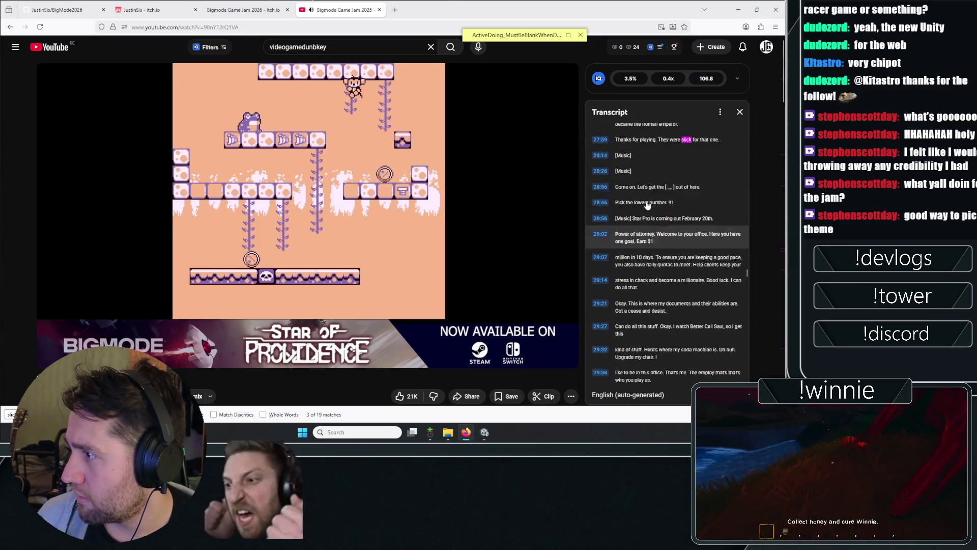
{"action": "scroll", "coordinate": [636, 224], "scroll_direction": "up", "scroll_amount": 2}
{"action": "left_click", "coordinate": [634, 232]}
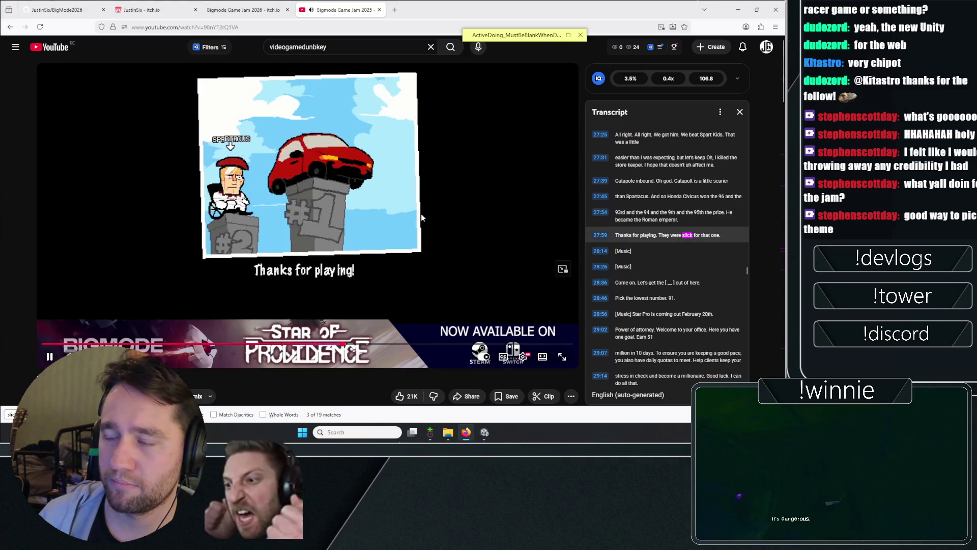
{"action": "key", "text": "Left"}
{"action": "key", "text": "Left"}
{"action": "key", "text": "Left"}
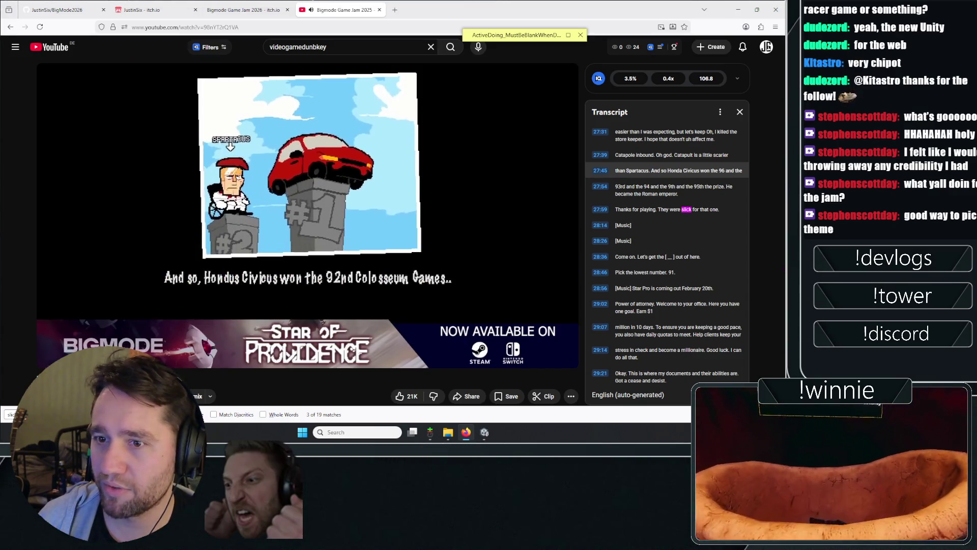
{"action": "mouse_move", "coordinate": [250, 173]}
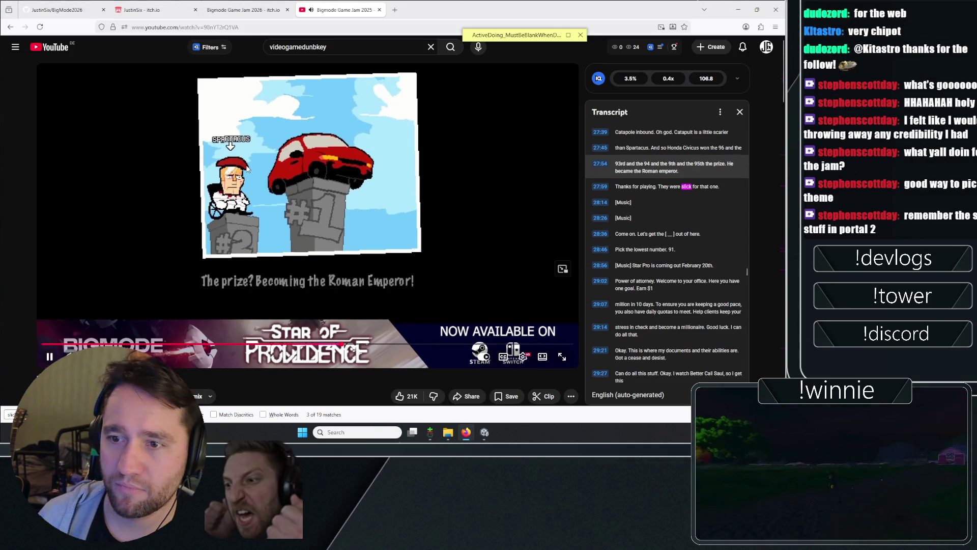
{"action": "left_click", "coordinate": [250, 173]}
{"action": "scroll", "coordinate": [642, 201], "scroll_direction": "down", "scroll_amount": 3}
{"action": "scroll", "coordinate": [646, 203], "scroll_direction": "down", "scroll_amount": 5}
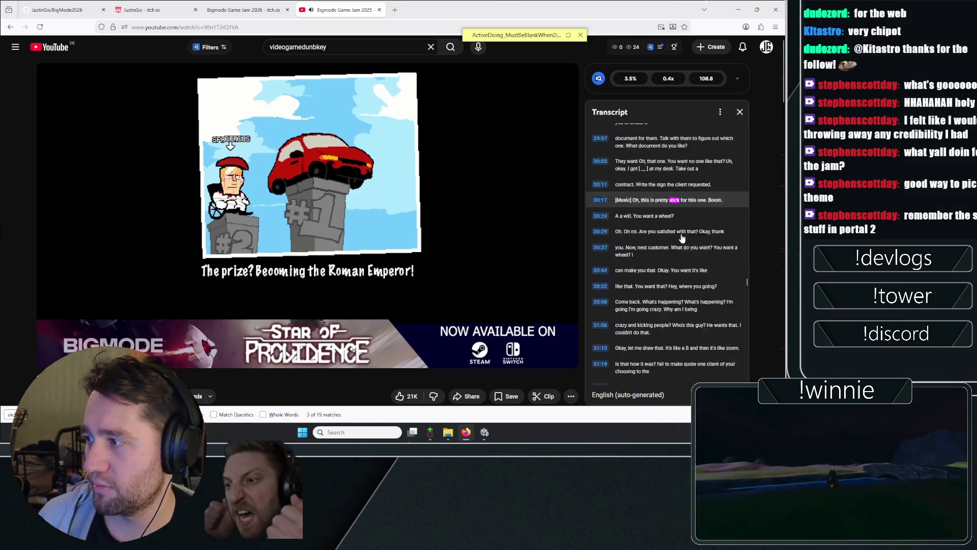
{"action": "left_click", "coordinate": [602, 202]}
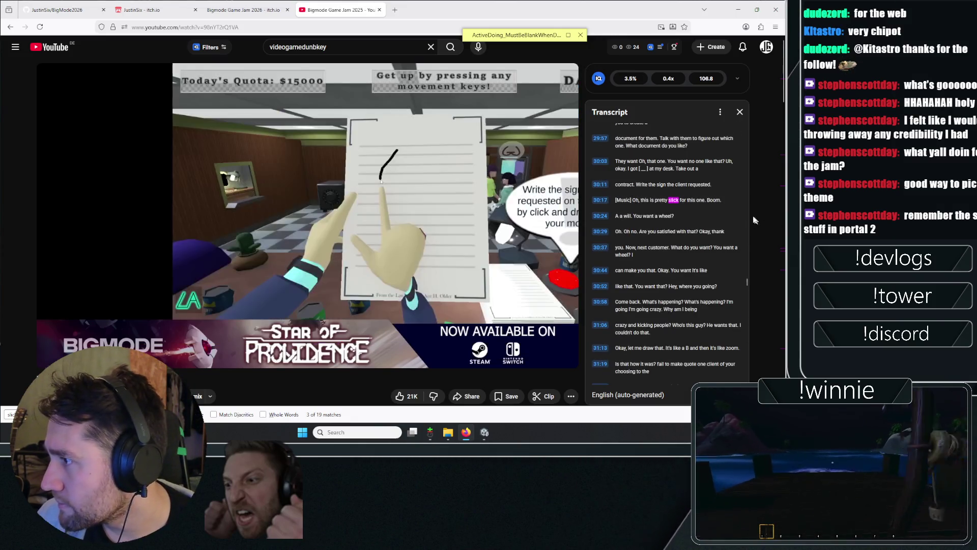
{"action": "scroll", "coordinate": [662, 255], "scroll_direction": "down", "scroll_amount": 6}
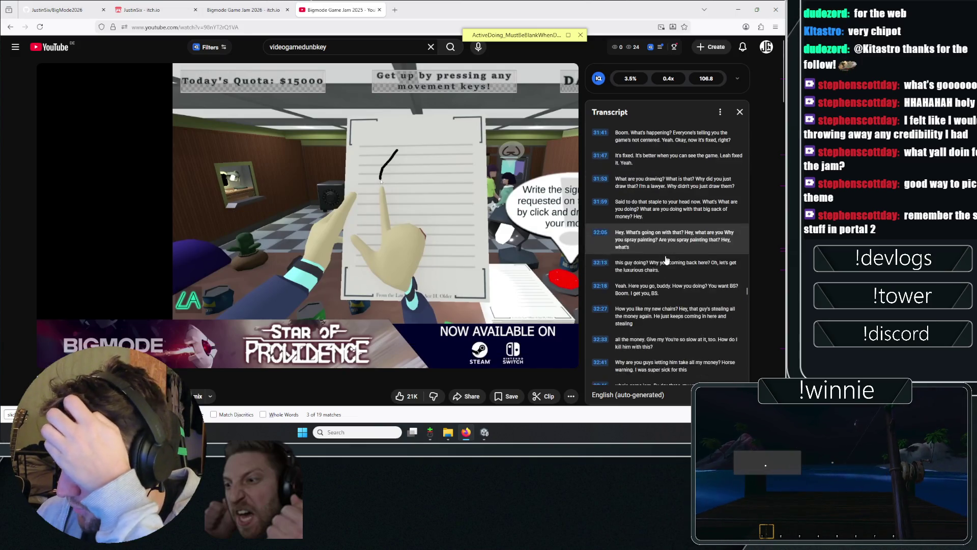
{"action": "scroll", "coordinate": [666, 261], "scroll_direction": "down", "scroll_amount": 5}
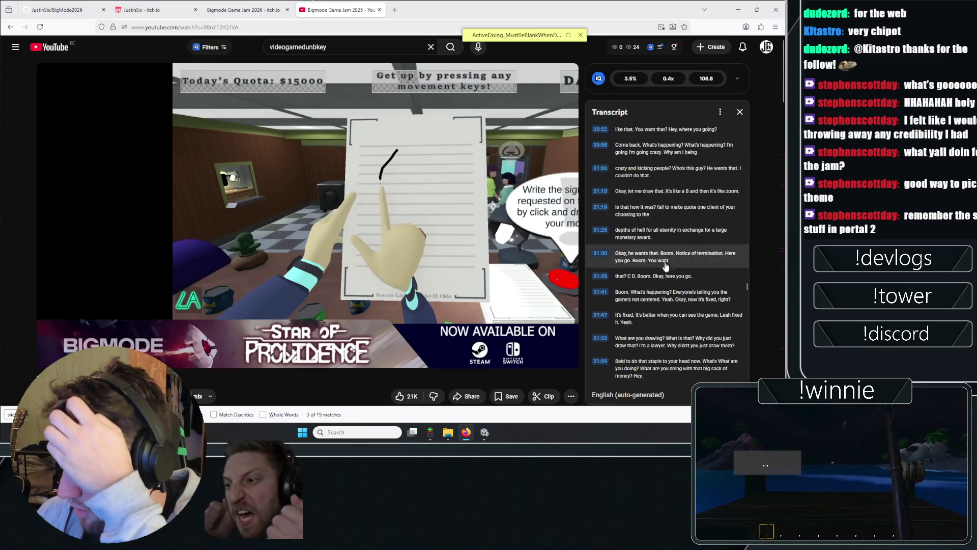
{"action": "left_click", "coordinate": [200, 5]}
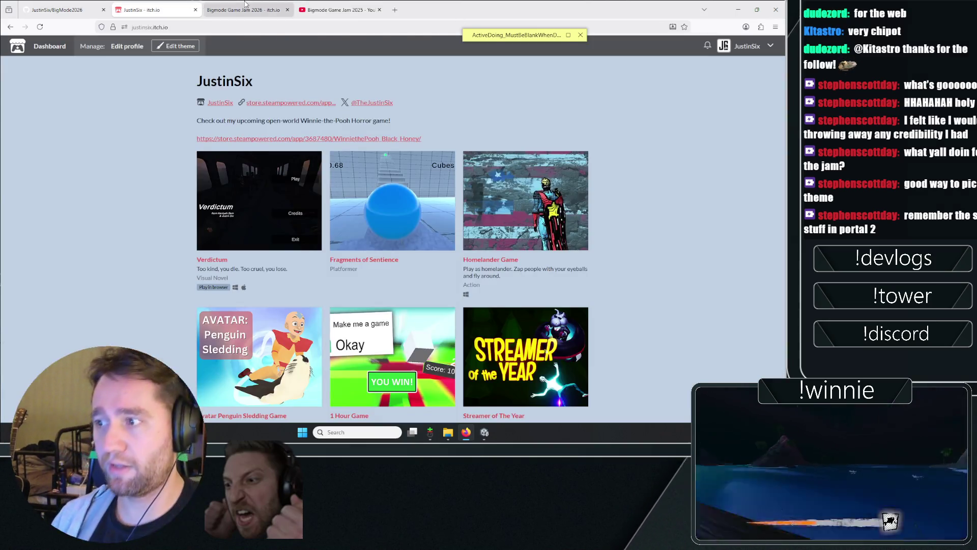
Step: Return to the Bigmode Game Jam 2026 page and scroll back up to the SLICK theme header
{"action": "left_click", "coordinate": [224, 10]}
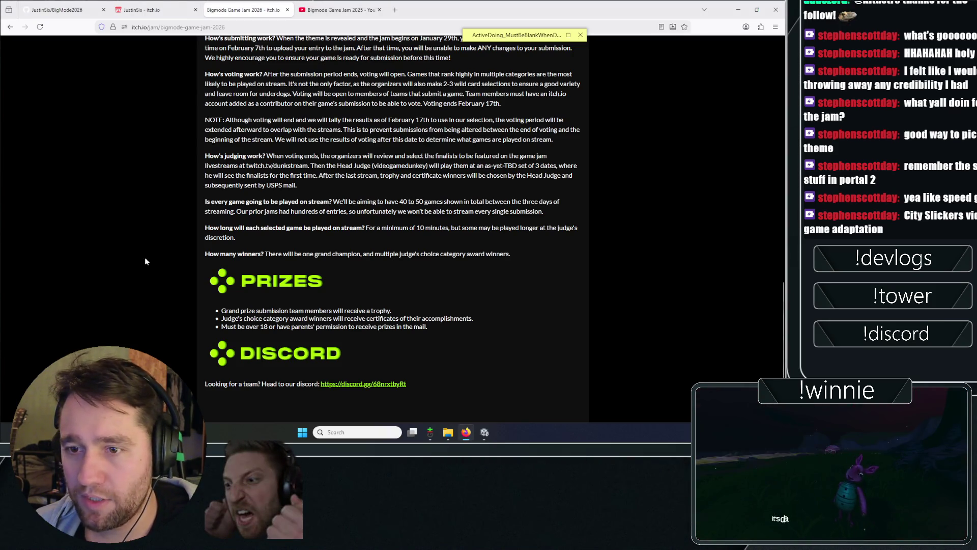
{"action": "middle_click", "coordinate": [129, 182]}
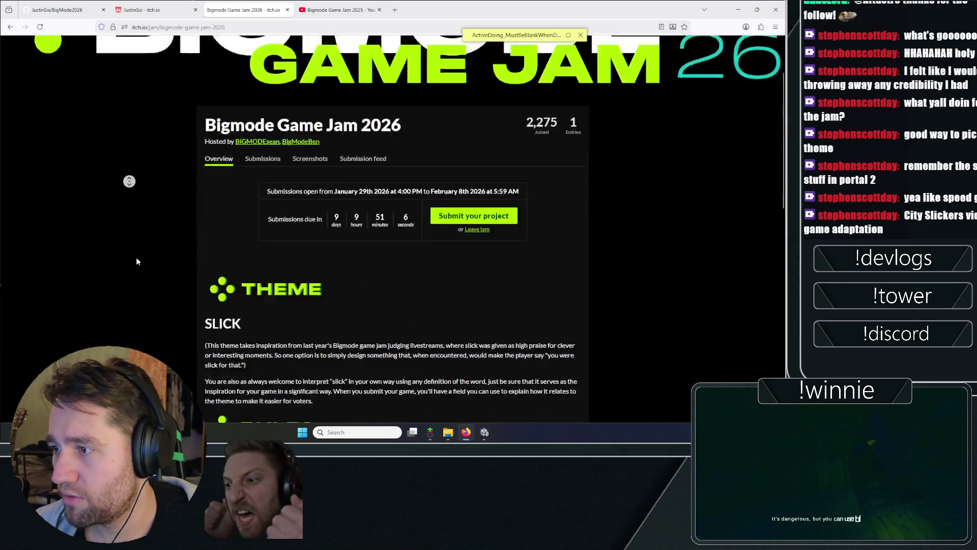
Step: Search DuckDuckGo for 'city slickers' and 'slick rick' in two new tabs
{"action": "key", "text": "ctrl+t"}
{"action": "type", "text": "city slickers"}
{"action": "key", "text": "Return"}
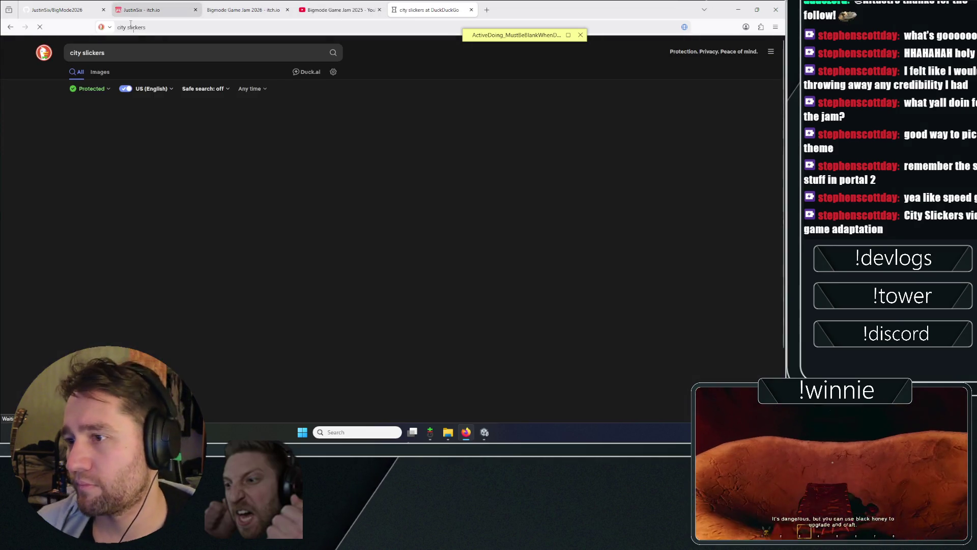
{"action": "key", "text": "ctrl+t"}
{"action": "type", "text": "slick rick"}
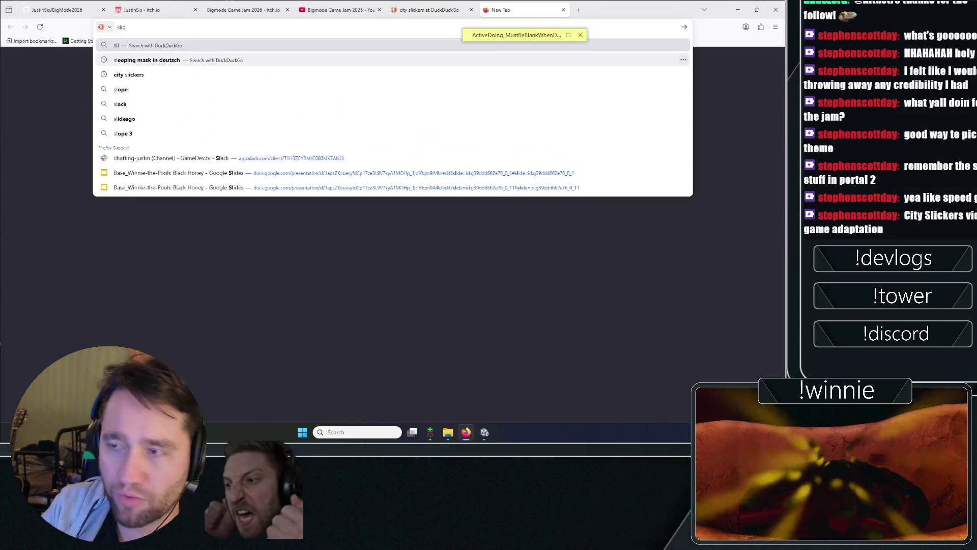
{"action": "key", "text": "Return"}
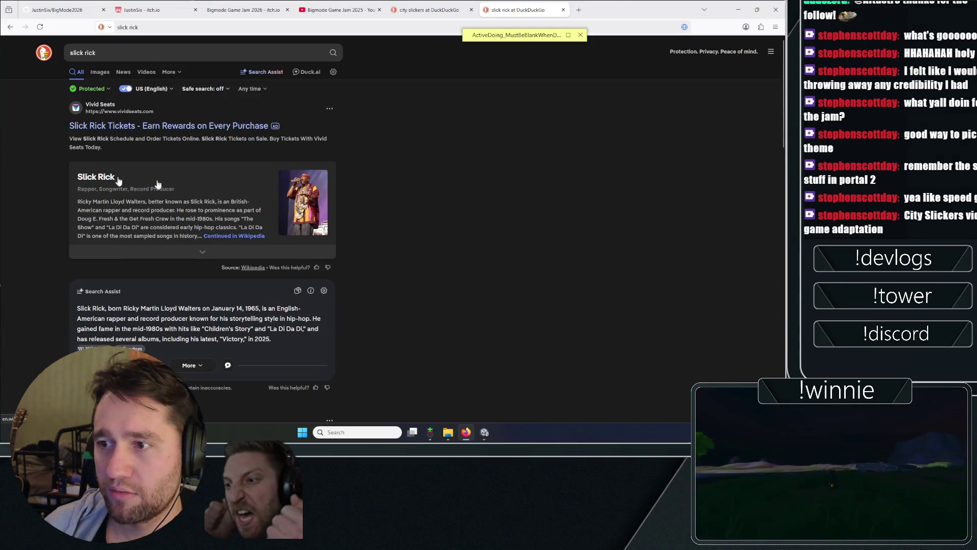
Step: Close the Slick Rick tab, skim the City Slickers result, and close it too
{"action": "key", "text": "ctrl+w"}
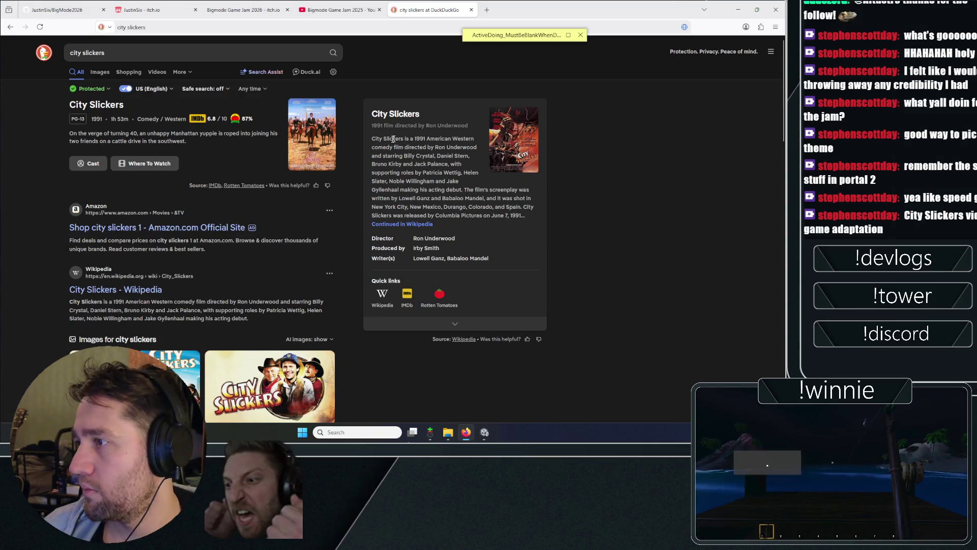
{"action": "left_click_drag", "start_coordinate": [396, 139], "coordinate": [458, 155]}
{"action": "left_click", "coordinate": [657, 202]}
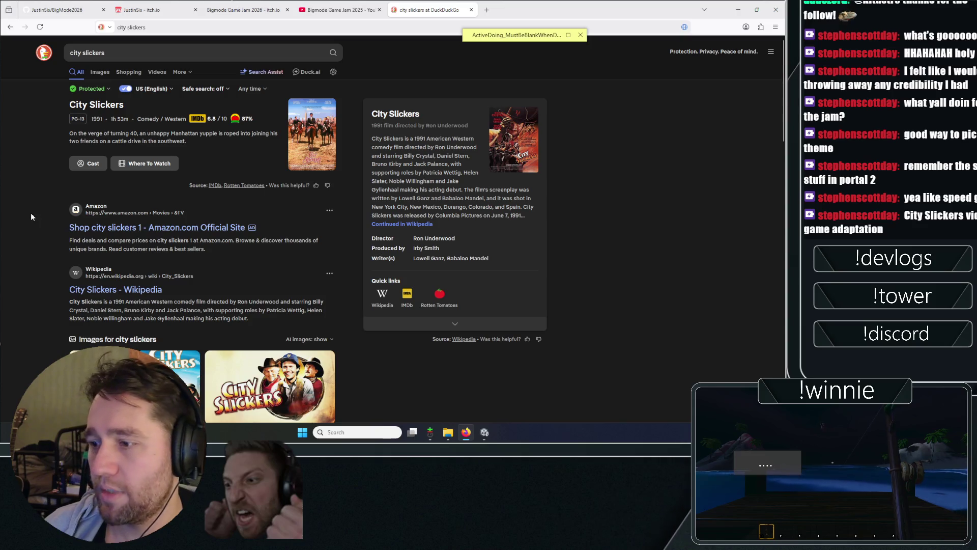
{"action": "scroll", "coordinate": [35, 209], "scroll_direction": "down", "scroll_amount": 1}
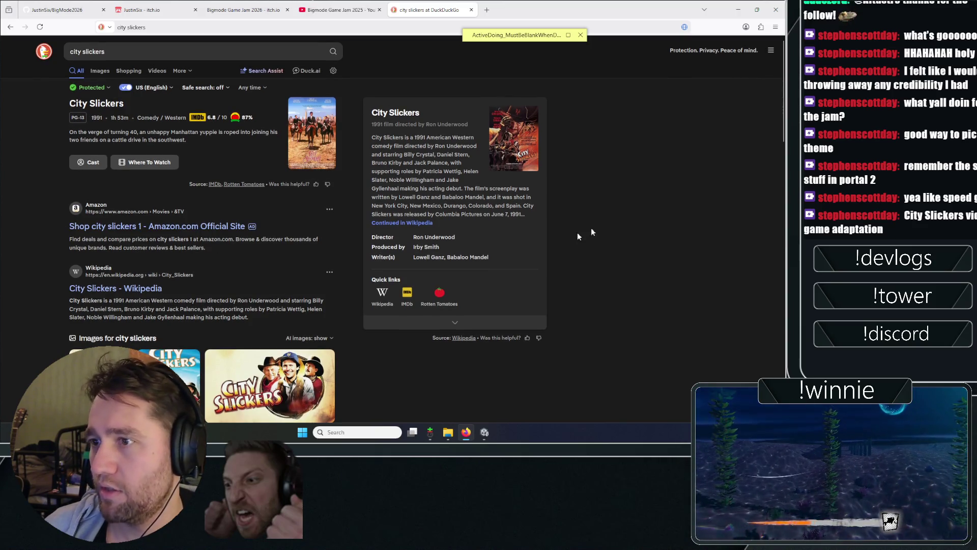
{"action": "key", "text": "ctrl+w"}
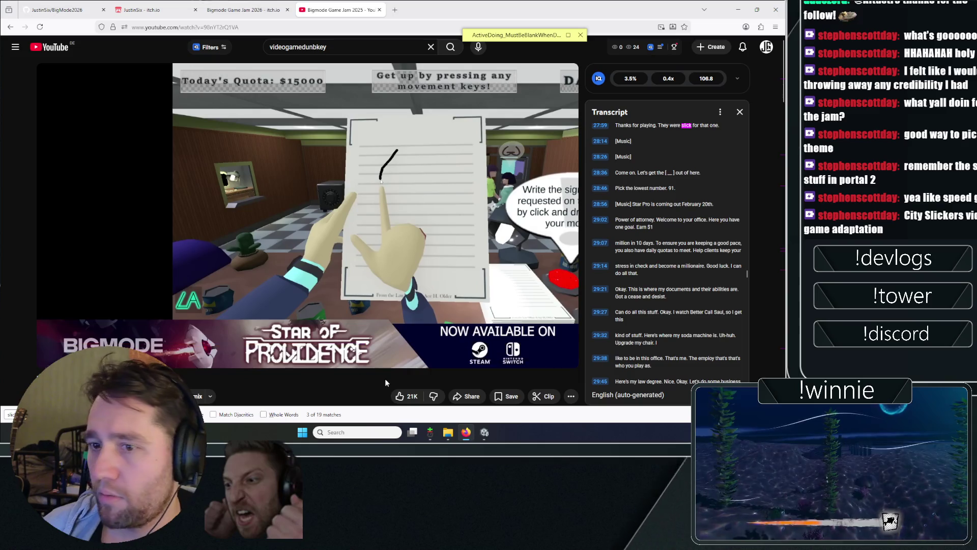
Step: Dismiss the find bar's 'slick' highlights and switch back to the Unity editor
{"action": "key", "text": "Escape"}
{"action": "left_click", "coordinate": [486, 433]}
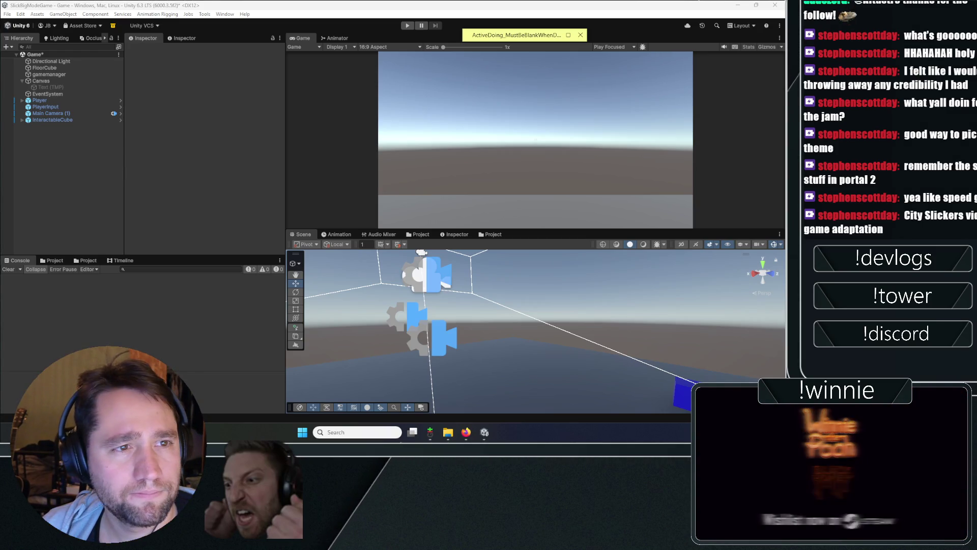
Step: Switch to Rider on MagicalInteractions.cs and expand the to-do sticky note
{"action": "key", "text": "alt+Tab"}
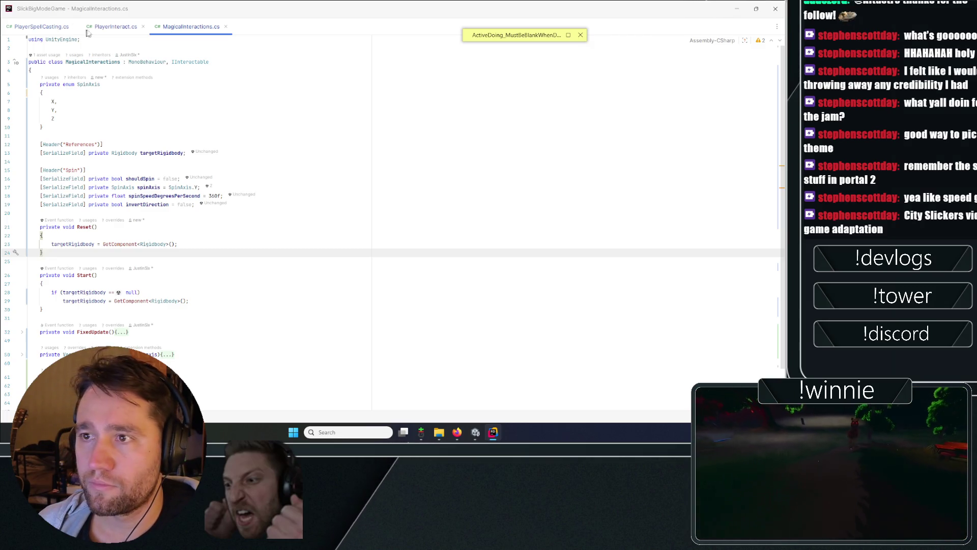
{"action": "scroll", "coordinate": [468, 56], "scroll_direction": "down", "scroll_amount": 2}
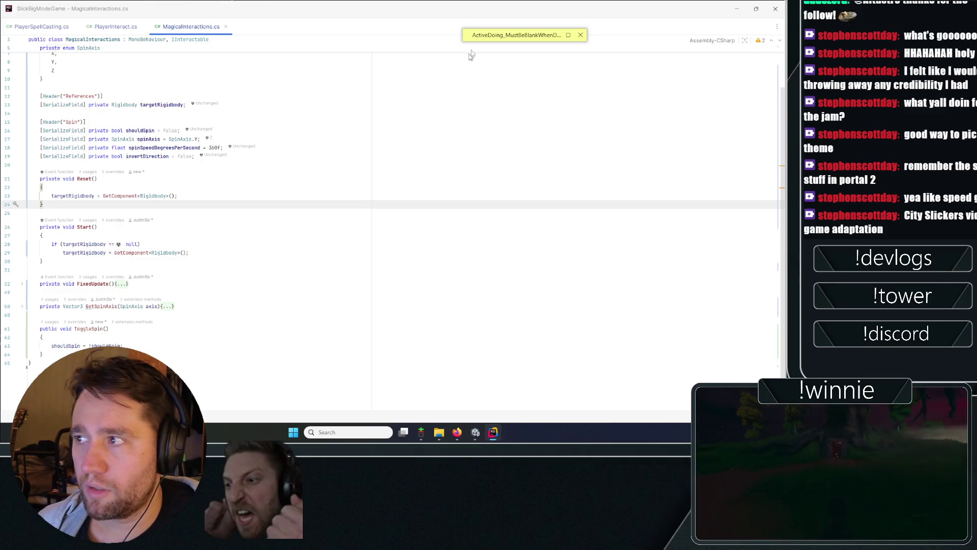
{"action": "left_click", "coordinate": [487, 41]}
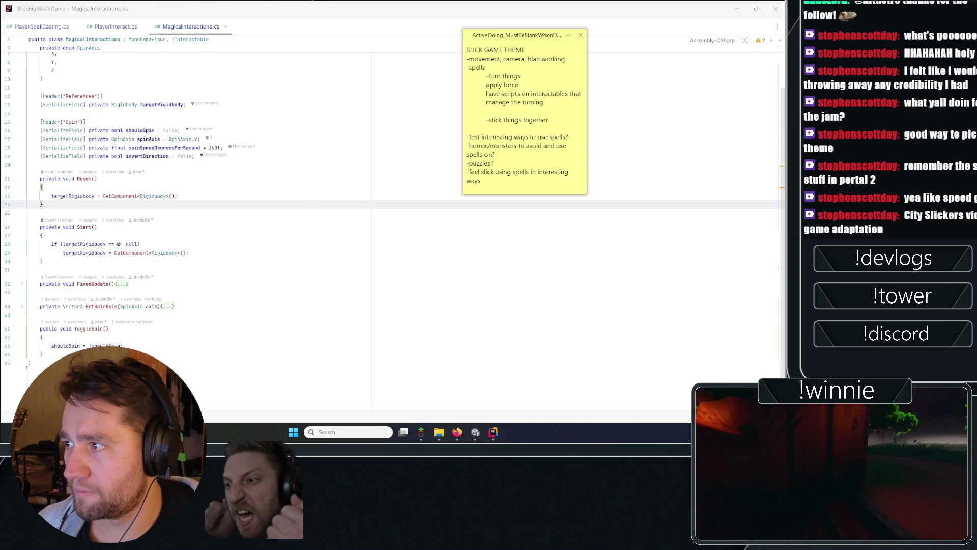
Step: Add '-mark what should stick' on a new line under 'stick things together'
{"action": "left_click", "coordinate": [560, 116]}
{"action": "key", "text": "Return"}
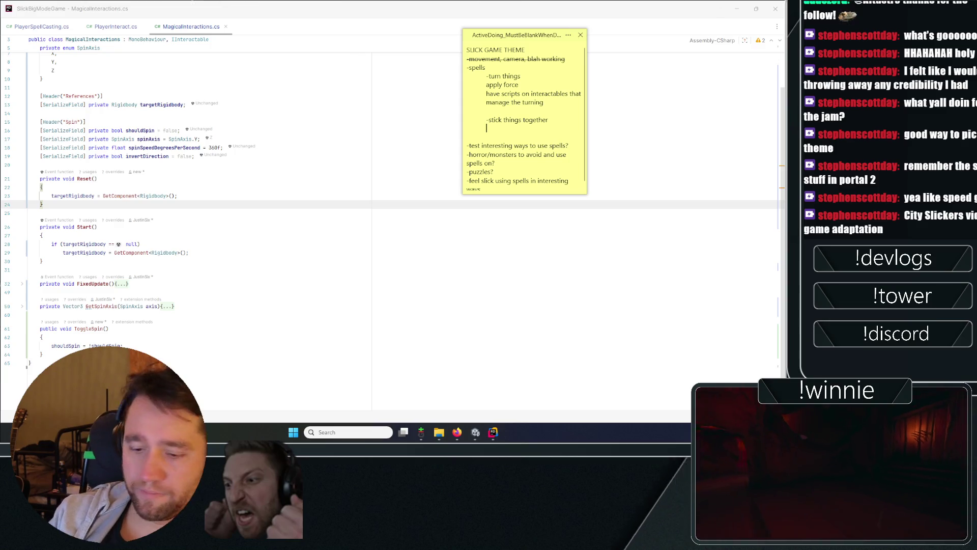
{"action": "type", "text": "-mark"}
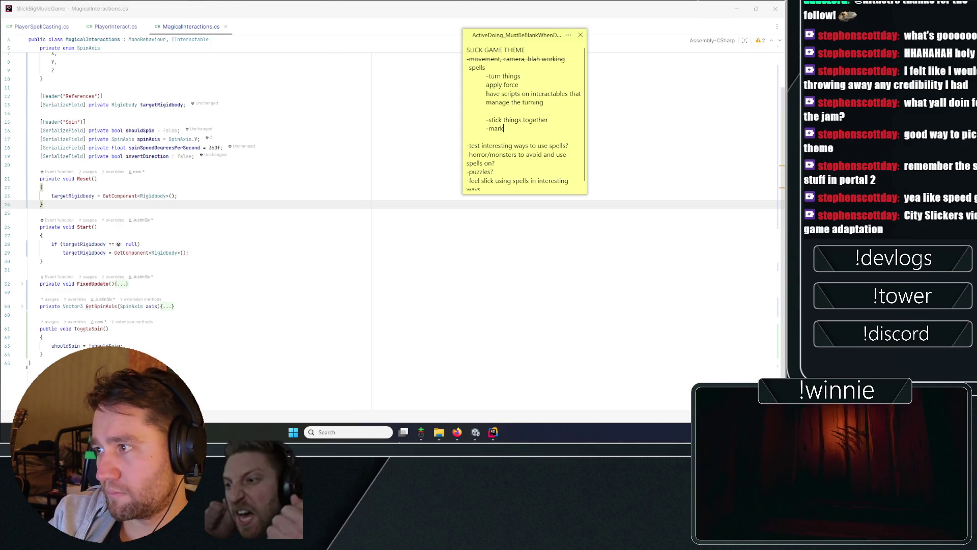
{"action": "type", "text": " what shoul"}
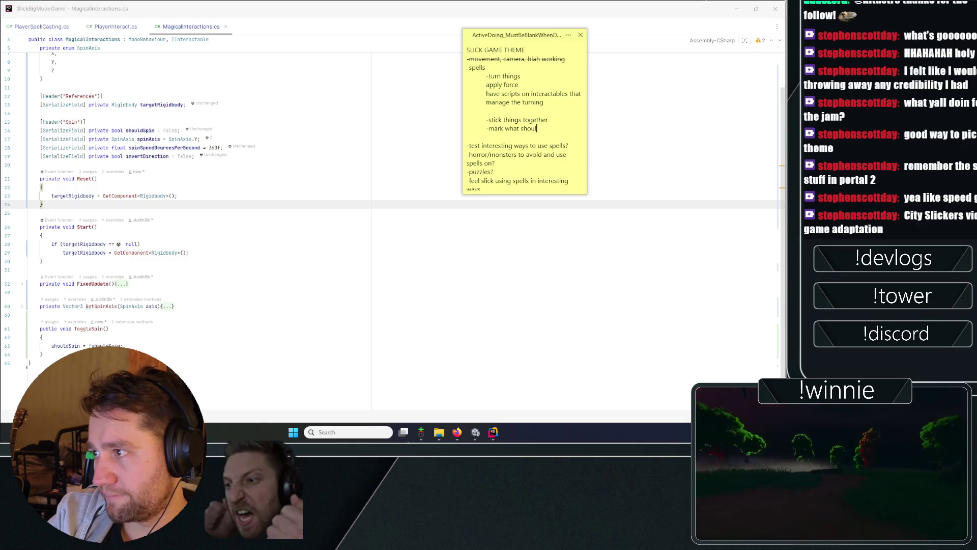
{"action": "type", "text": "d stickl"}
Step: Add '-then we make them stick' as the next item and fix its 'thems tick' typo
{"action": "key", "text": "Return"}
{"action": "type", "text": "-then we"}
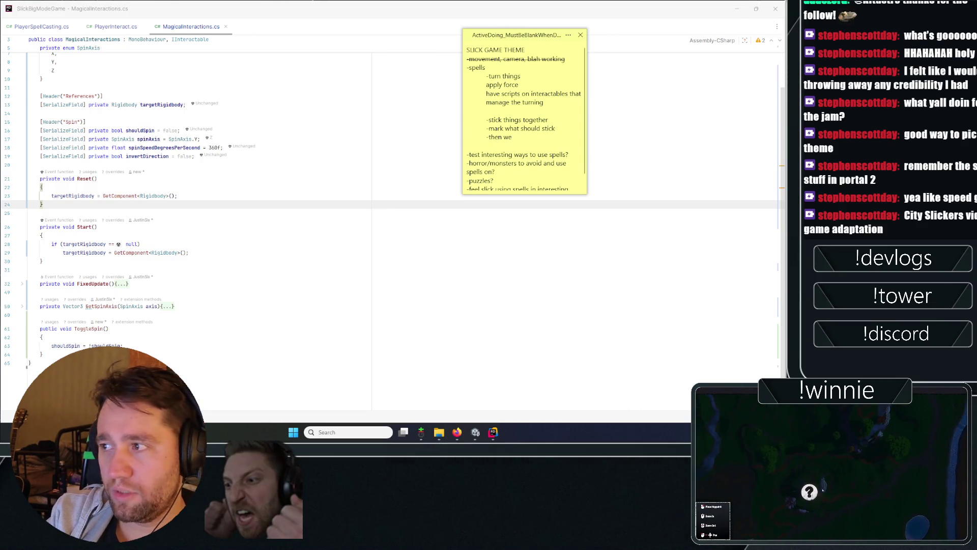
{"action": "type", "text": "make thems tick"}
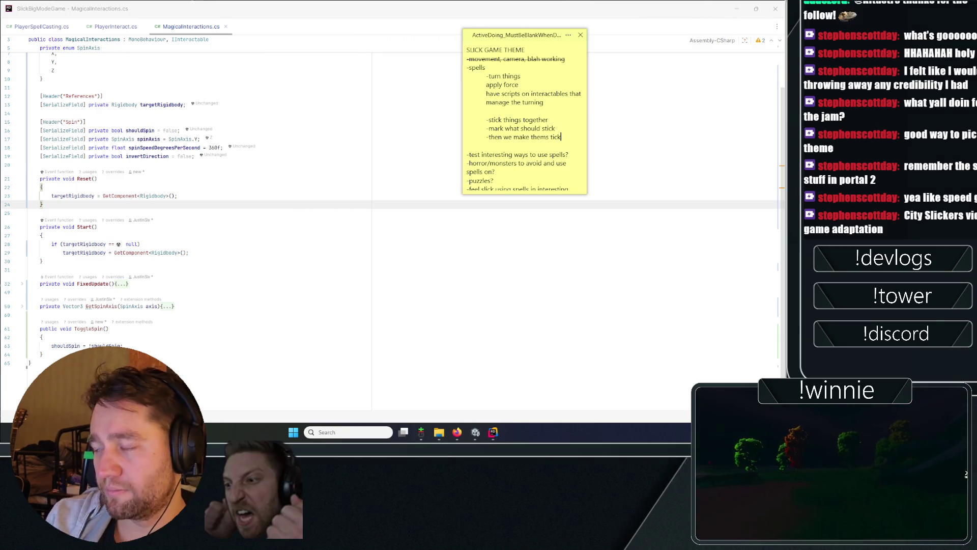
{"action": "key", "text": "Left"}
{"action": "key", "text": "Left"}
{"action": "key", "text": "Left"}
{"action": "key", "text": "BackSpace"}
{"action": "key", "text": "Left"}
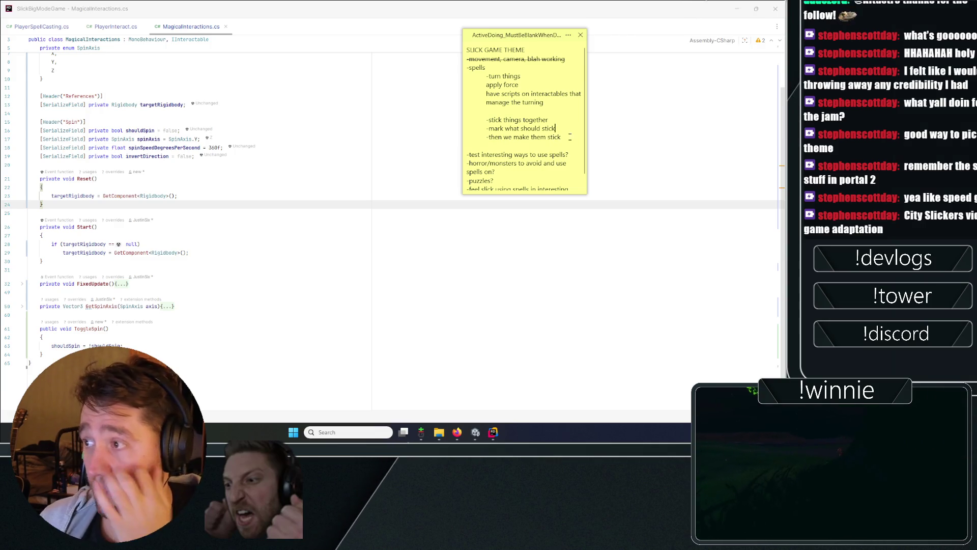
{"action": "left_click", "coordinate": [569, 137]}
{"action": "key", "text": "shift+Home"}
{"action": "key", "text": "shift+Up"}
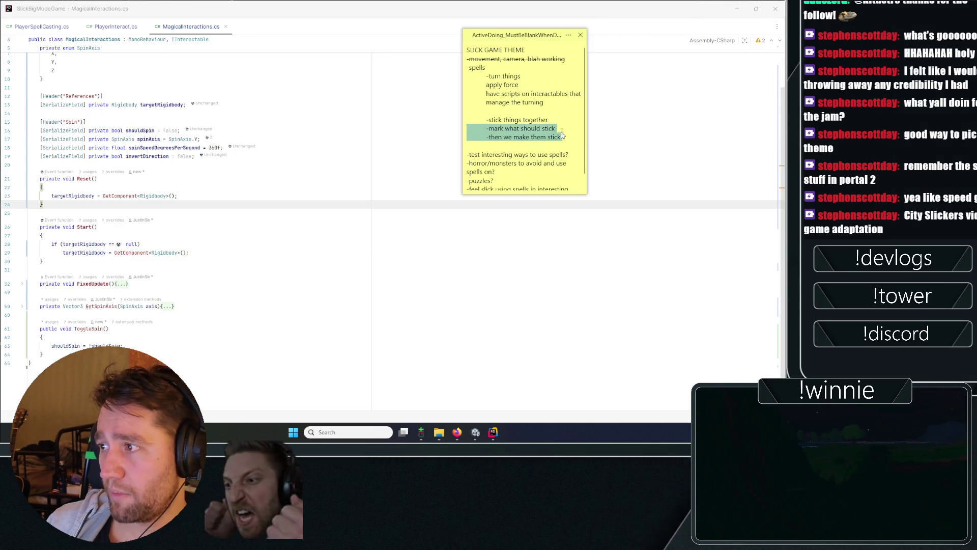
{"action": "left_click", "coordinate": [573, 129]}
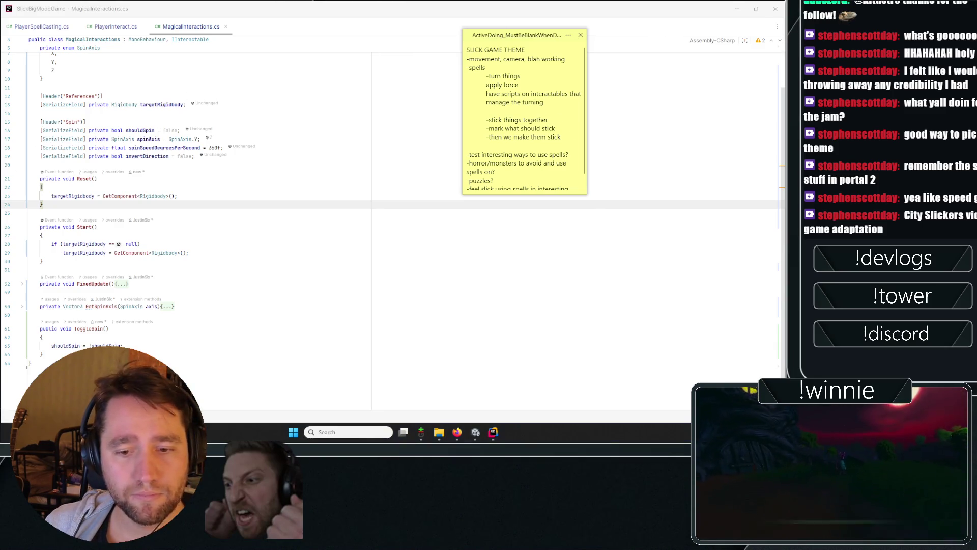
{"action": "left_click", "coordinate": [571, 137]}
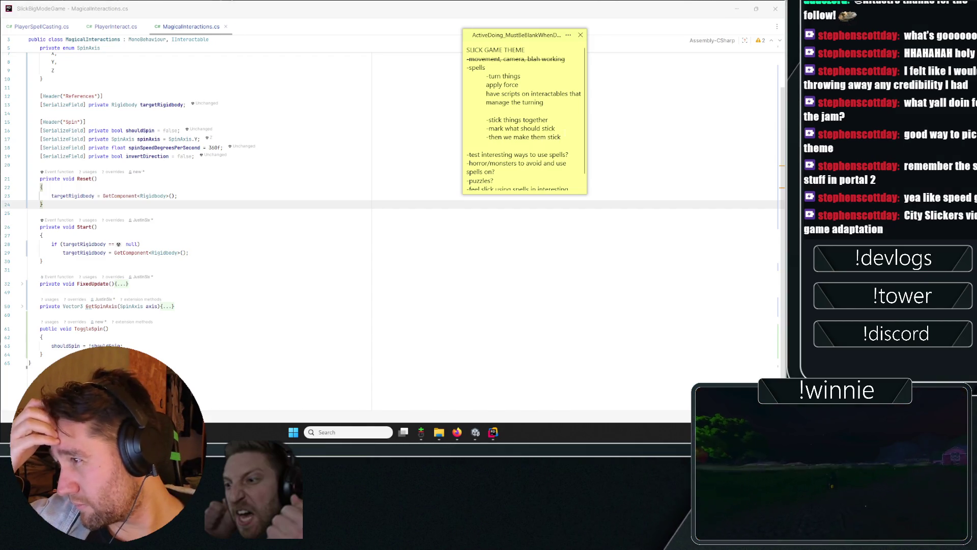
{"action": "left_click", "coordinate": [51, 26]}
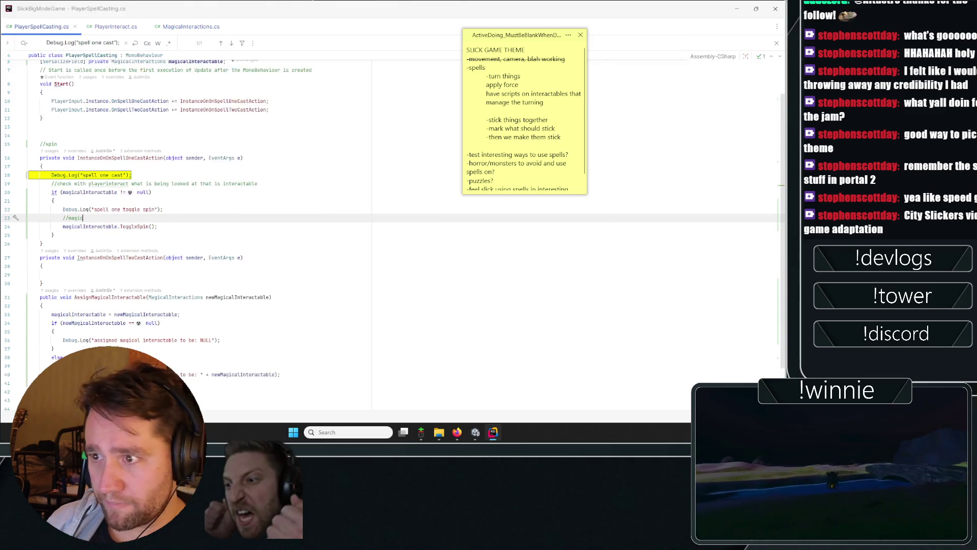
Step: Trace the spell-two handler's subscription back to PlayerInput.cs
{"action": "scroll", "coordinate": [137, 141], "scroll_direction": "up", "scroll_amount": 1}
{"action": "scroll", "coordinate": [136, 141], "scroll_direction": "down", "scroll_amount": 3}
{"action": "scroll", "coordinate": [137, 142], "scroll_direction": "up", "scroll_amount": 1}
{"action": "scroll", "coordinate": [137, 141], "scroll_direction": "up", "scroll_amount": 3}
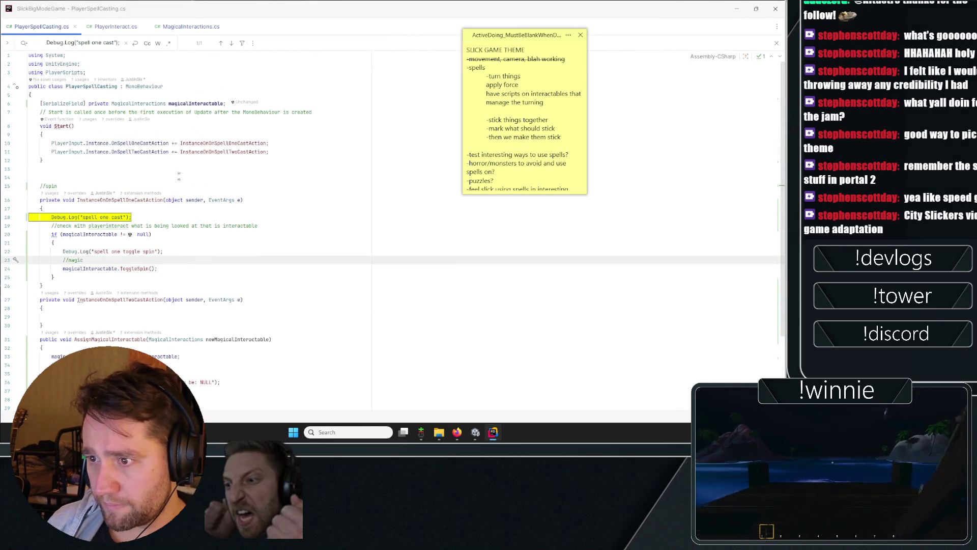
{"action": "double_click", "coordinate": [120, 299]}
{"action": "key", "text": "ctrl+shift+BackSpace"}
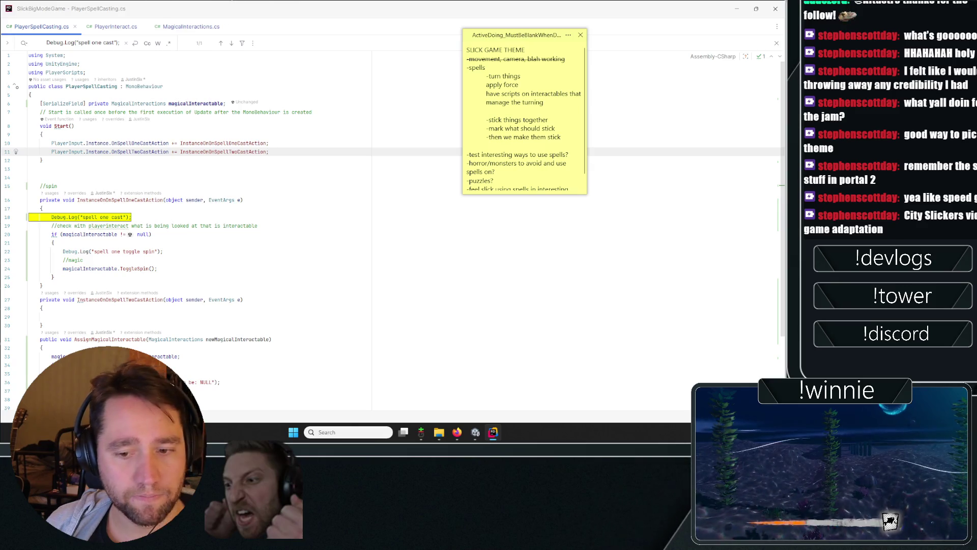
{"action": "key", "text": "alt+Tab"}
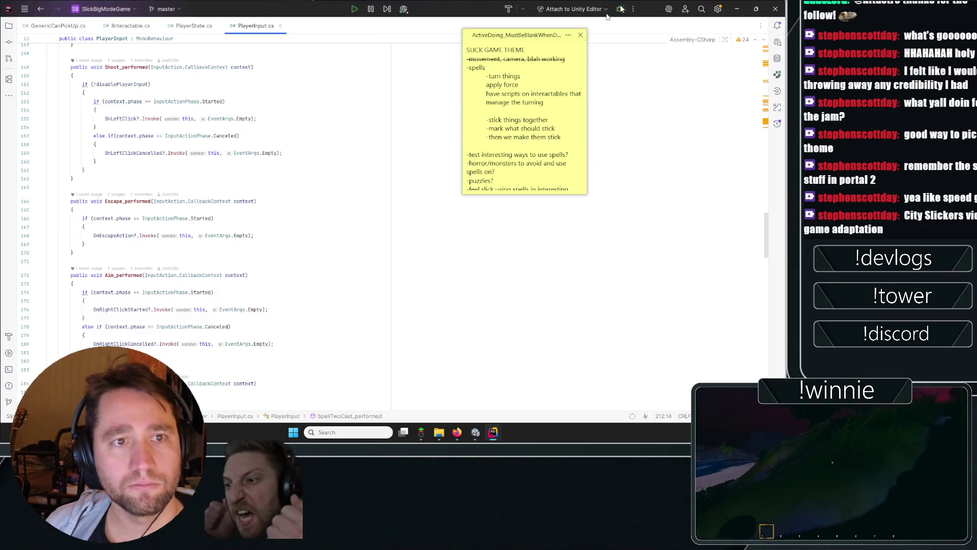
{"action": "scroll", "coordinate": [354, 193], "scroll_direction": "down", "scroll_amount": 15}
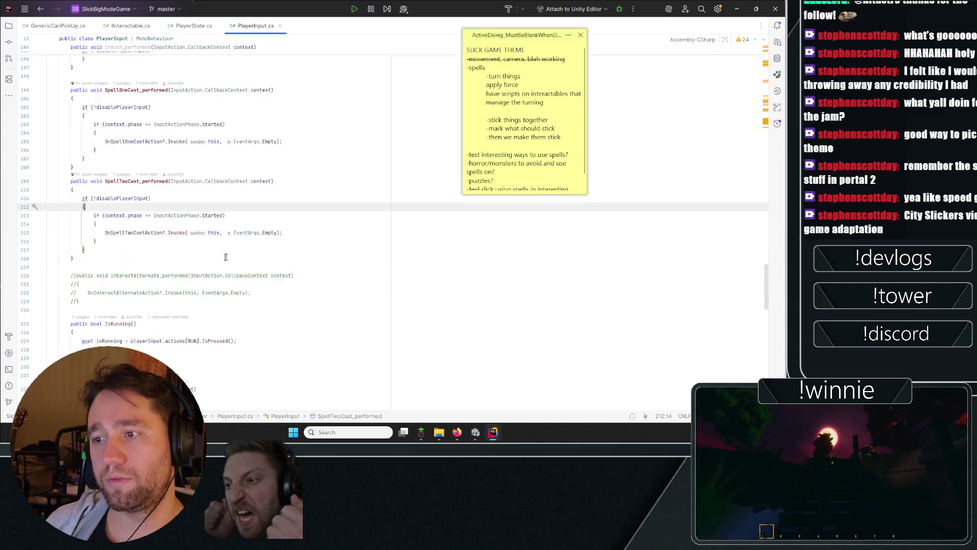
Step: Duplicate the SpellTwoCast_performed method and rename the copy SpellTwoActivate_performed
{"action": "mouse_move", "coordinate": [77, 248]}
{"action": "left_mouse_down"}
{"action": "mouse_move", "coordinate": [51, 196]}
{"action": "mouse_move", "coordinate": [51, 171]}
{"action": "left_mouse_up"}
{"action": "key", "text": "ctrl+c"}
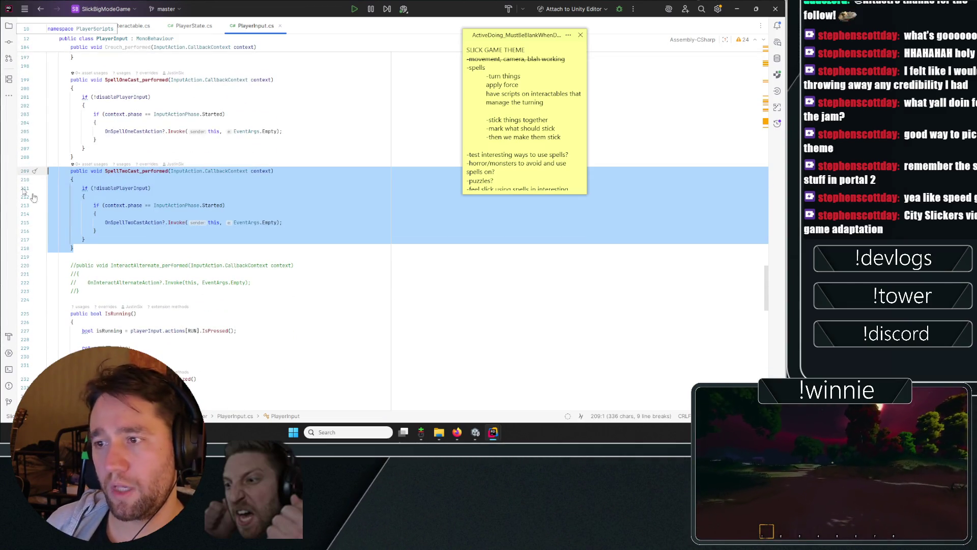
{"action": "key", "text": "Return"}
{"action": "key", "text": "ctrl+v"}
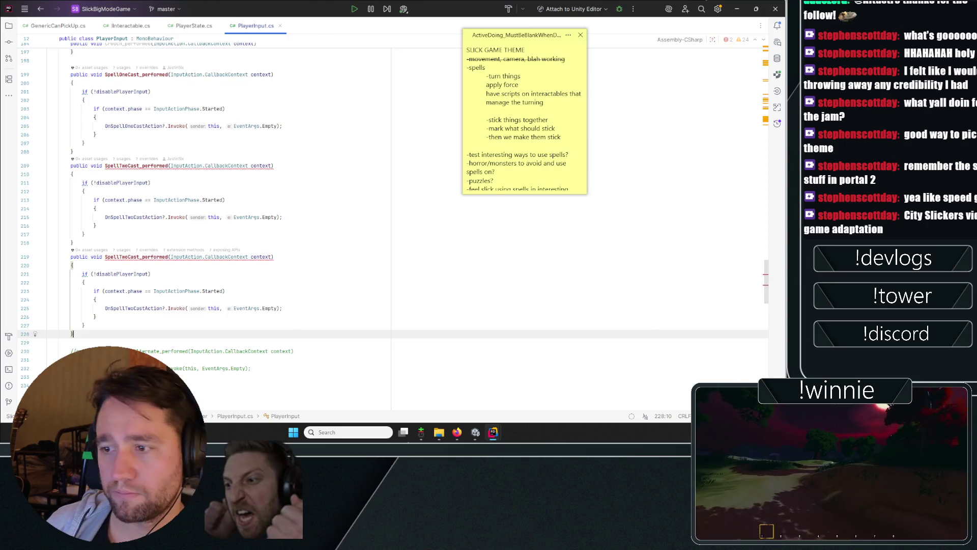
{"action": "left_click", "coordinate": [139, 257]}
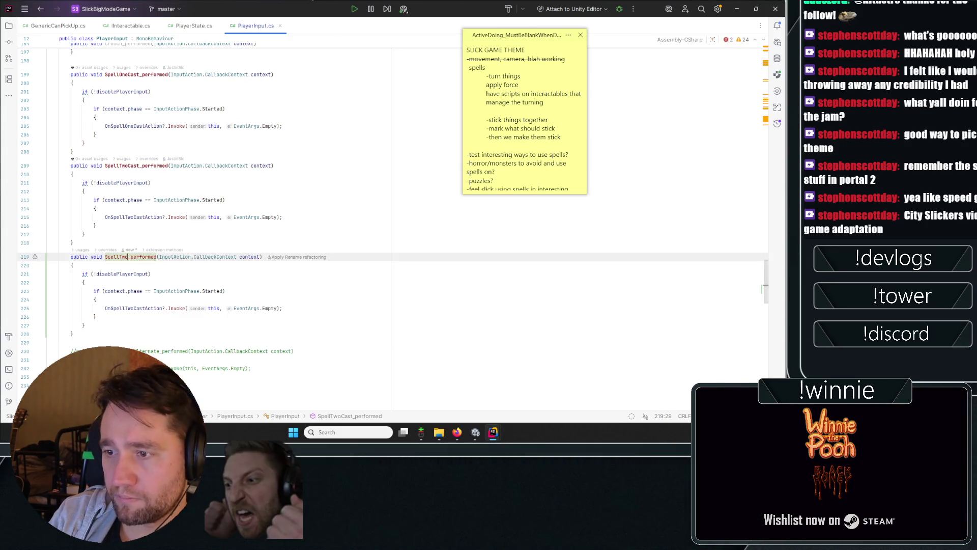
{"action": "type", "text": "Activate"}
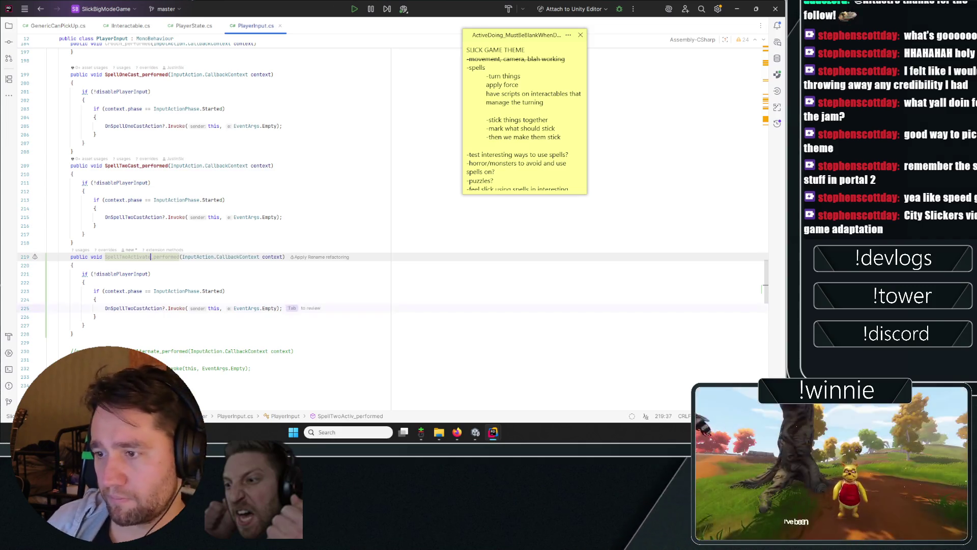
{"action": "key", "text": "ctrl+w"}
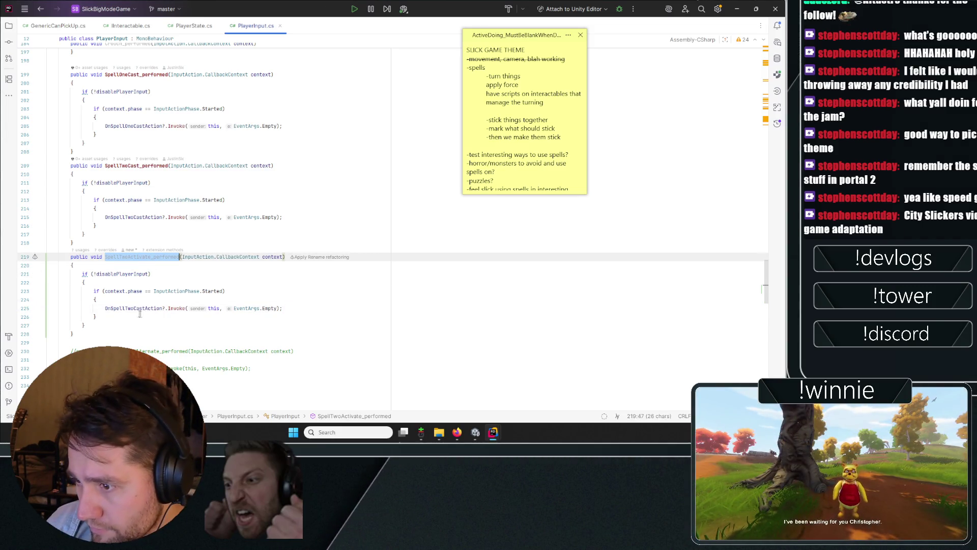
{"action": "double_click", "coordinate": [137, 309]}
{"action": "mouse_move", "coordinate": [764, 272]}
{"action": "left_mouse_down"}
{"action": "mouse_move", "coordinate": [768, 59]}
{"action": "mouse_move", "coordinate": [764, 74]}
{"action": "left_mouse_up"}
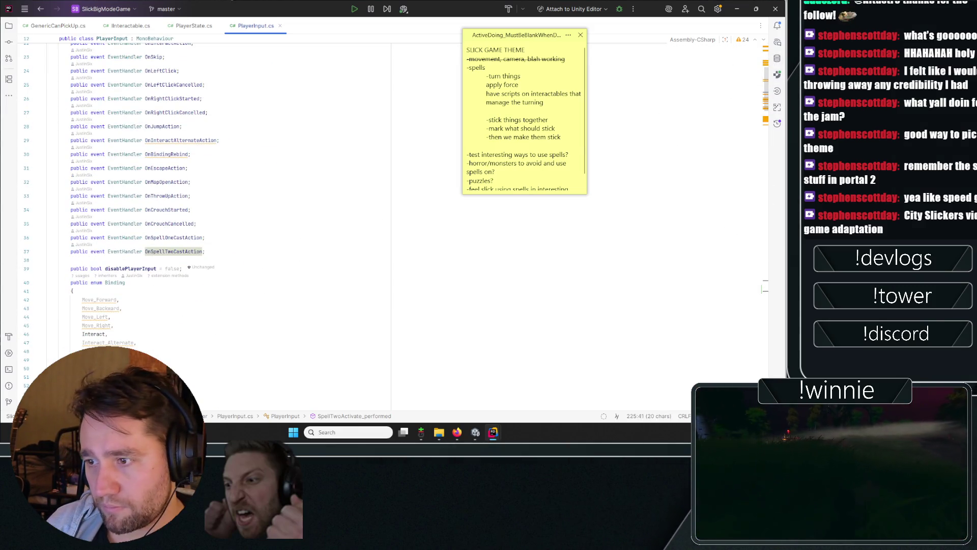
Step: Duplicate the OnSpellTwoCastAction event declaration as a new OnSpellTwoActivationAction event
{"action": "triple_click", "coordinate": [127, 252]}
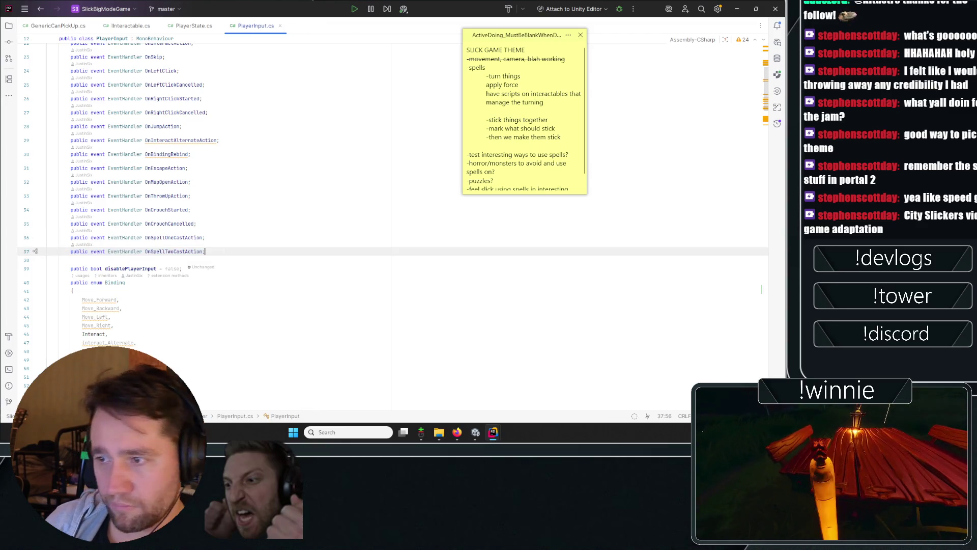
{"action": "key", "text": "ctrl+d"}
{"action": "key", "text": "Left"}
{"action": "key", "text": "Left"}
{"action": "key", "text": "Left"}
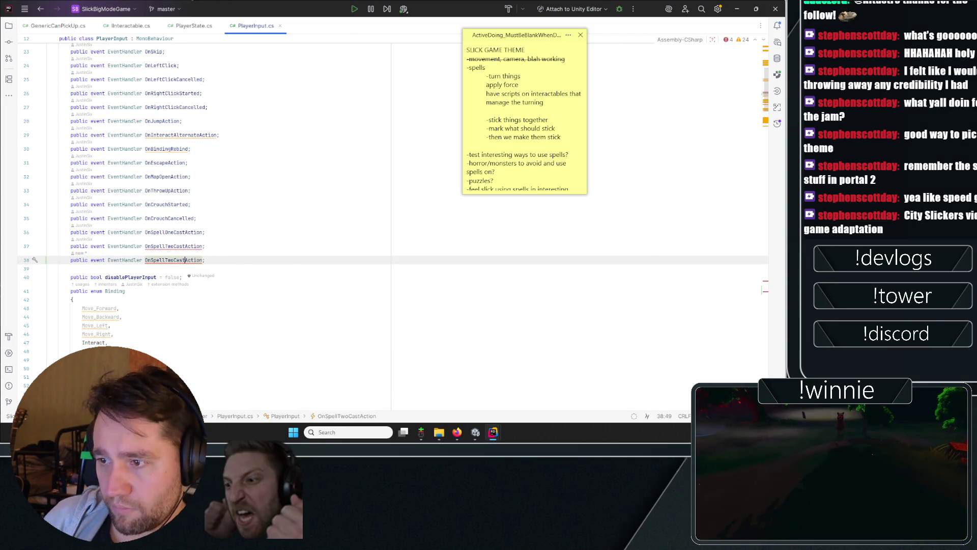
{"action": "key", "text": "BackSpace"}
{"action": "key", "text": "BackSpace"}
{"action": "key", "text": "BackSpace"}
{"action": "type", "text": "Activation"}
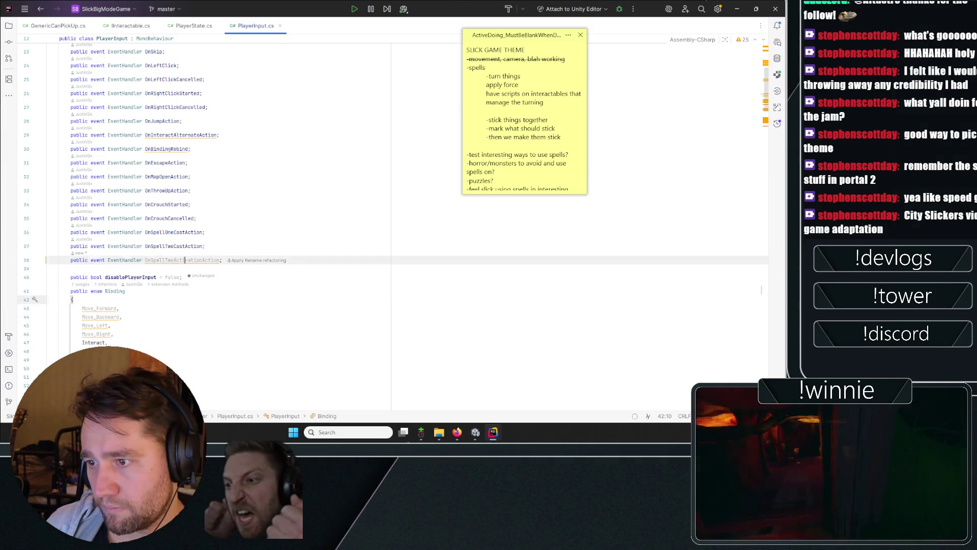
{"action": "key", "text": "ctrl+w"}
Step: Make SpellTwoActivate_performed invoke OnSpellTwoActivationAction instead of OnSpellTwoCastAction
{"action": "scroll", "coordinate": [771, 107], "scroll_direction": "down", "scroll_amount": 20}
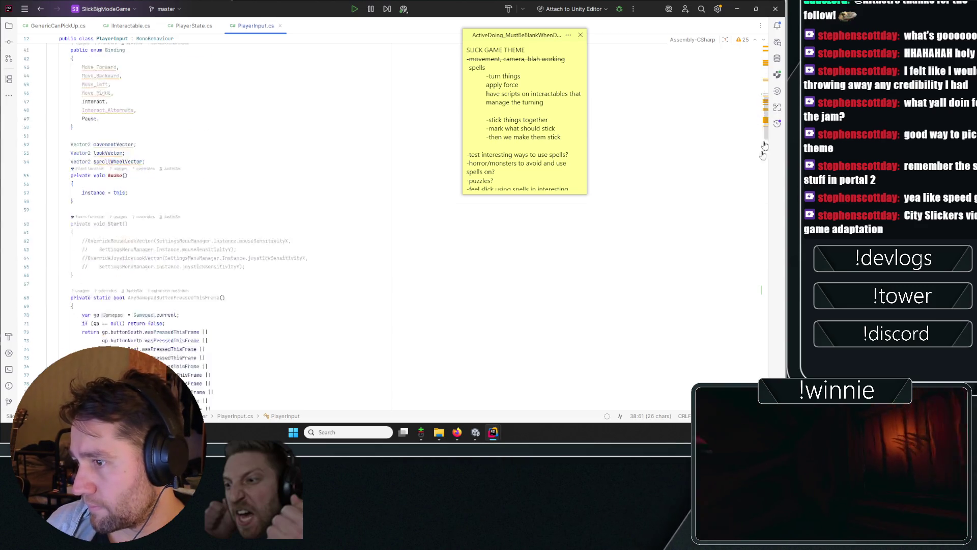
{"action": "scroll", "coordinate": [204, 229], "scroll_direction": "down", "scroll_amount": 10}
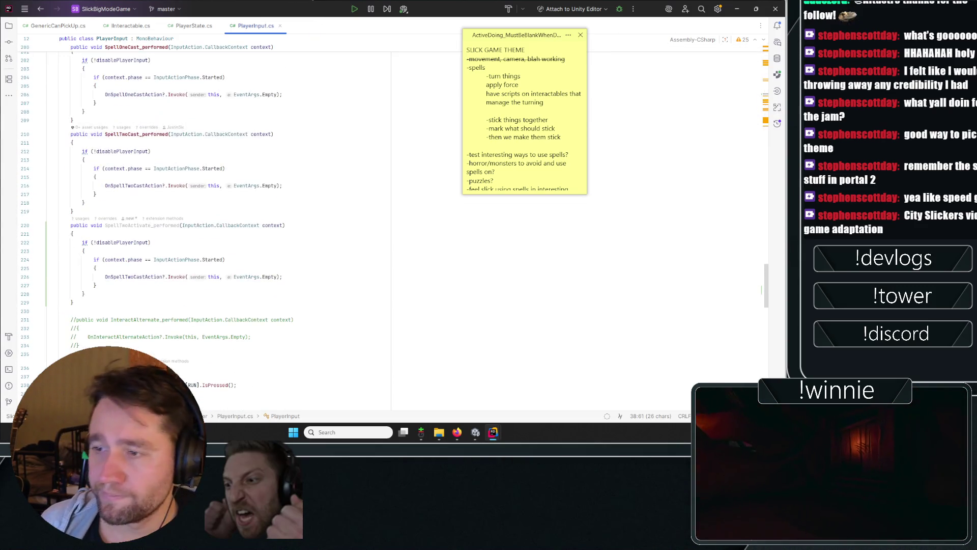
{"action": "double_click", "coordinate": [165, 226]}
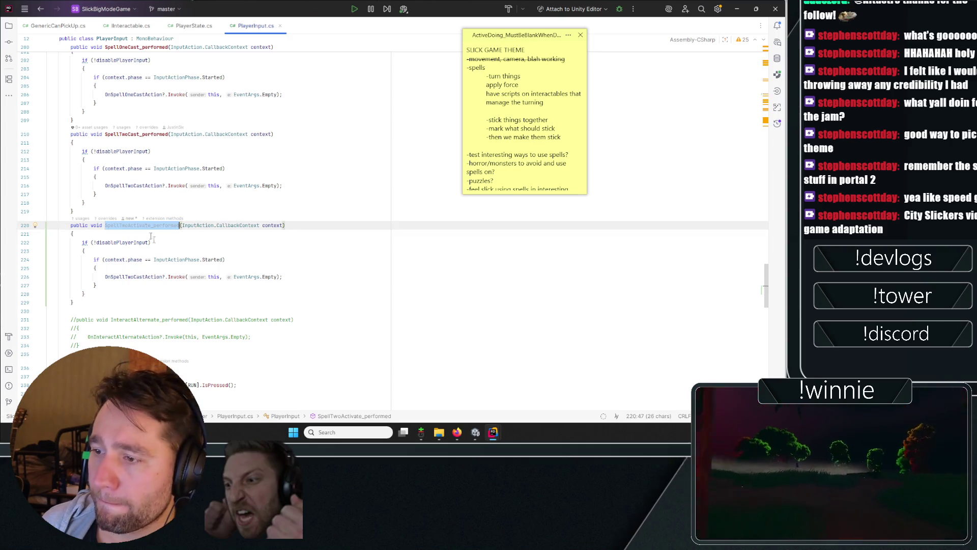
{"action": "double_click", "coordinate": [133, 277]}
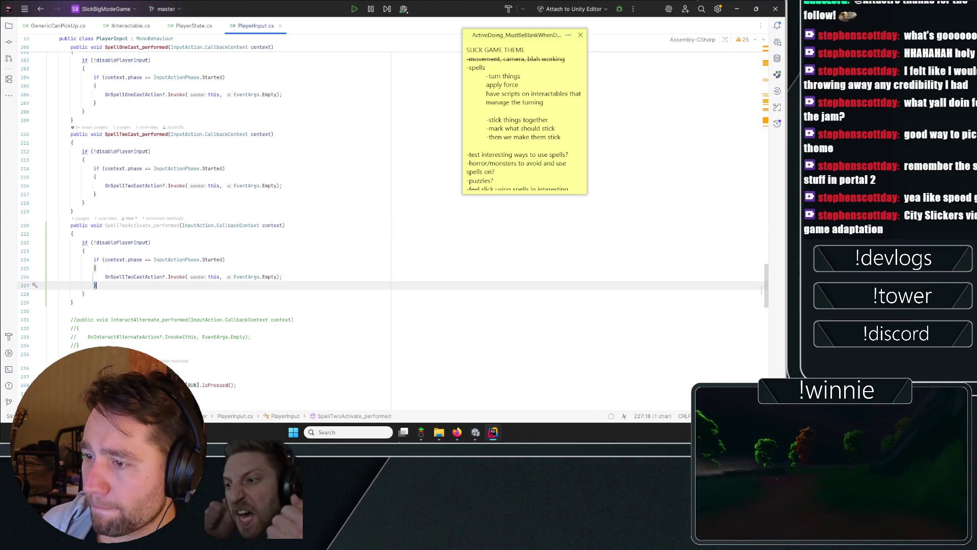
{"action": "type", "text": "OnSpellTwoActivationAction"}
{"action": "double_click", "coordinate": [148, 226]}
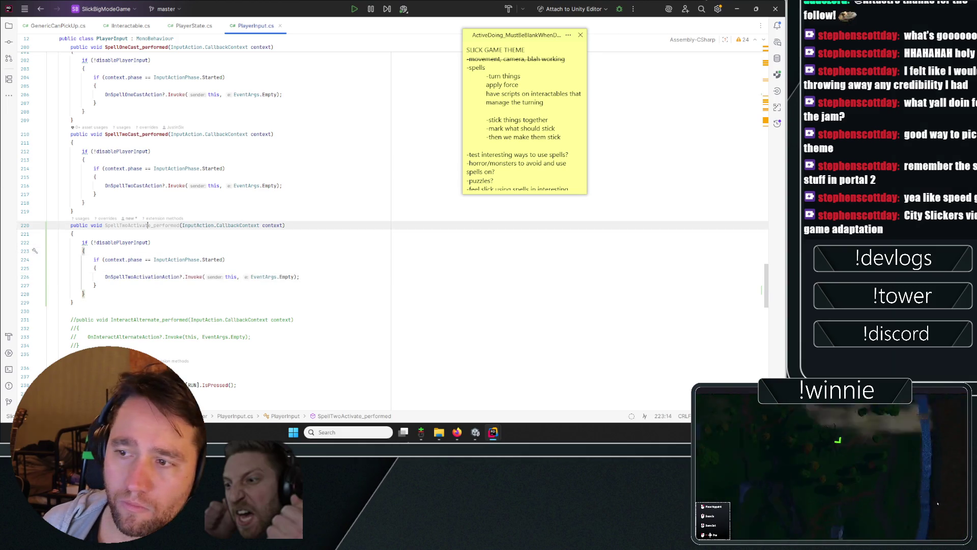
{"action": "double_click", "coordinate": [141, 277]}
{"action": "left_click", "coordinate": [84, 251]}
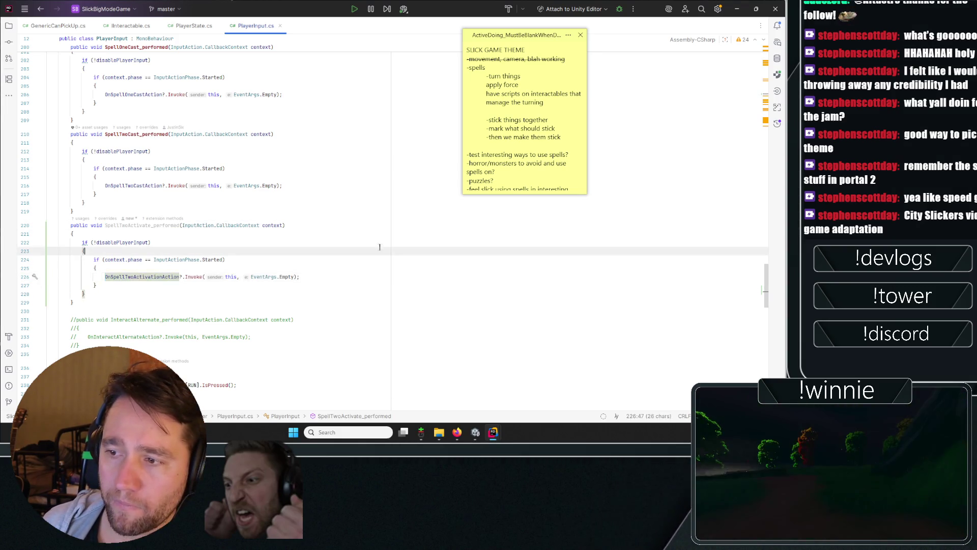
{"action": "left_click", "coordinate": [475, 433]}
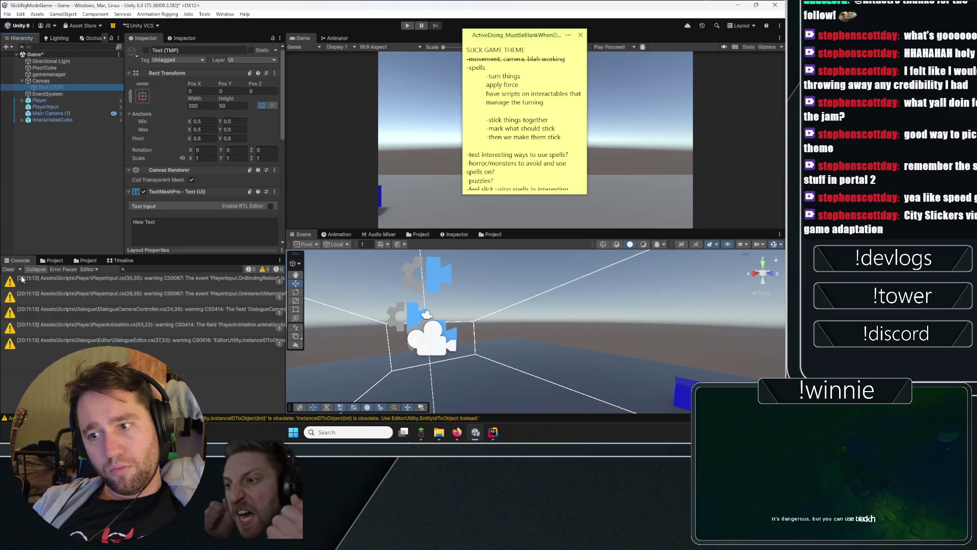
Step: Clear the CS0067 and CS0414 warnings from the Console
{"action": "left_click", "coordinate": [8, 269]}
{"action": "left_click", "coordinate": [69, 185]}
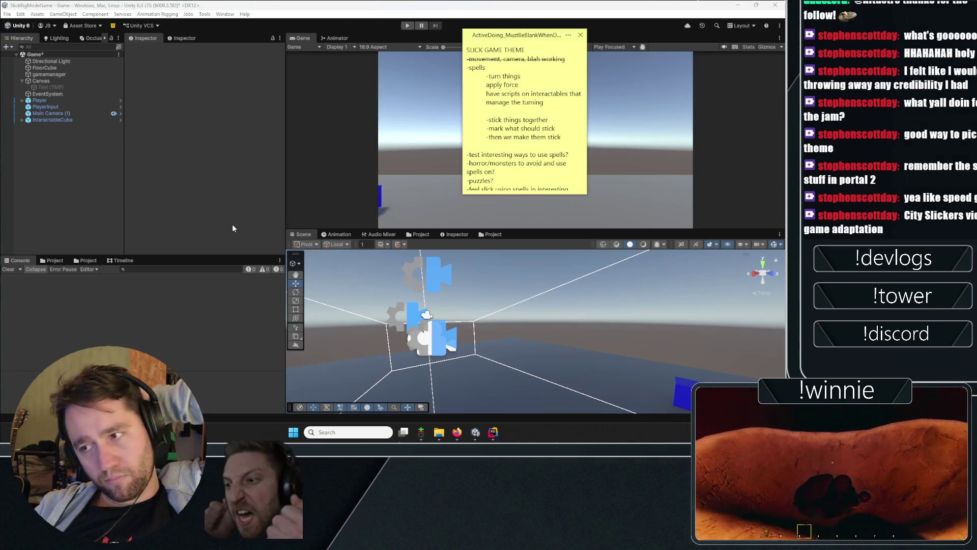
{"action": "left_click", "coordinate": [98, 183]}
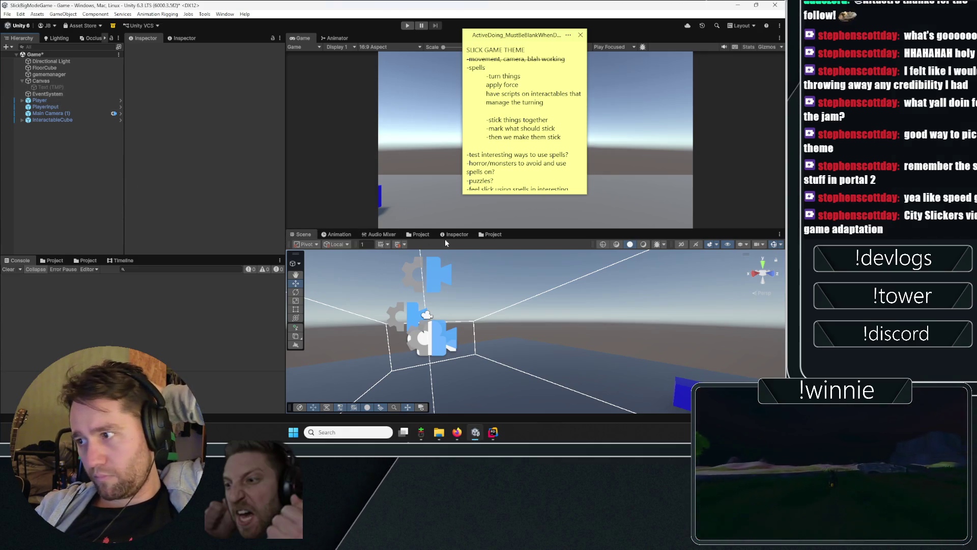
Step: Open the PlayerInput asset from the Project folders in the Input Actions Editor
{"action": "left_click", "coordinate": [487, 234]}
{"action": "left_click", "coordinate": [376, 345]}
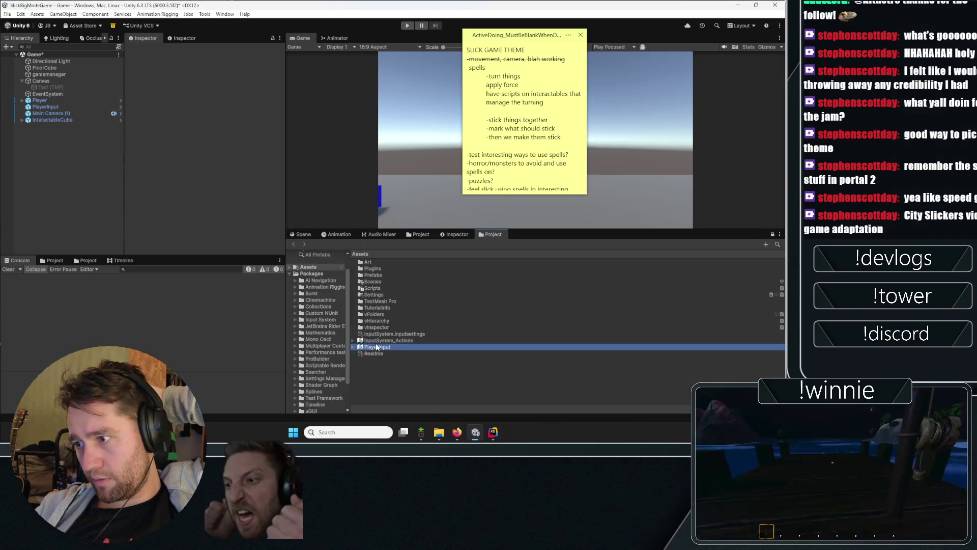
{"action": "left_click", "coordinate": [250, 78]}
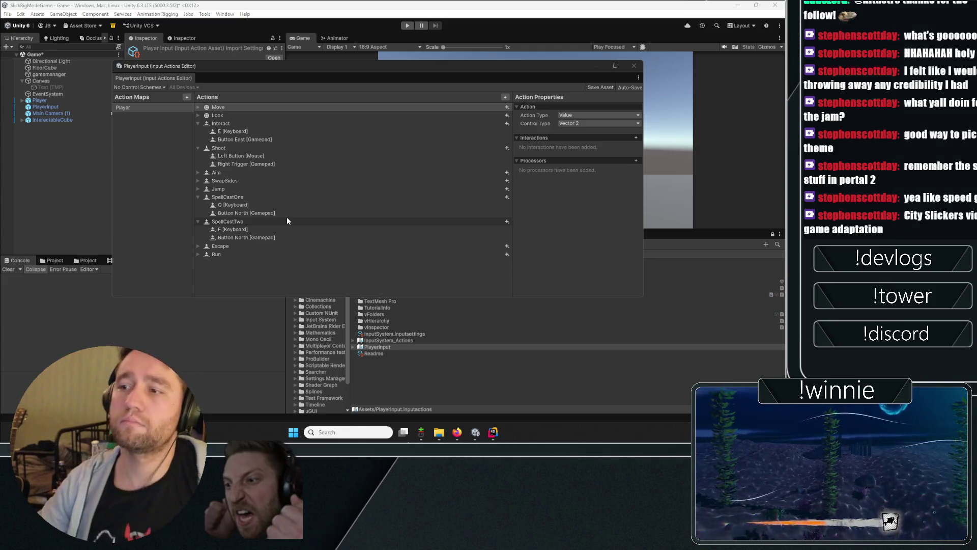
Step: Duplicate the SpellCastTwo action and name the copy SpellTwoActivation
{"action": "left_click", "coordinate": [287, 220]}
{"action": "key", "text": "ctrl+d"}
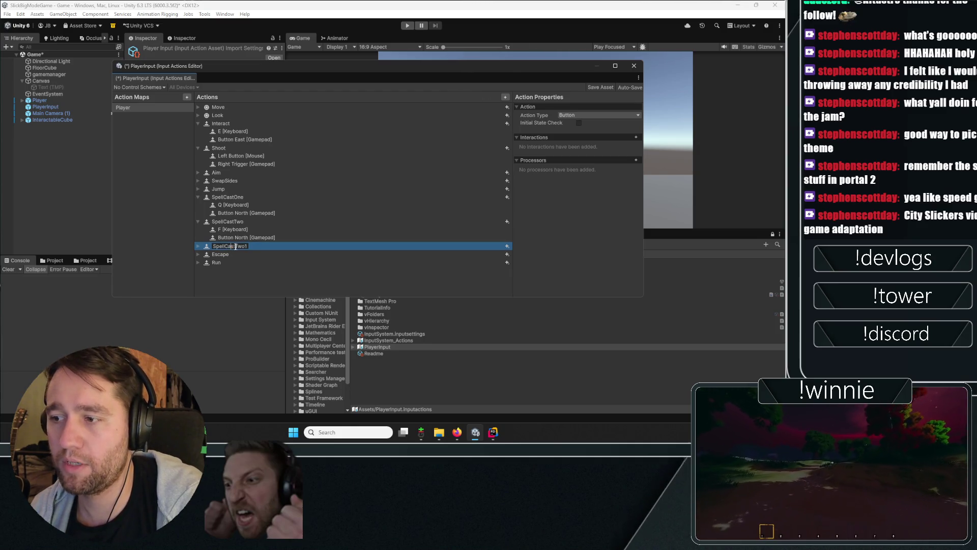
{"action": "key", "text": "BackSpace"}
{"action": "key", "text": "BackSpace"}
{"action": "key", "text": "BackSpace"}
{"action": "type", "text": "A"}
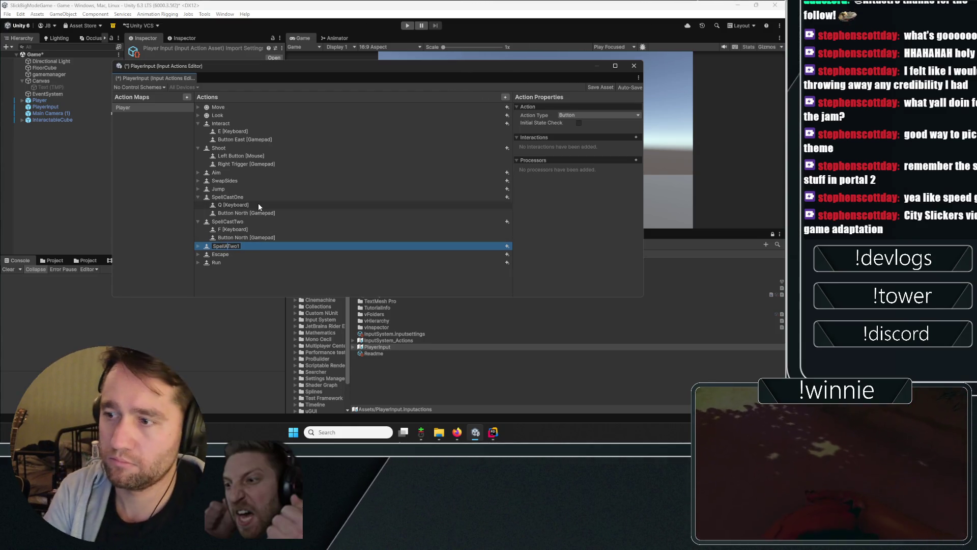
{"action": "key", "text": "BackSpace"}
{"action": "key", "text": "BackSpace"}
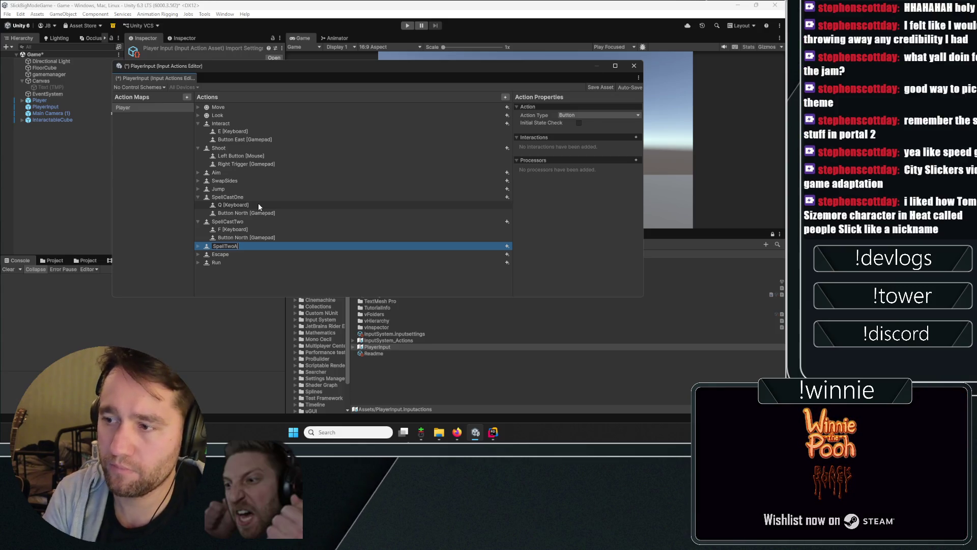
{"action": "type", "text": "Activat"}
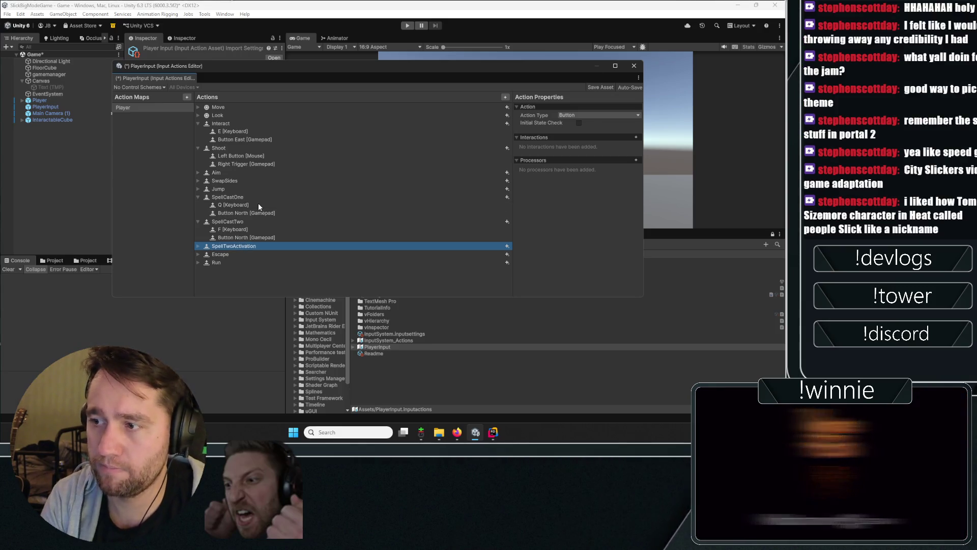
{"action": "type", "text": "ion"}
{"action": "key", "text": "Return"}
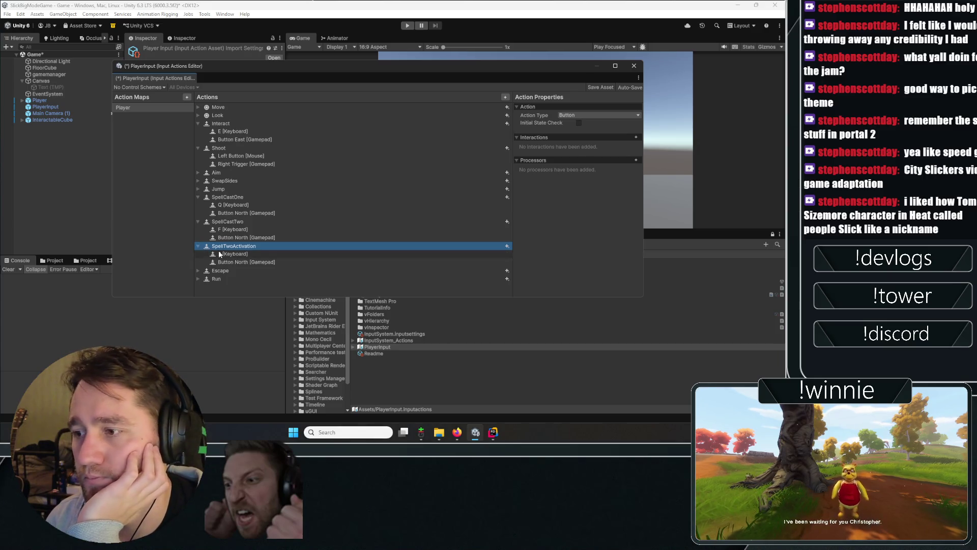
Step: Bind SpellTwoActivation to R [Keyboard] and Button West [Gamepad]
{"action": "left_click", "coordinate": [220, 254]}
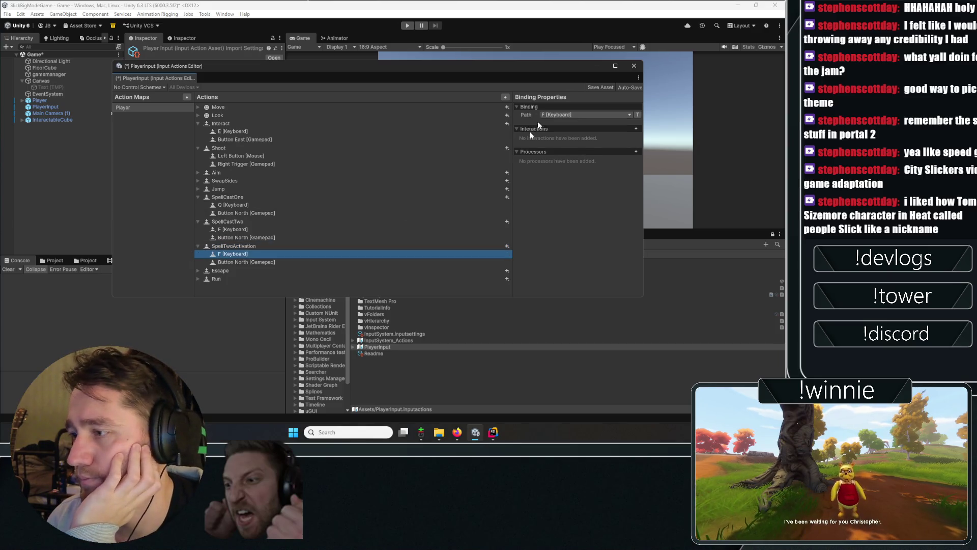
{"action": "left_click", "coordinate": [563, 115]}
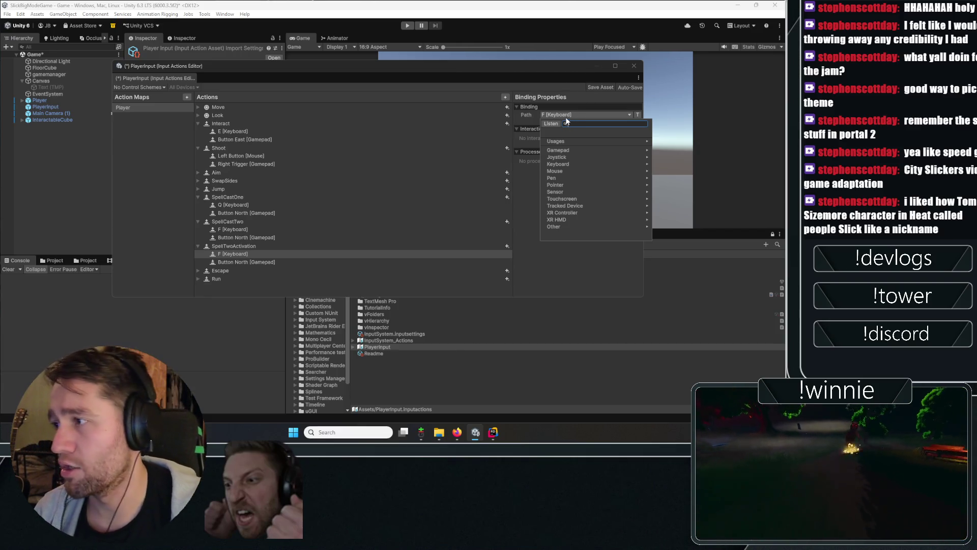
{"action": "type", "text": "tr"}
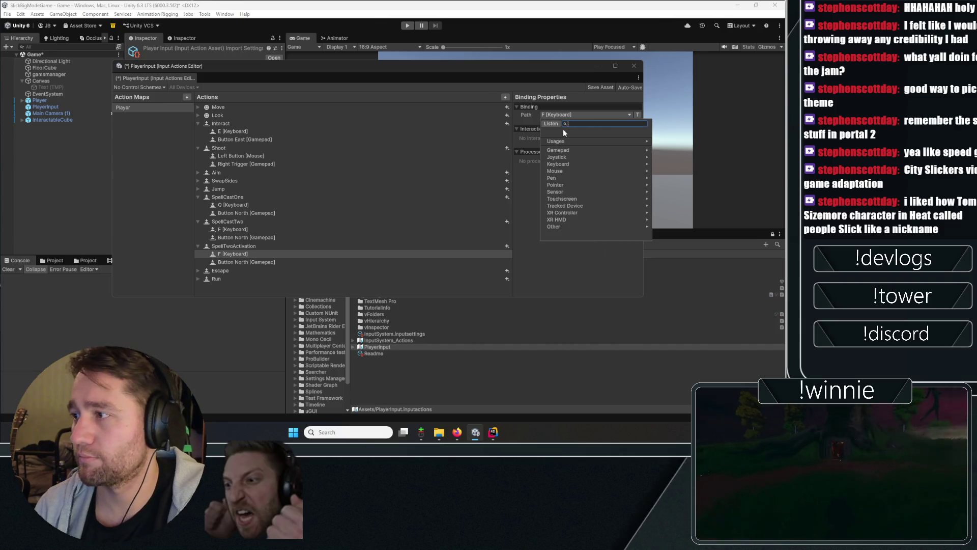
{"action": "left_click", "coordinate": [556, 125]}
{"action": "key", "text": "r"}
{"action": "left_click", "coordinate": [570, 142]}
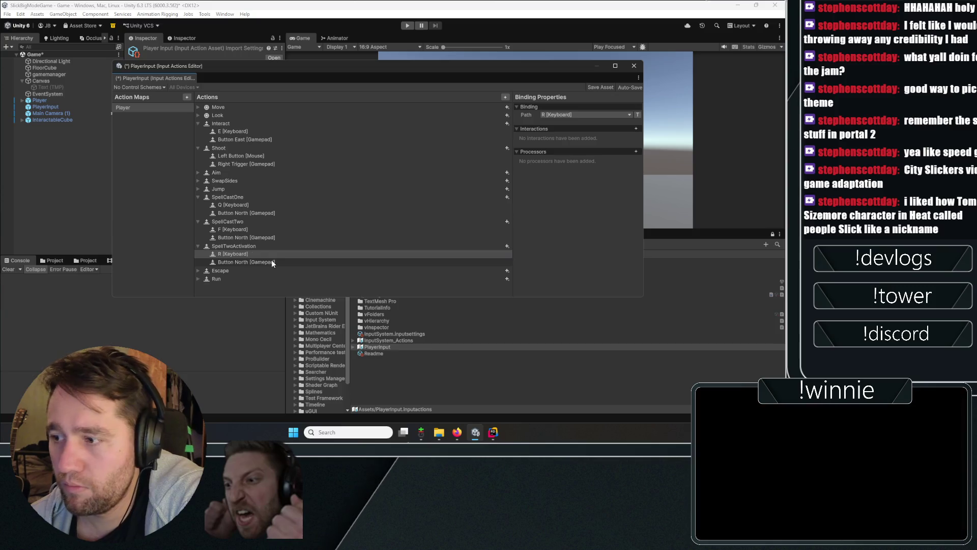
{"action": "left_click", "coordinate": [271, 262]}
{"action": "left_click", "coordinate": [575, 115]}
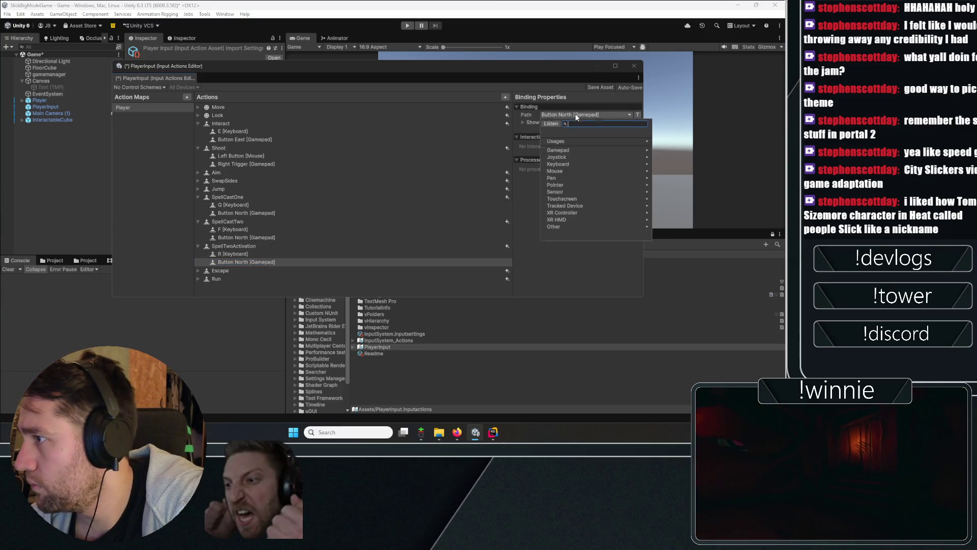
{"action": "left_click", "coordinate": [564, 150]}
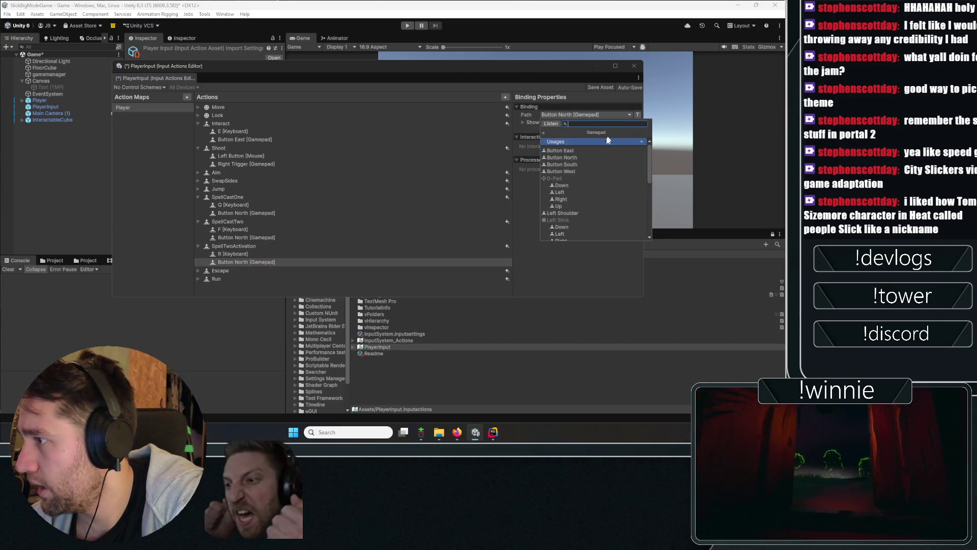
{"action": "left_click", "coordinate": [563, 171]}
Step: Check the keyboard bindings, save the PlayerInput asset and close the editor
{"action": "left_click", "coordinate": [314, 253]}
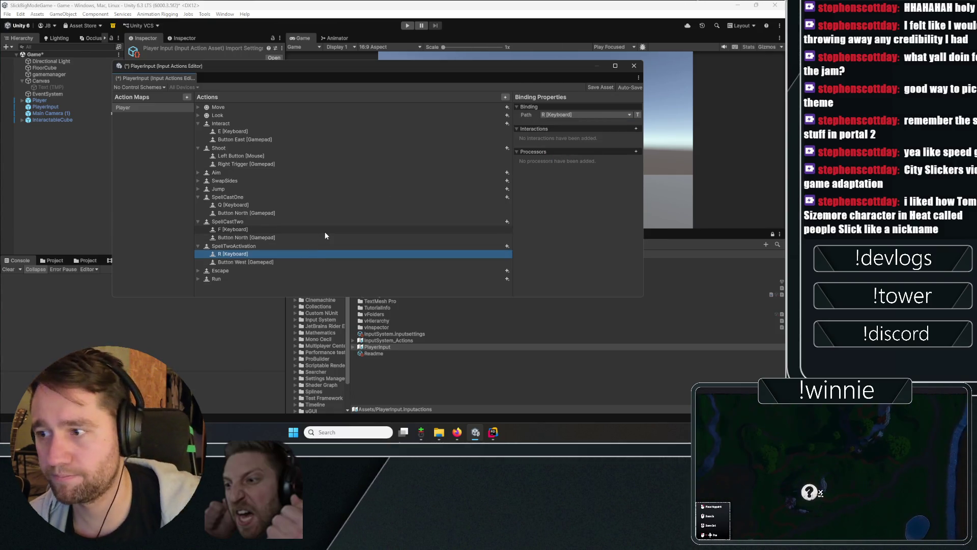
{"action": "left_click", "coordinate": [325, 231]}
{"action": "left_click", "coordinate": [599, 87]}
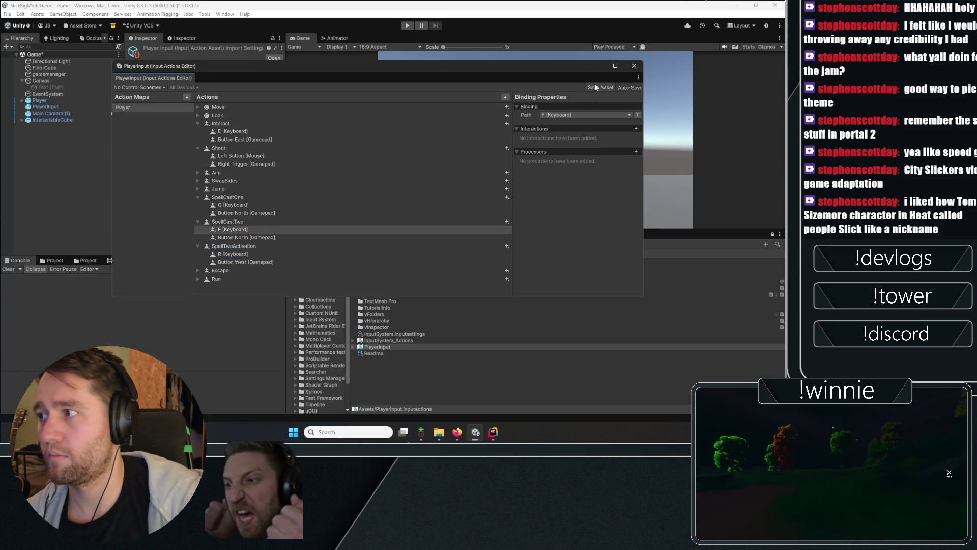
{"action": "left_click", "coordinate": [634, 66]}
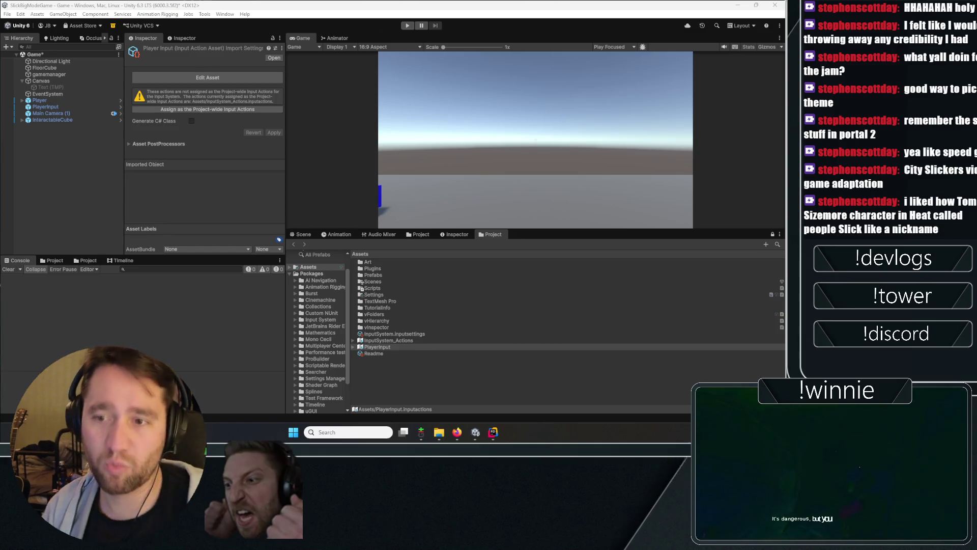
Step: Save the Game scene with Ctrl+S
{"action": "left_click", "coordinate": [65, 141]}
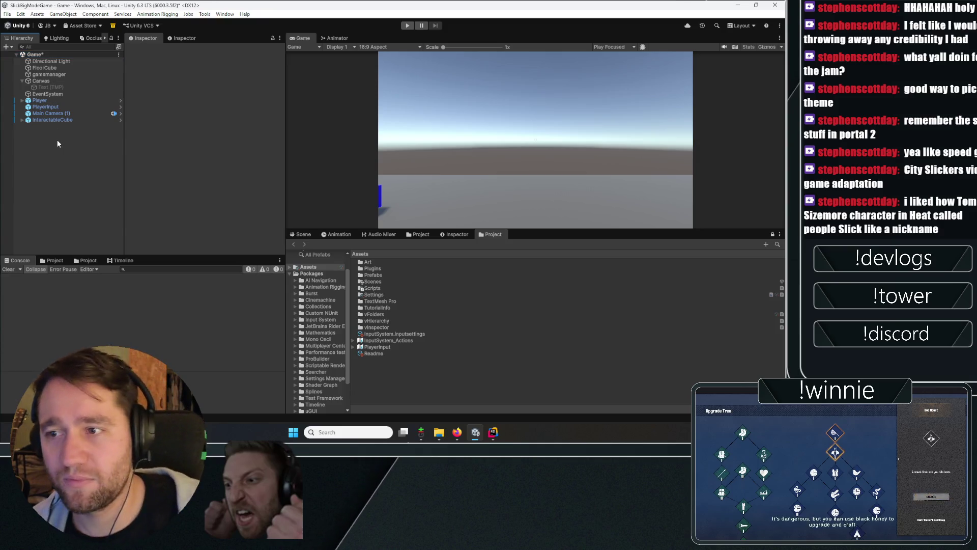
{"action": "key", "text": "ctrl+s"}
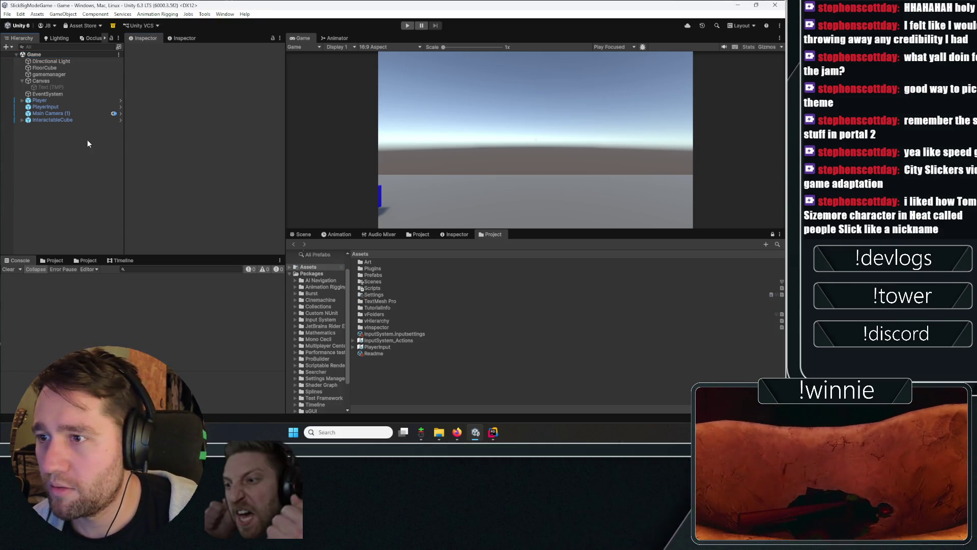
{"action": "left_click", "coordinate": [51, 93]}
{"action": "left_click", "coordinate": [38, 225]}
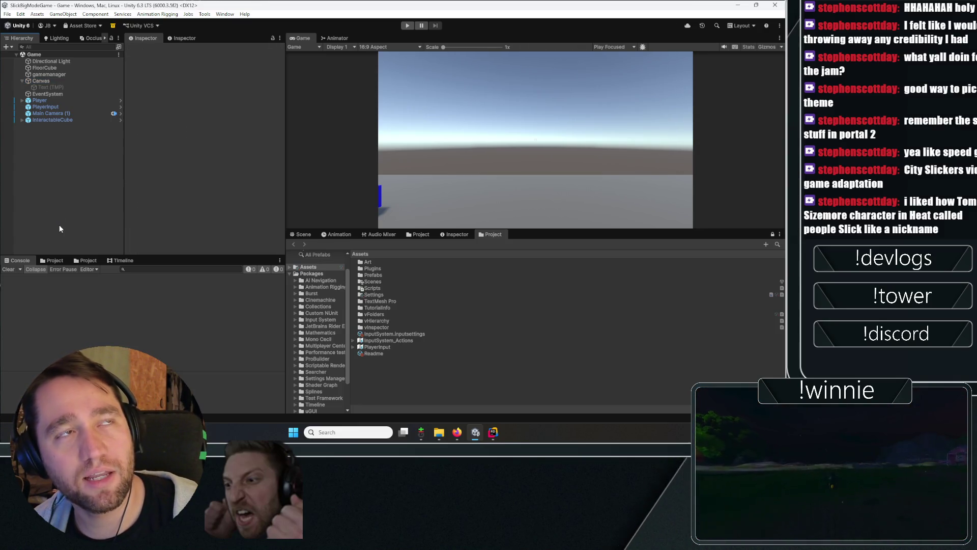
Step: Inspect the gamemanager object's components and the Player object's children
{"action": "left_click", "coordinate": [66, 74]}
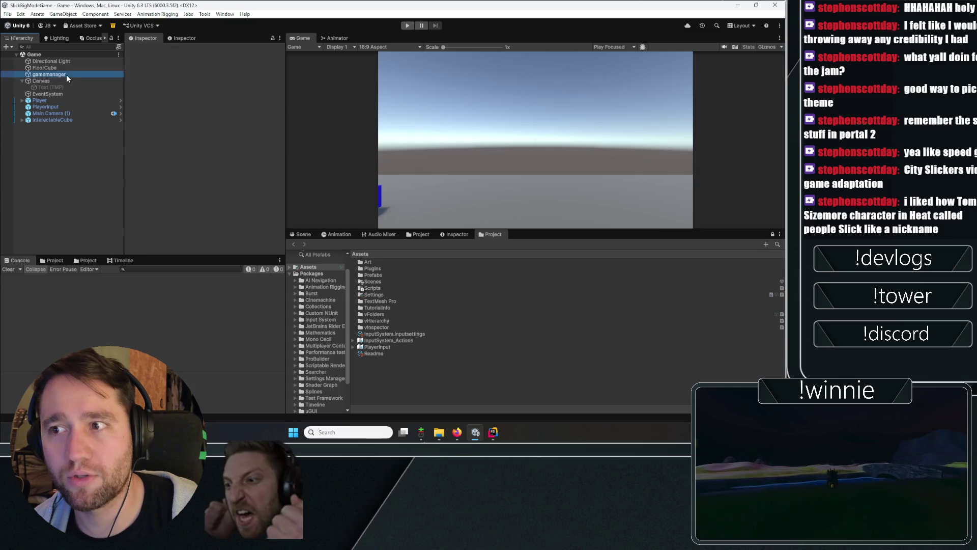
{"action": "left_click", "coordinate": [35, 164]}
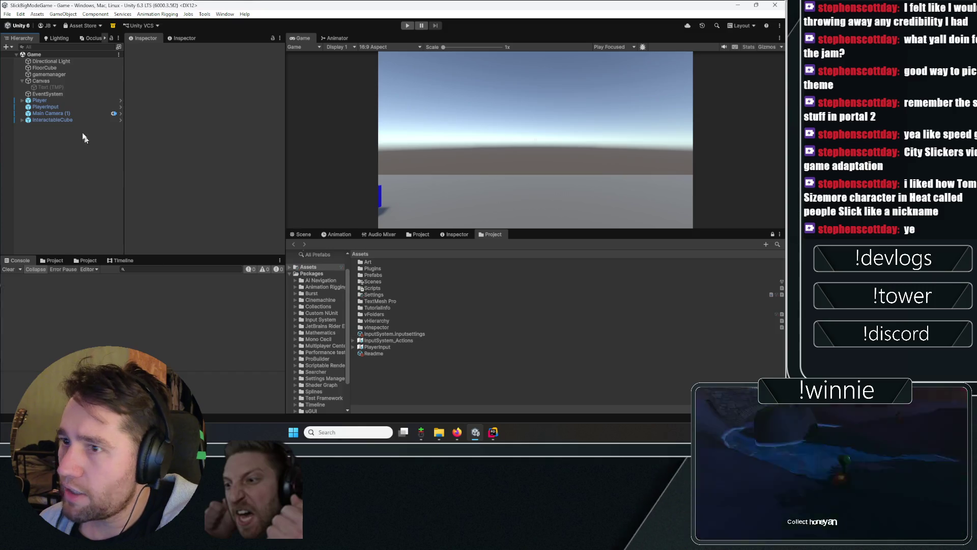
{"action": "left_click", "coordinate": [22, 101]}
{"action": "left_click", "coordinate": [22, 101]}
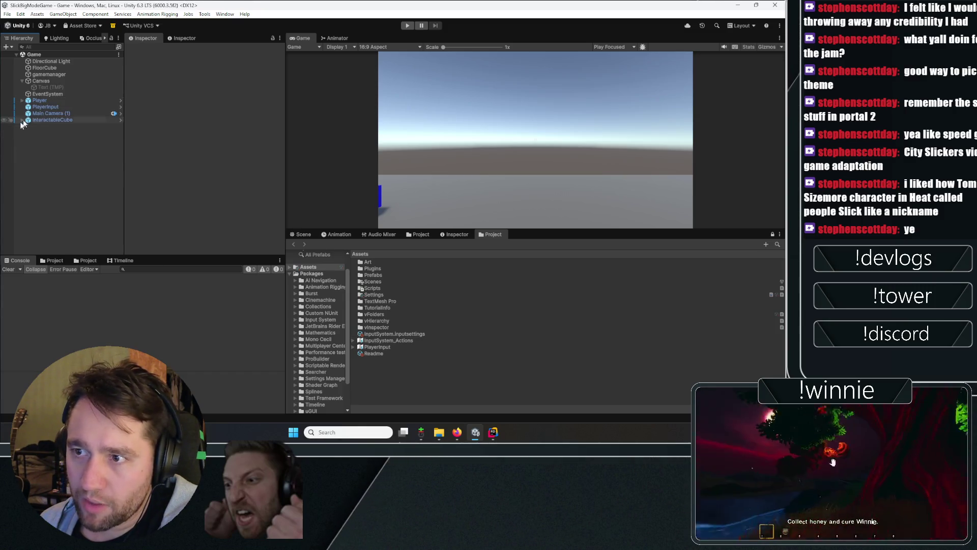
Step: Add a SpellTwoActivation listener on PlayerInput calling PlayerInput > SpellTwoActivate_performed
{"action": "left_click", "coordinate": [45, 107]}
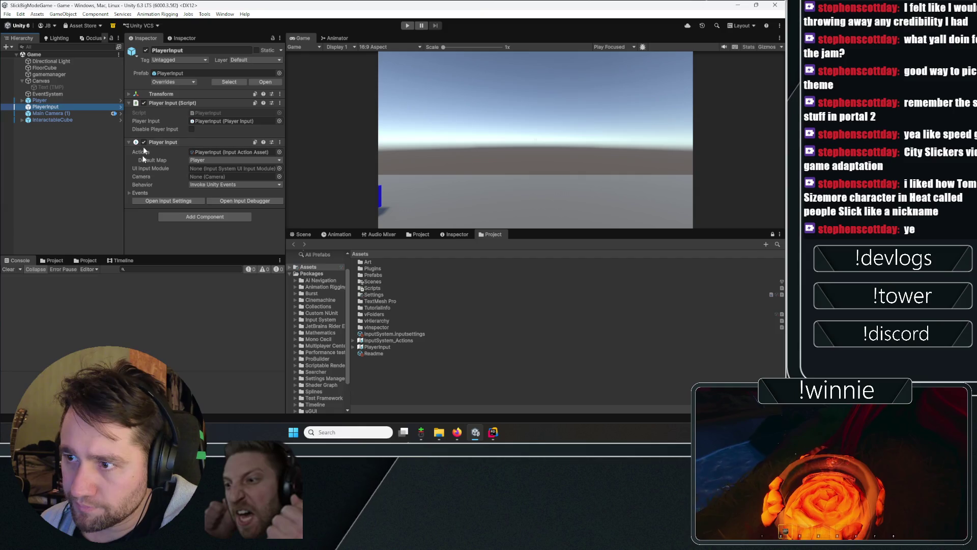
{"action": "left_click", "coordinate": [144, 122]}
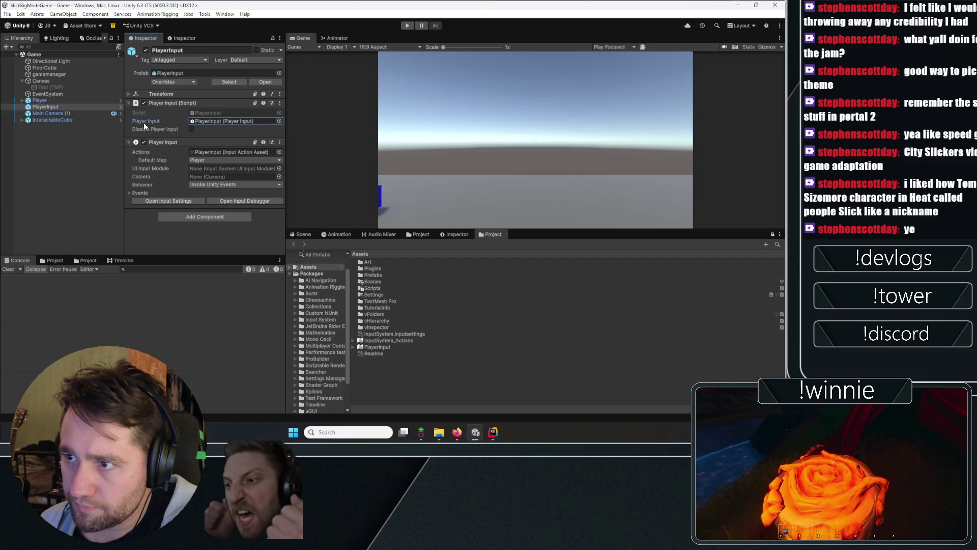
{"action": "left_click", "coordinate": [130, 193]}
{"action": "scroll", "coordinate": [163, 158], "scroll_direction": "down", "scroll_amount": 5}
{"action": "scroll", "coordinate": [163, 157], "scroll_direction": "down", "scroll_amount": 6}
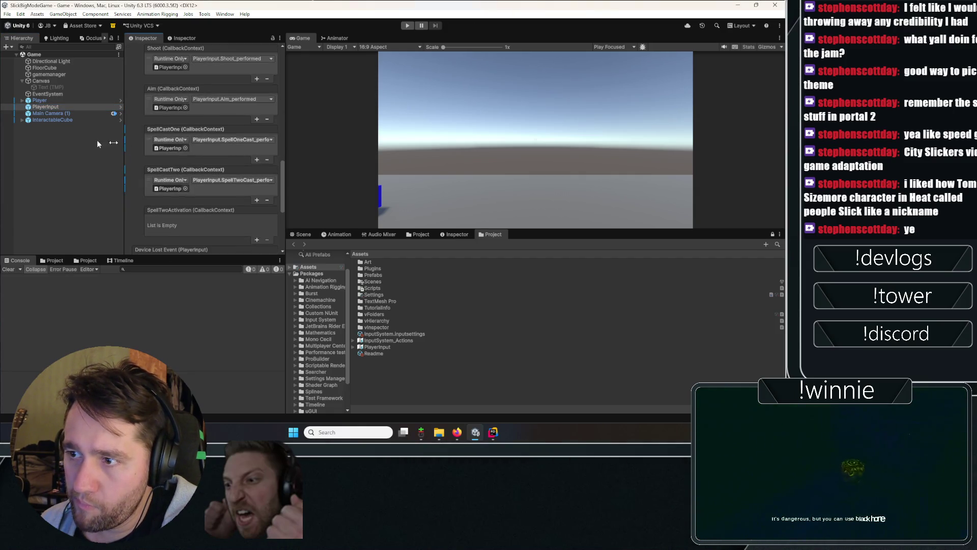
{"action": "left_click", "coordinate": [257, 239]}
{"action": "mouse_move", "coordinate": [45, 106]}
{"action": "left_mouse_down"}
{"action": "mouse_move", "coordinate": [171, 189]}
{"action": "mouse_move", "coordinate": [170, 229]}
{"action": "left_mouse_up"}
{"action": "left_click", "coordinate": [217, 221]}
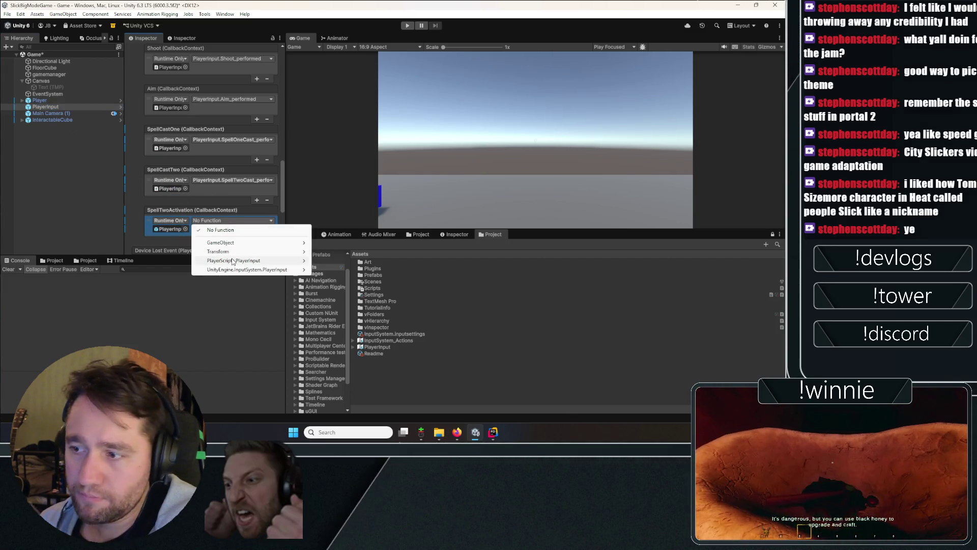
{"action": "mouse_move", "coordinate": [264, 260]}
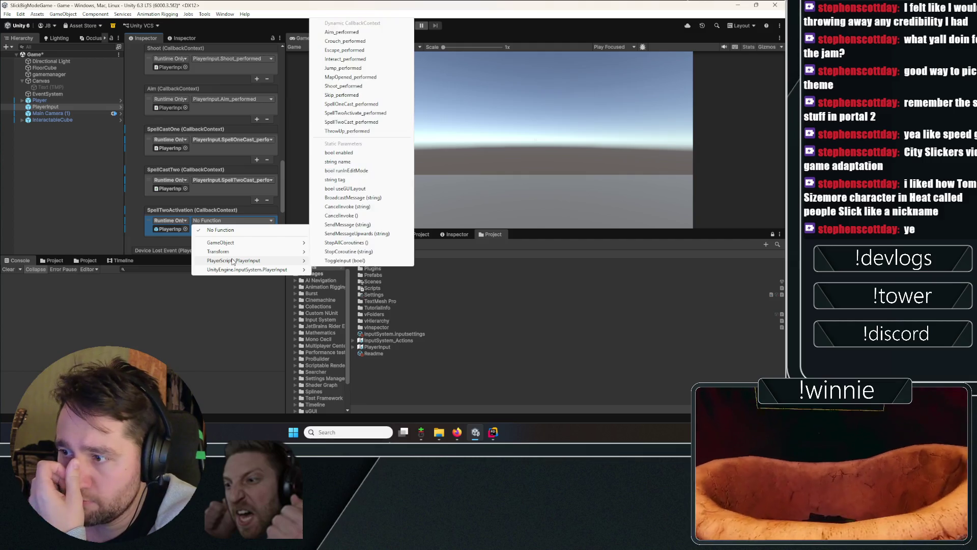
{"action": "left_click", "coordinate": [359, 113]}
Step: Save the Game scene again
{"action": "left_click", "coordinate": [66, 184]}
{"action": "key", "text": "ctrl+s"}
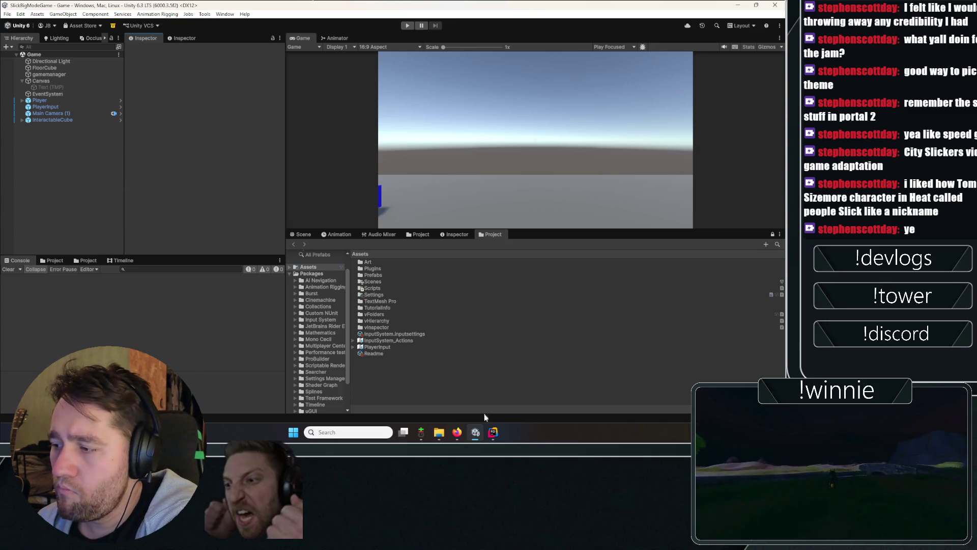
{"action": "left_click", "coordinate": [492, 432]}
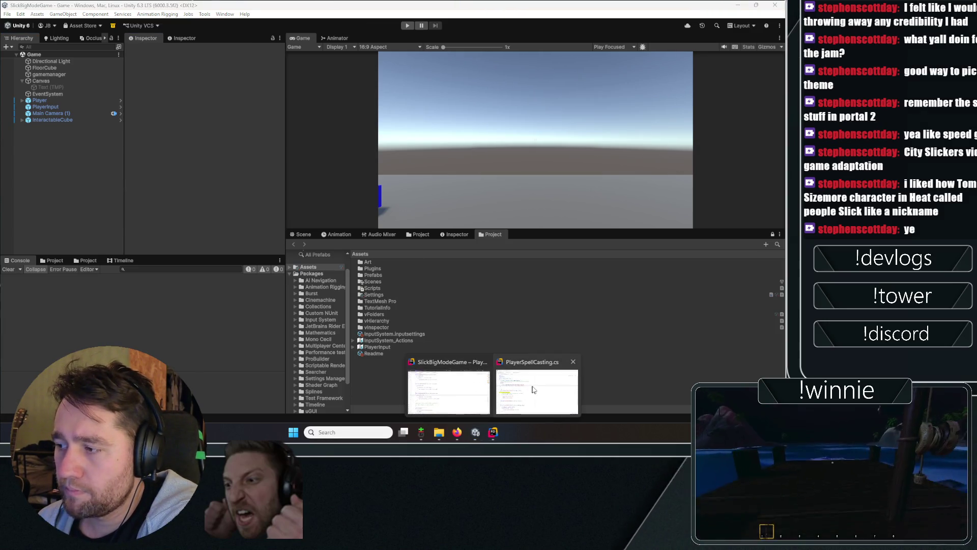
Step: In Start(), subscribe to PlayerInput.Instance.OnSpellTwoActivationAction with a generated handler
{"action": "left_click", "coordinate": [530, 396]}
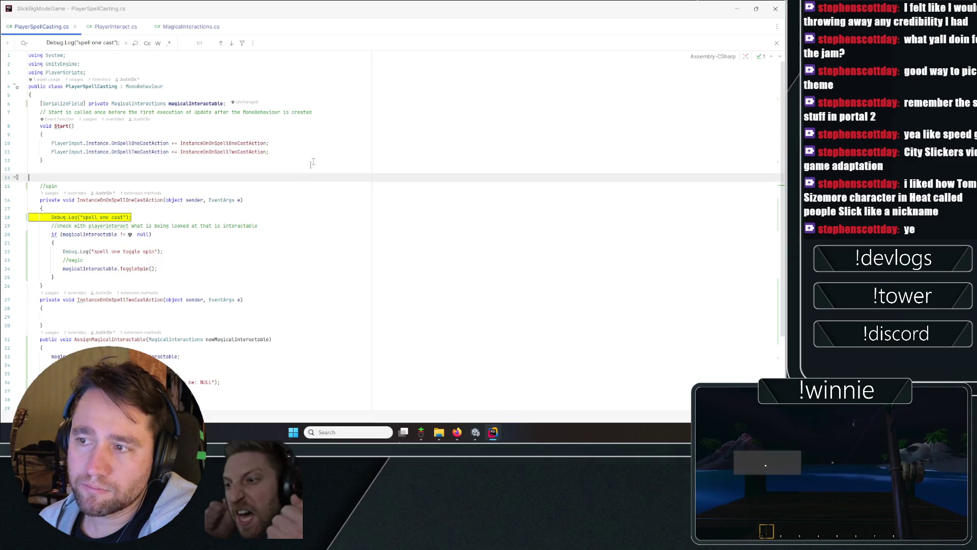
{"action": "key", "text": "Return"}
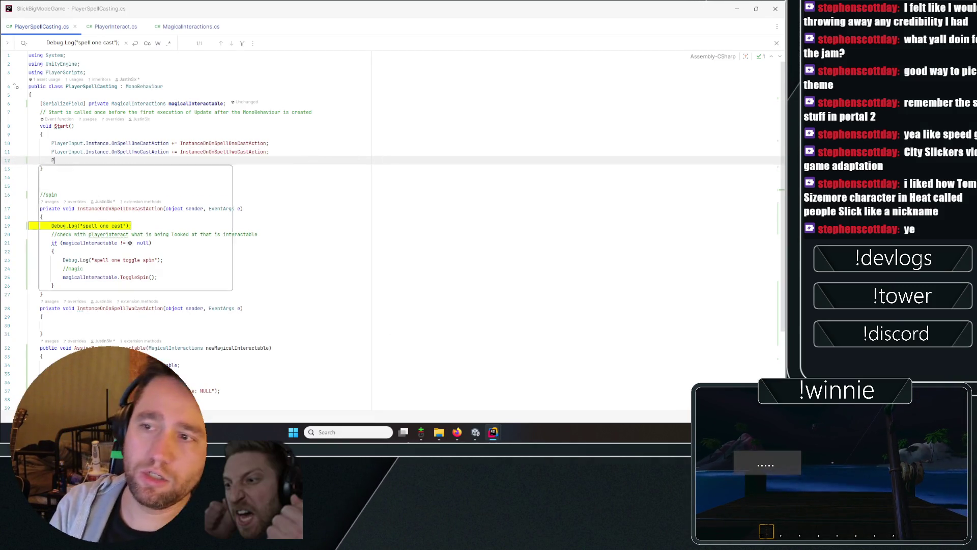
{"action": "type", "text": "PlayerInput.In"}
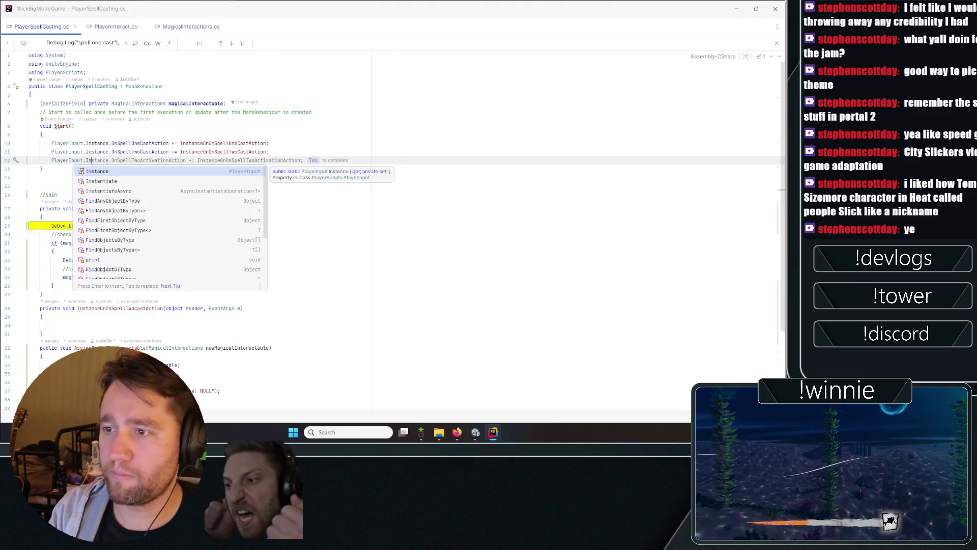
{"action": "key", "text": "Return"}
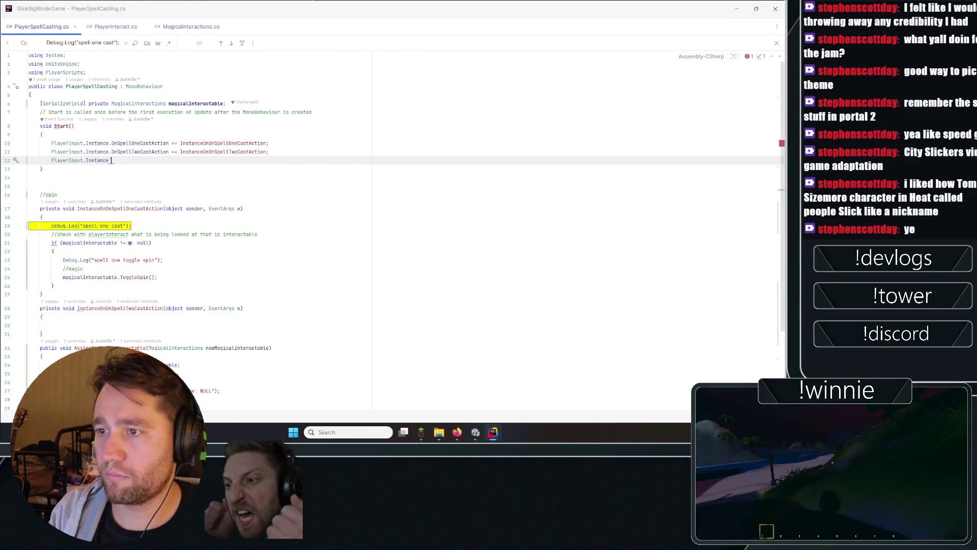
{"action": "type", "text": ".Ons"}
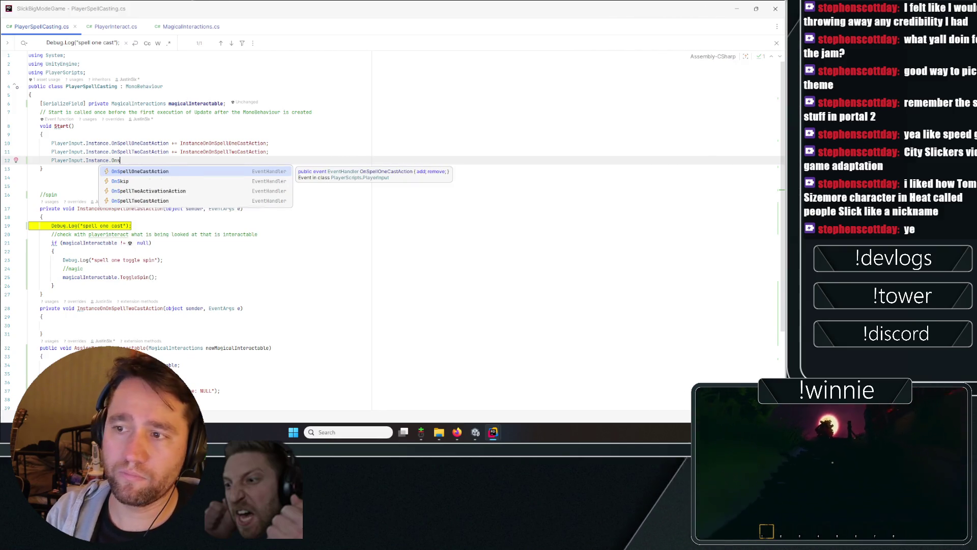
{"action": "type", "text": "p"}
{"action": "key", "text": "Down"}
{"action": "key", "text": "Return"}
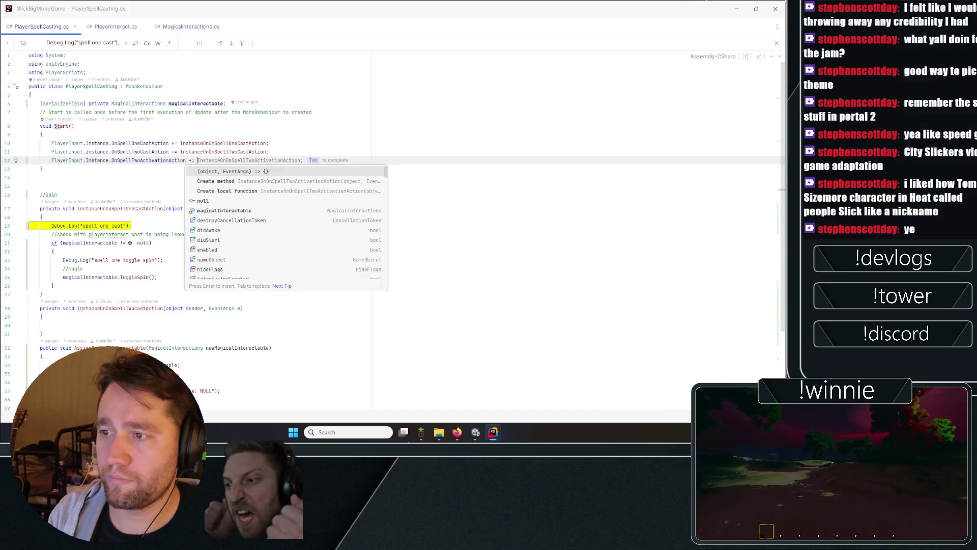
{"action": "key", "text": "Tab"}
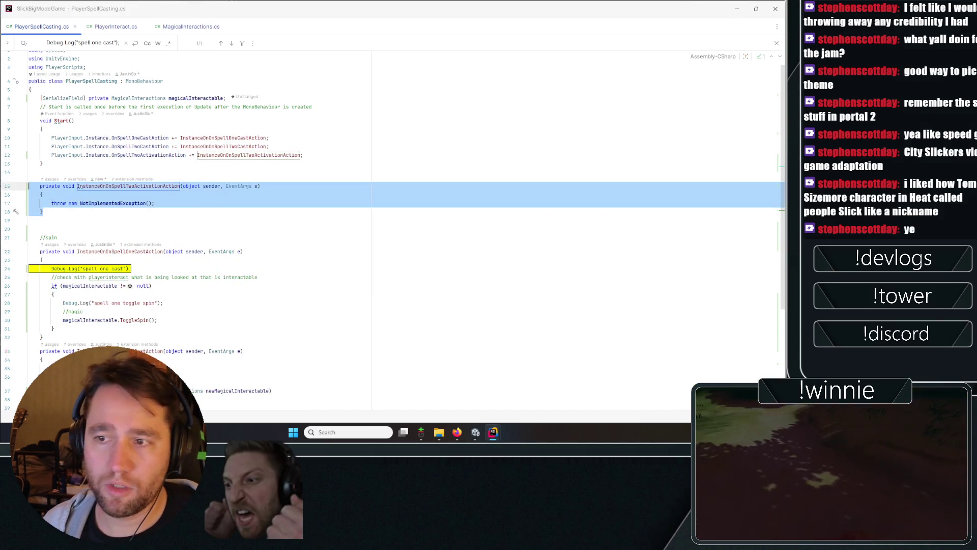
Step: Move the generated activation handler below the spell-two cast method
{"action": "key", "text": "BackSpace"}
{"action": "scroll", "coordinate": [104, 208], "scroll_direction": "down", "scroll_amount": 5}
{"action": "left_click", "coordinate": [61, 226]}
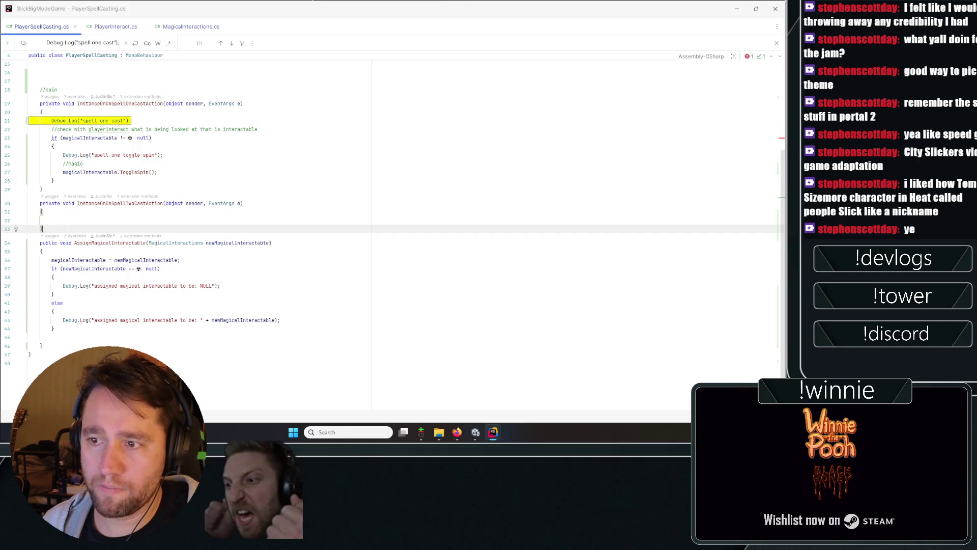
{"action": "key", "text": "Return"}
{"action": "key", "text": "Return"}
{"action": "type", "text": "private void InstanceOnOnSpellTwoActivationAction(object sender, EventArgs e)     {         throw new NotImplementedException();     }"}
Step: Add a '//mark for sticking' comment to the cast handler and '//activate stick' to the activation handler
{"action": "left_click", "coordinate": [41, 215]}
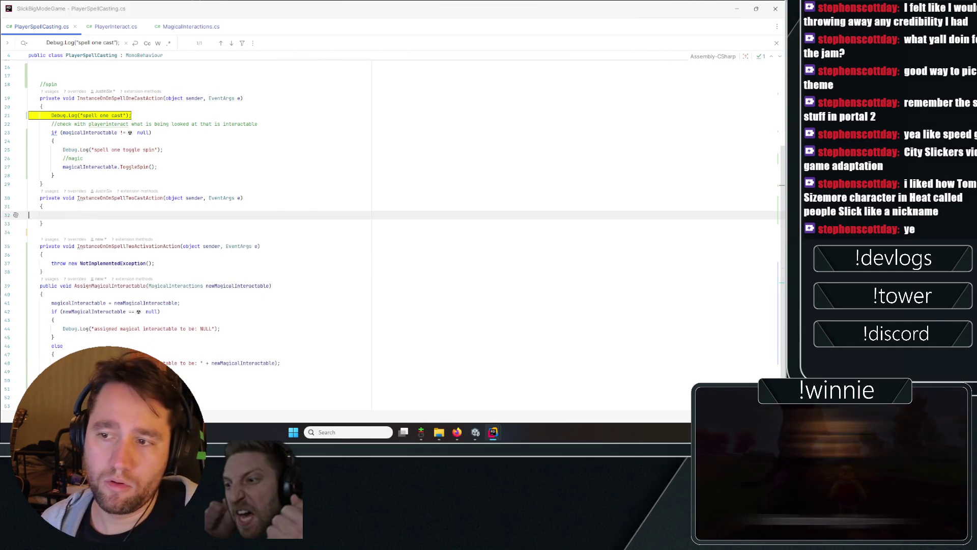
{"action": "key", "text": "Tab"}
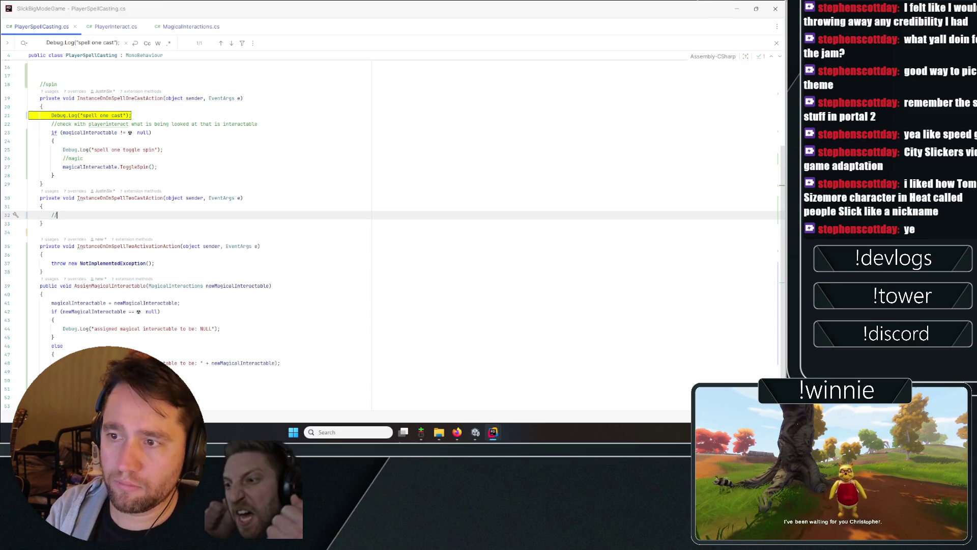
{"action": "type", "text": "mark for sticking"}
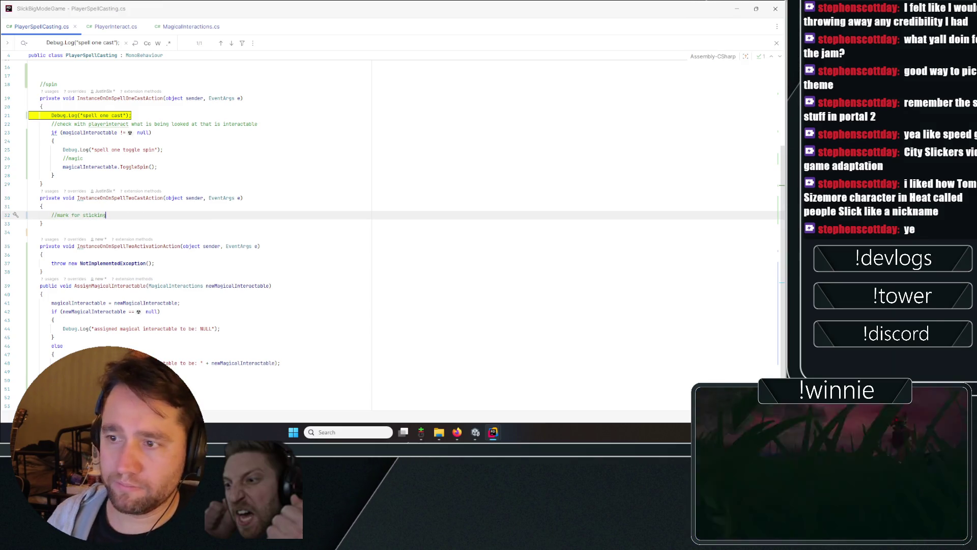
{"action": "mouse_move", "coordinate": [55, 263]}
{"action": "left_mouse_down"}
{"action": "mouse_move", "coordinate": [110, 264]}
{"action": "mouse_move", "coordinate": [56, 265]}
{"action": "left_mouse_up"}
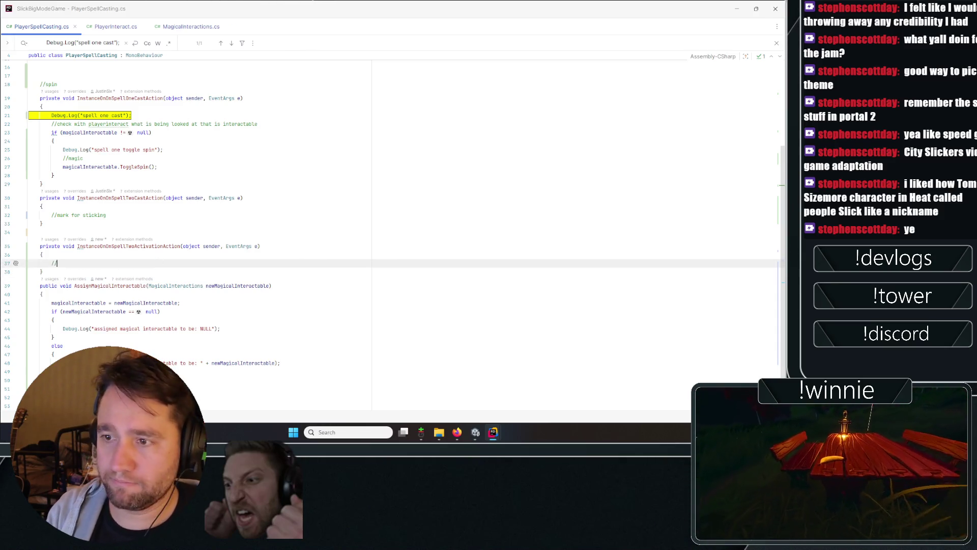
{"action": "type", "text": "activate stick"}
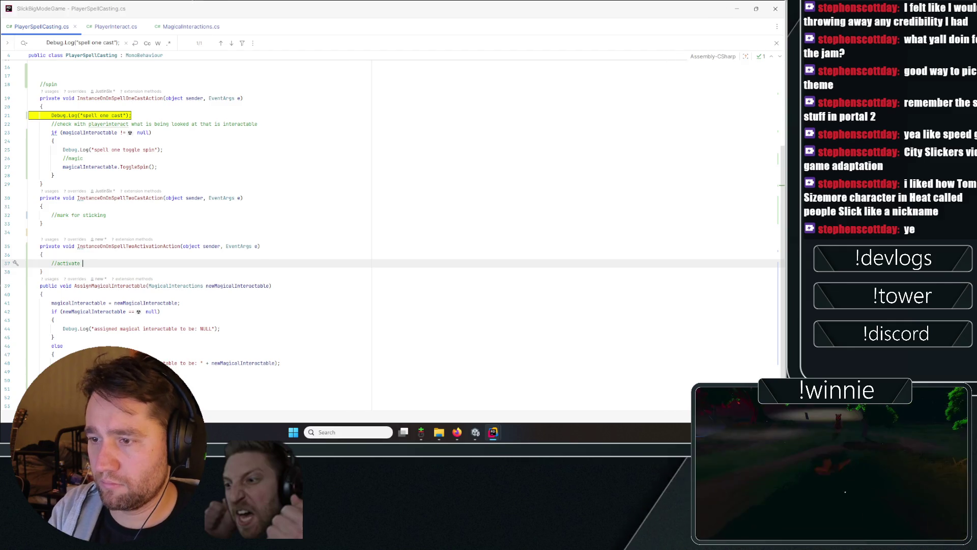
{"action": "left_click", "coordinate": [404, 224]}
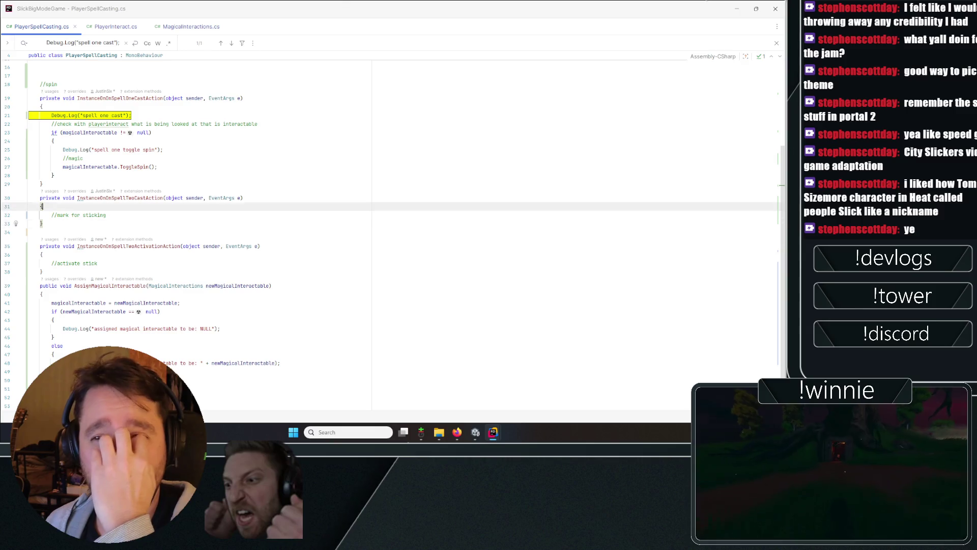
{"action": "left_click", "coordinate": [152, 132]}
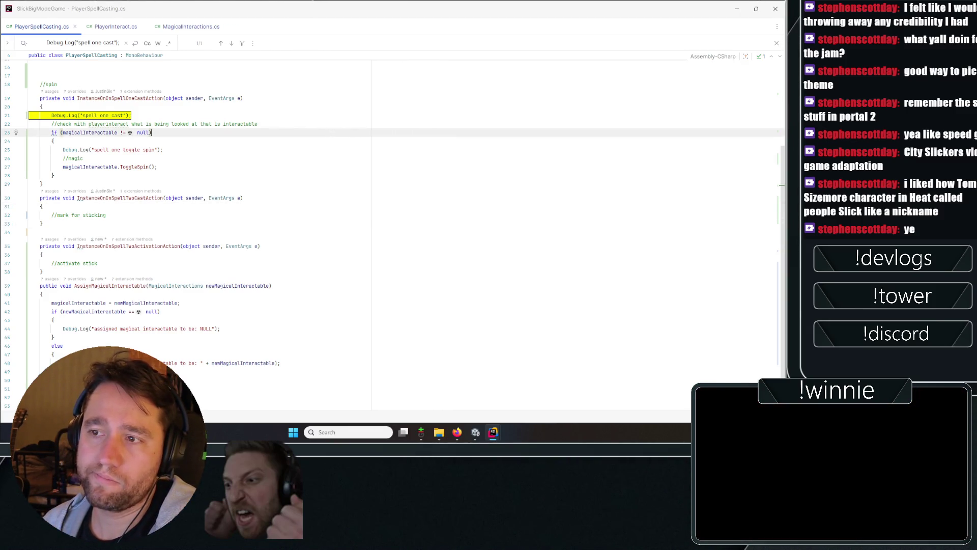
{"action": "scroll", "coordinate": [431, 99], "scroll_direction": "up", "scroll_amount": 5}
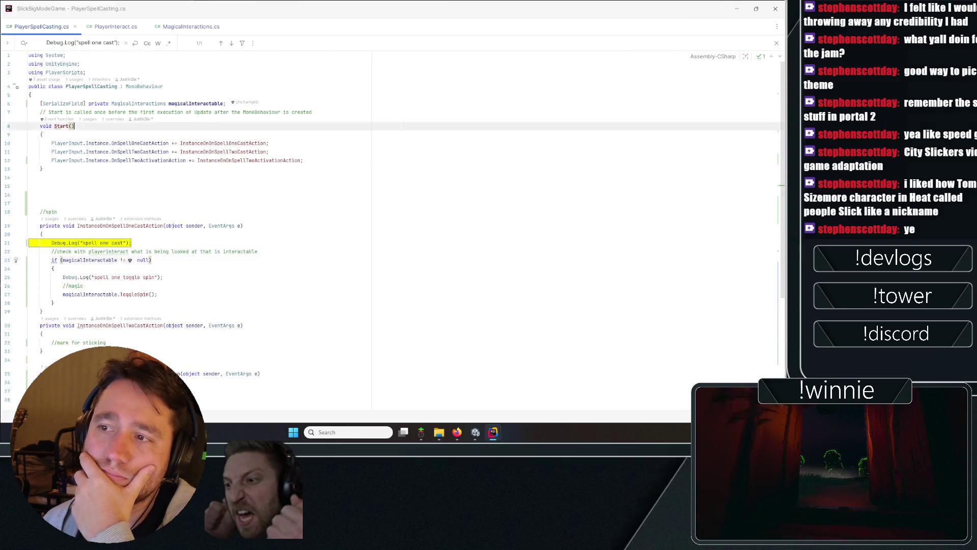
Step: Declare [SerializeField] private List<MagicalInteractions> magicalInteractablesMarkedForSticking = new List<MagicalInteractions>()
{"action": "left_click", "coordinate": [431, 96]}
{"action": "left_click", "coordinate": [431, 104]}
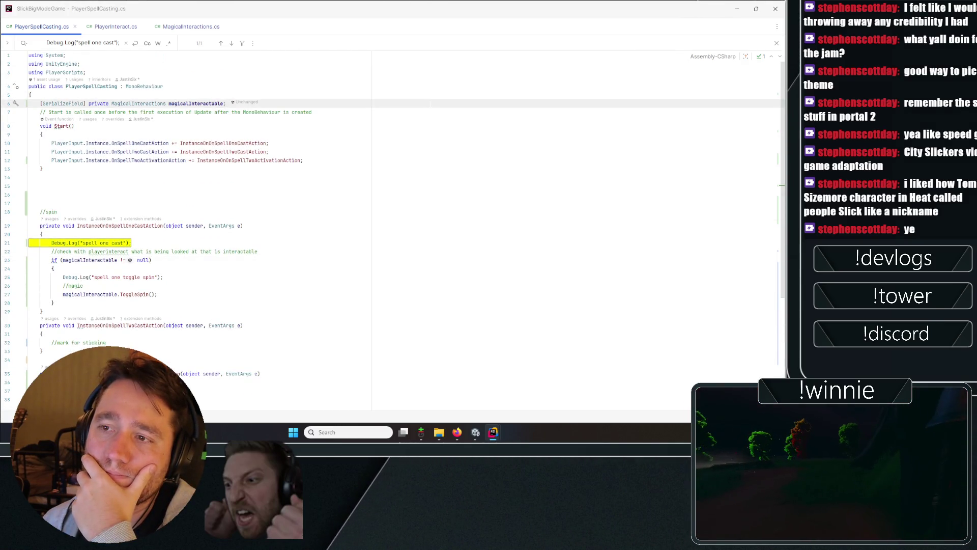
{"action": "key", "text": "Return"}
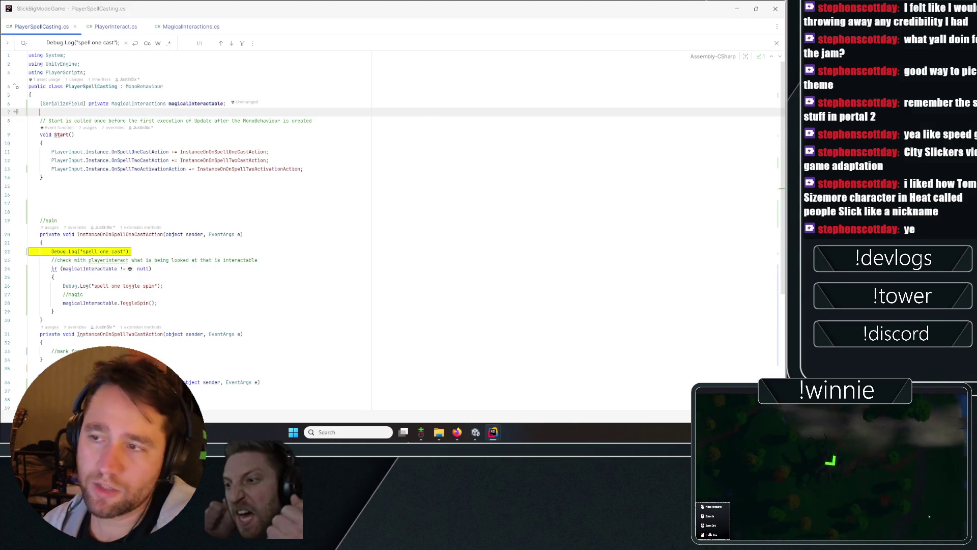
{"action": "type", "text": "[SerializeField] p"}
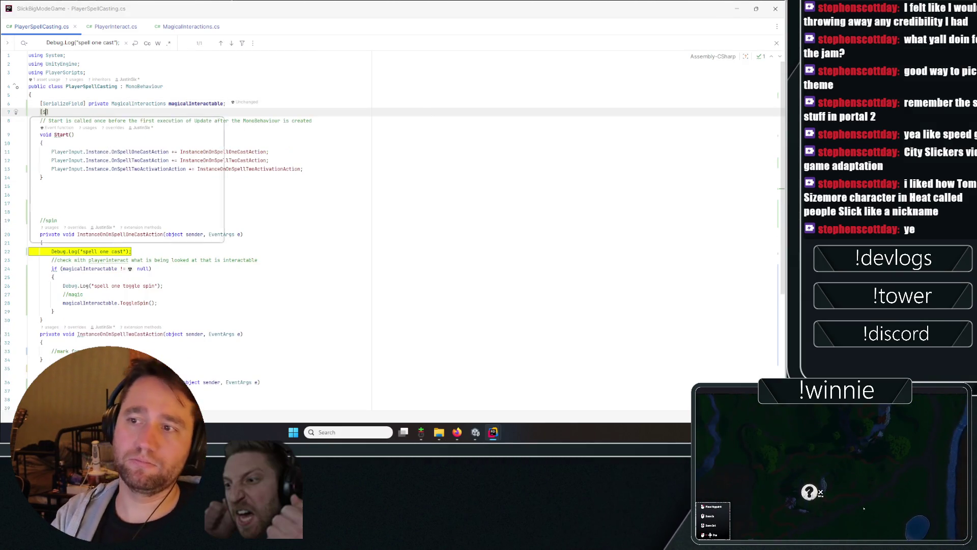
{"action": "type", "text": "rivate List<Mag"}
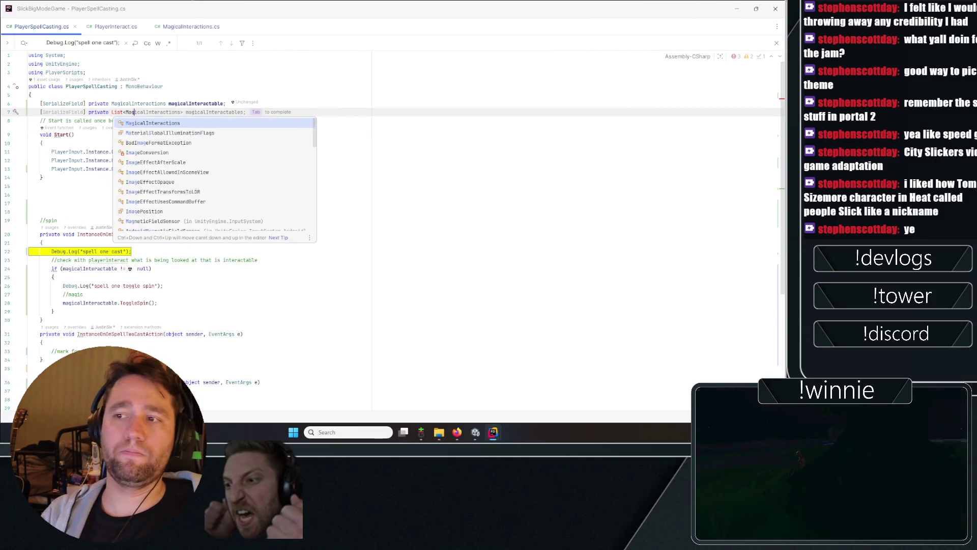
{"action": "key", "text": "Tab"}
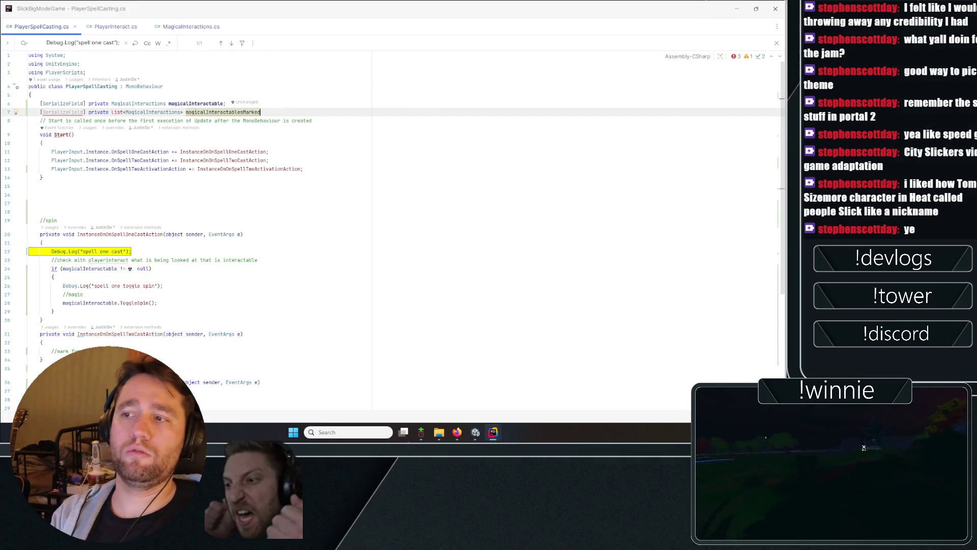
{"action": "type", "text": "ForSticking ="}
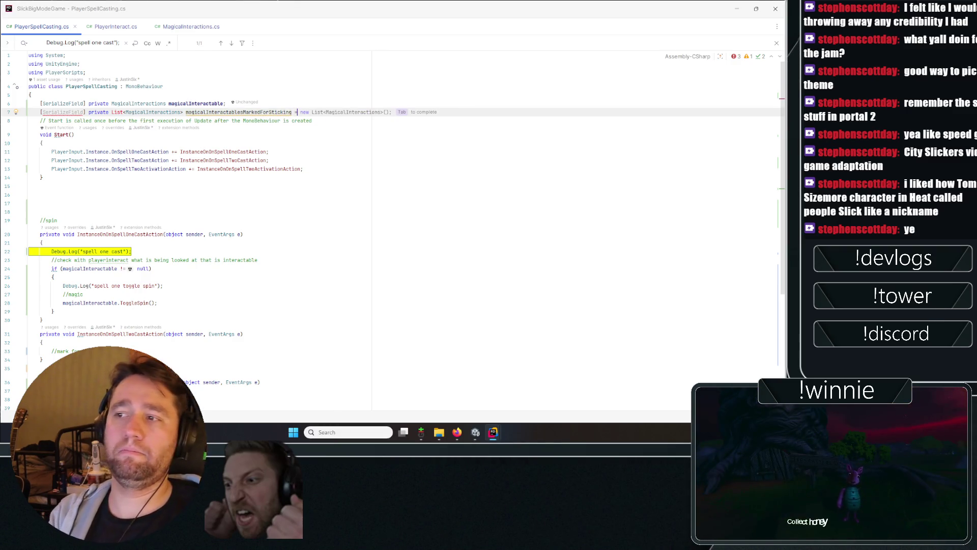
{"action": "key", "text": "Tab"}
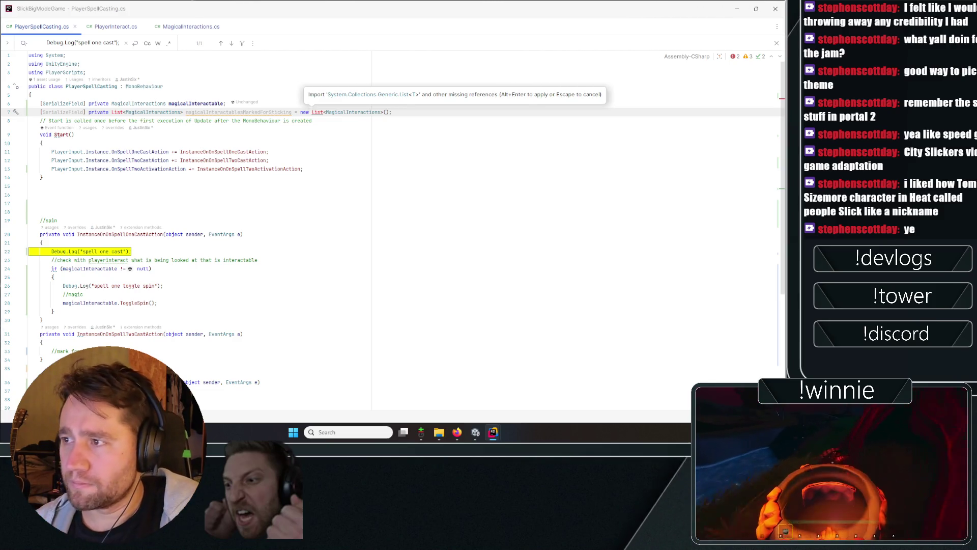
Step: Import System.Collections.Generic to resolve the List type
{"action": "left_click", "coordinate": [317, 112]}
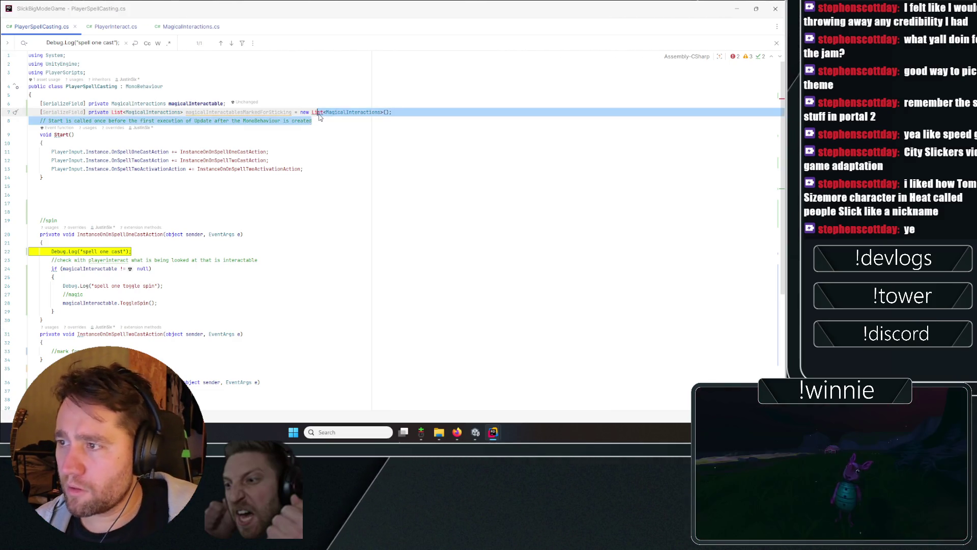
{"action": "key", "text": "alt+Return"}
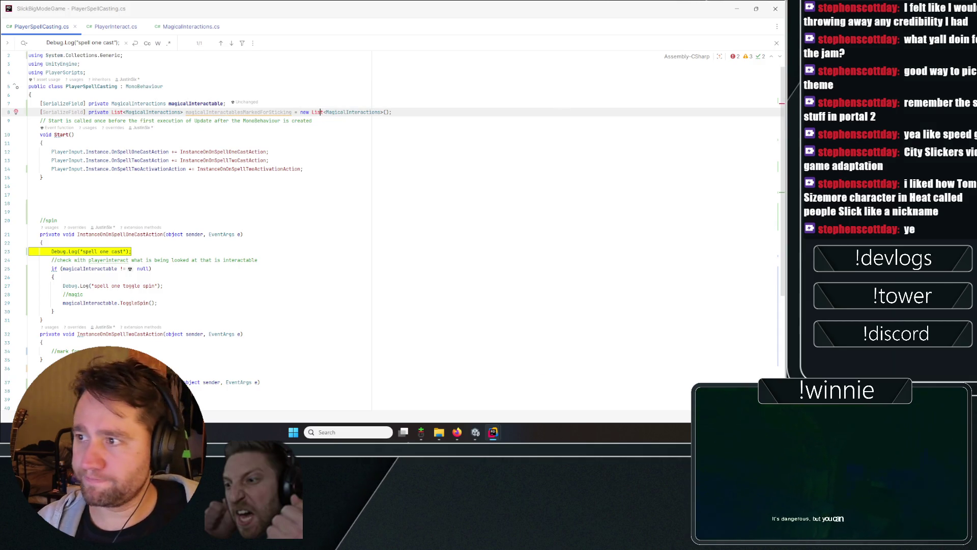
{"action": "key", "text": "Down"}
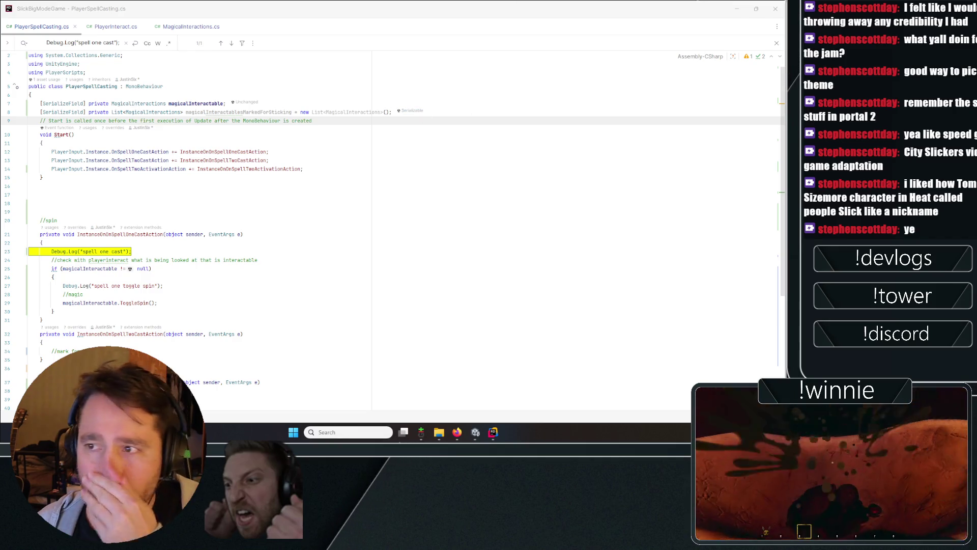
{"action": "scroll", "coordinate": [306, 229], "scroll_direction": "down", "scroll_amount": 3}
Step: Add an empty if (magicalInteractable != null) block in the spell-two cast handler
{"action": "left_click", "coordinate": [244, 231]}
{"action": "left_click", "coordinate": [230, 248]}
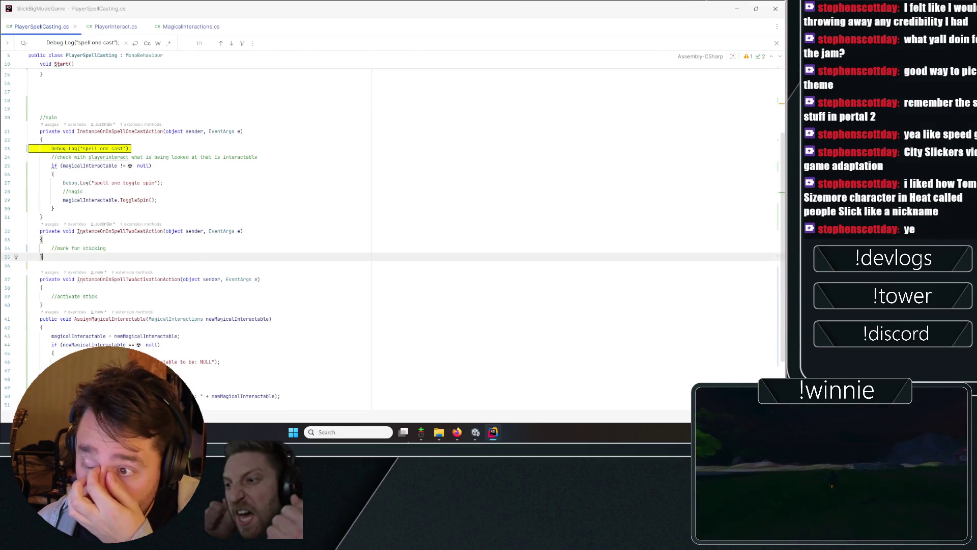
{"action": "key", "text": "Return"}
{"action": "type", "text": "if(mag"}
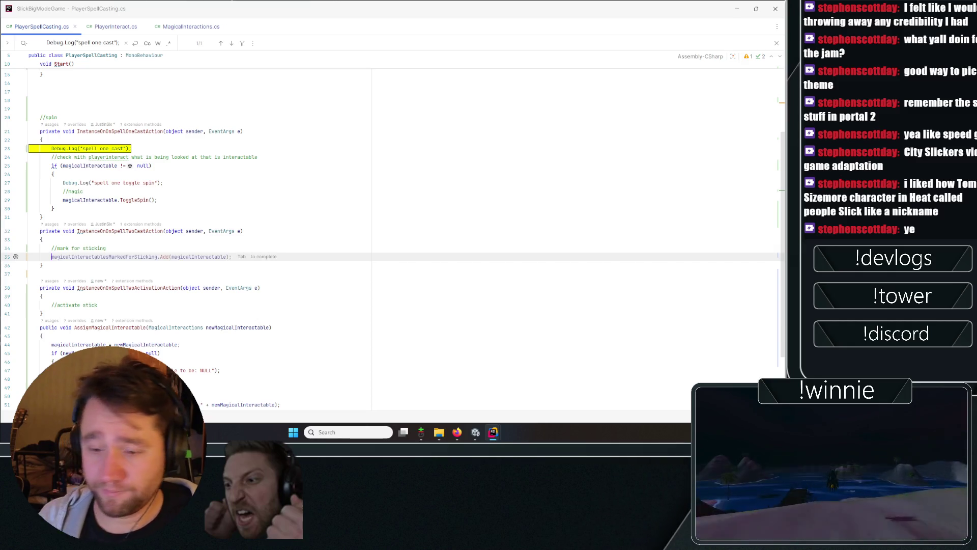
{"action": "key", "text": "Return"}
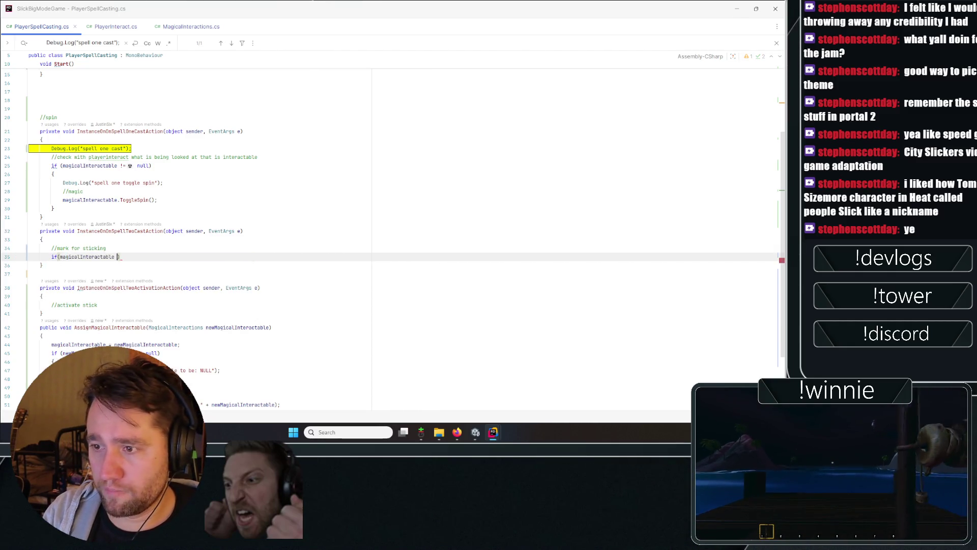
{"action": "key", "text": "Tab"}
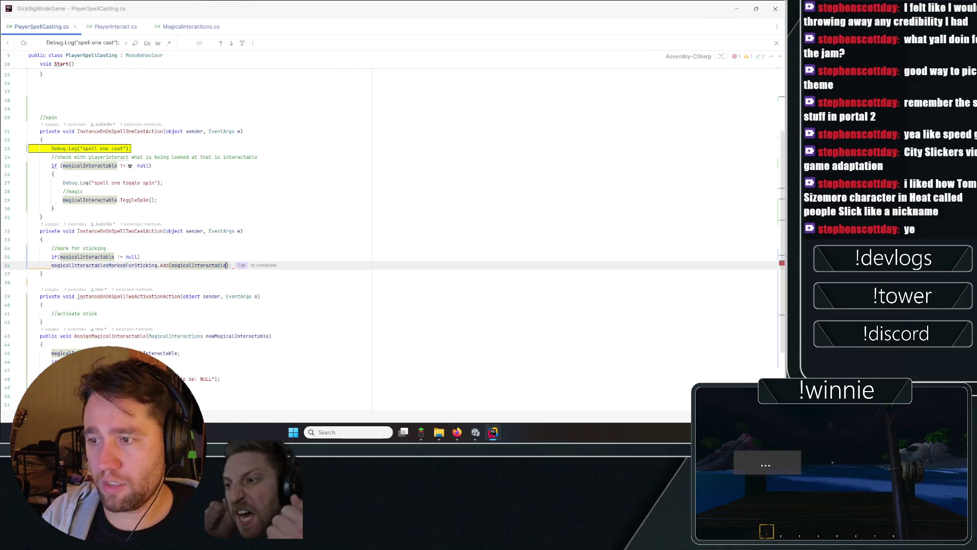
{"action": "left_click", "coordinate": [192, 256]}
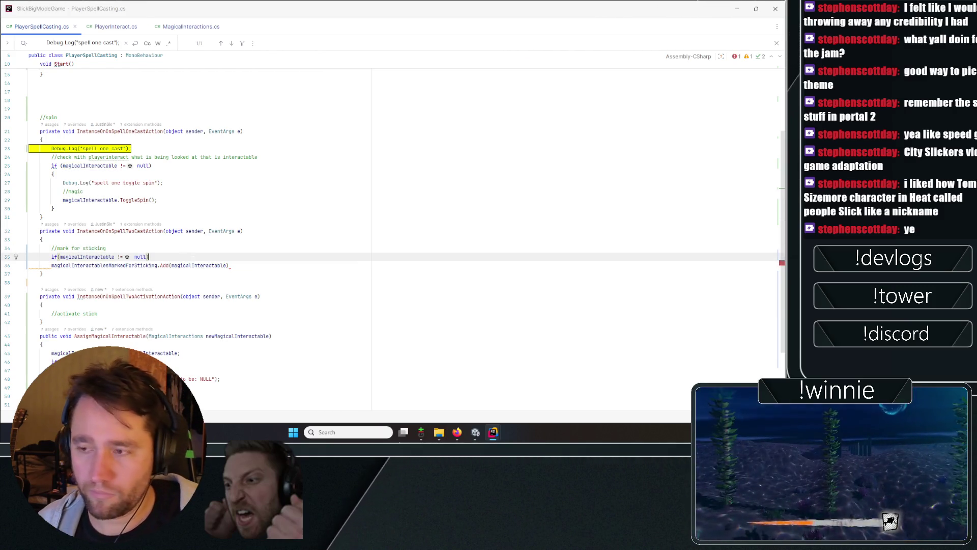
{"action": "type", "text": "{"}
{"action": "key", "text": "Return"}
Step: Cut the add-to-marked-list line out of the handler for now
{"action": "left_click_drag", "start_coordinate": [229, 290], "coordinate": [29, 291]}
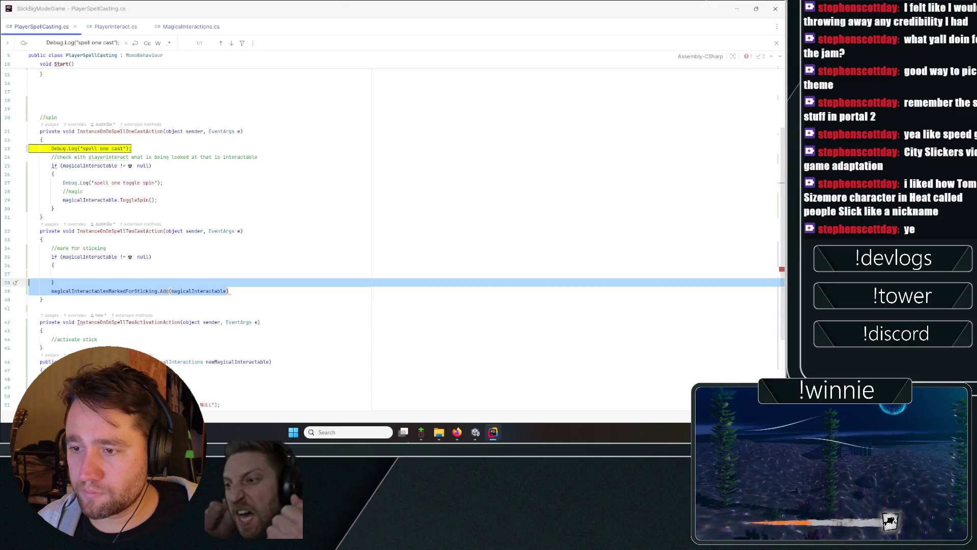
{"action": "key", "text": "ctrl+x"}
{"action": "key", "text": "ctrl+v"}
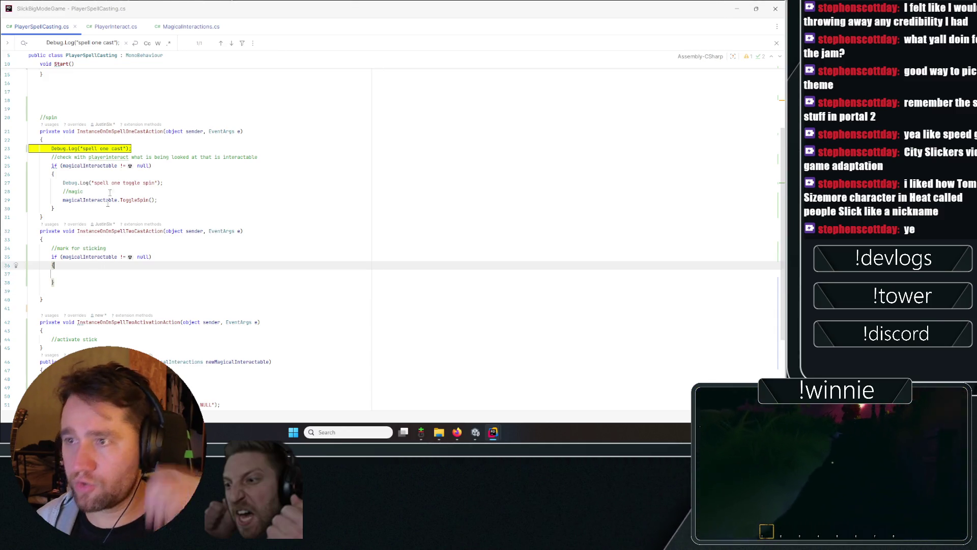
Step: Open MagicalInteractions.cs at the end of its last spin field
{"action": "left_click", "coordinate": [191, 27]}
{"action": "scroll", "coordinate": [203, 204], "scroll_direction": "up", "scroll_amount": 2}
{"action": "left_click", "coordinate": [194, 205]}
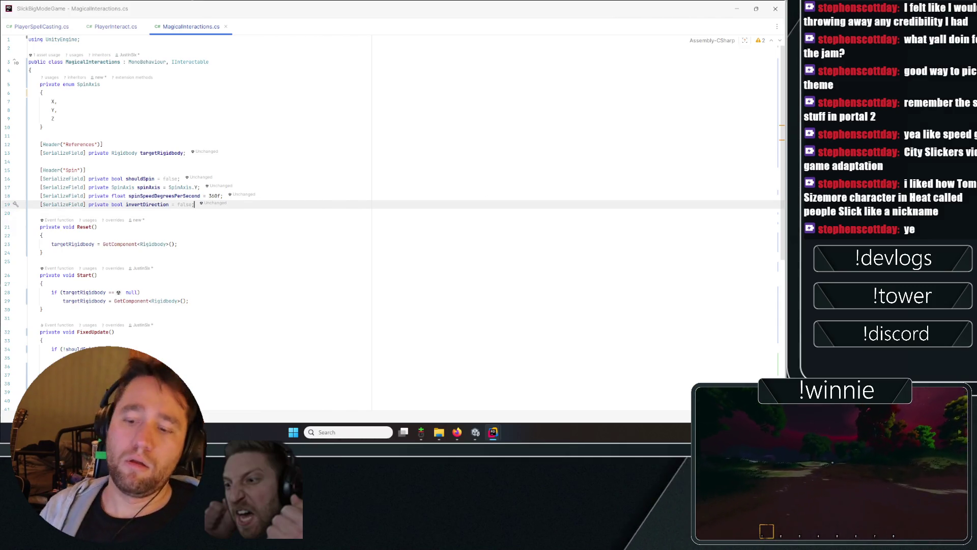
Step: Add a [Header("Sticking")] with a serialized bool shouldStick = false field below the spin fields
{"action": "key", "text": "Return"}
{"action": "type", "text": "[Header(\"Sticking"}
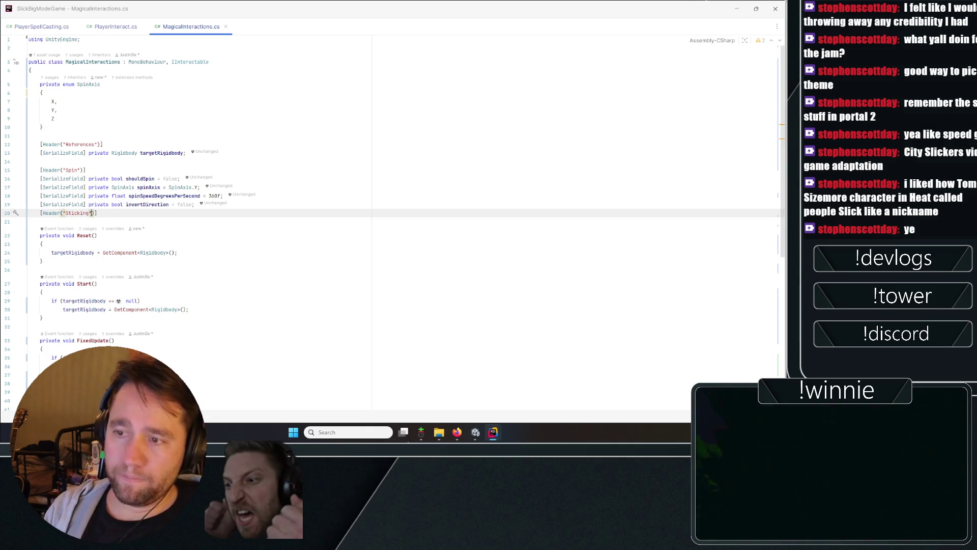
{"action": "key", "text": "Return"}
{"action": "type", "text": "[Se"}
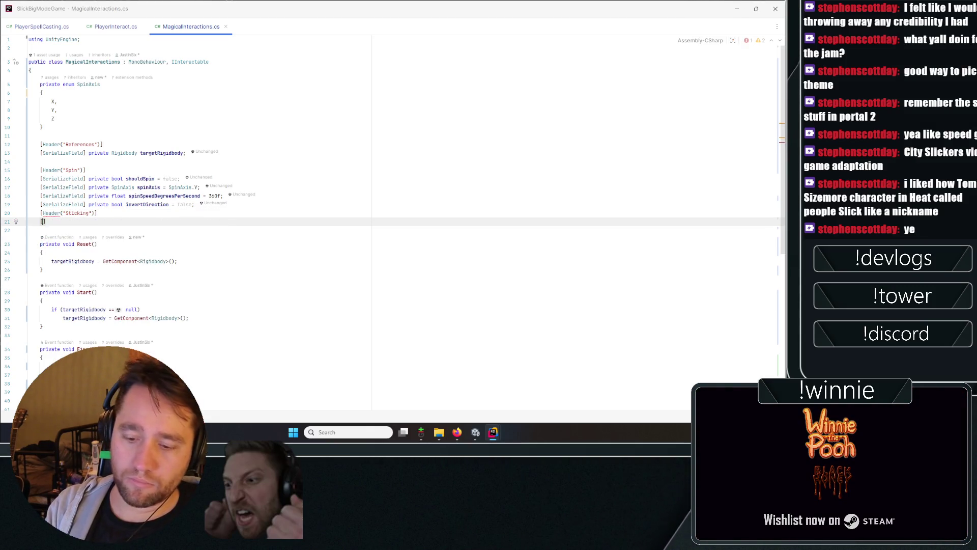
{"action": "key", "text": "Tab"}
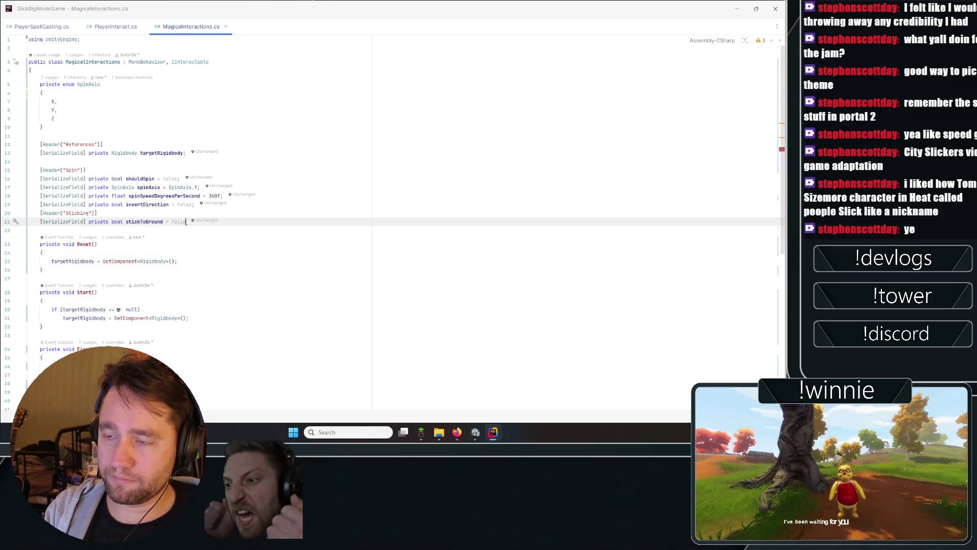
{"action": "type", "text": "shou"}
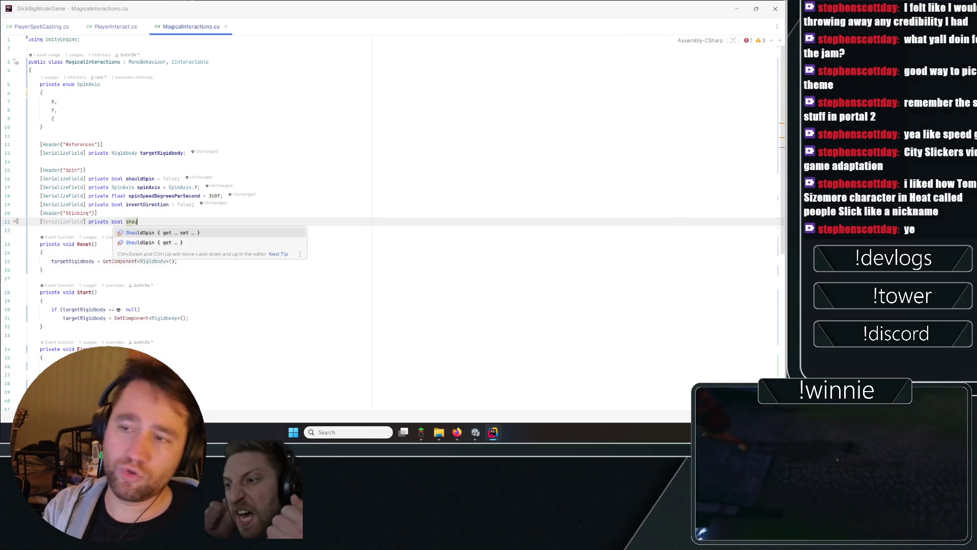
{"action": "type", "text": "ldStick = false;"}
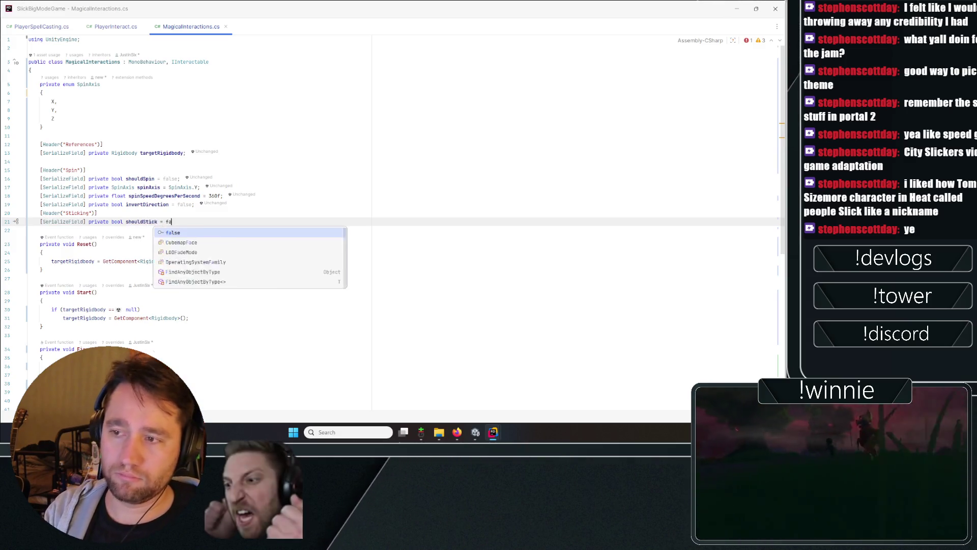
{"action": "key", "text": "ctrl+z"}
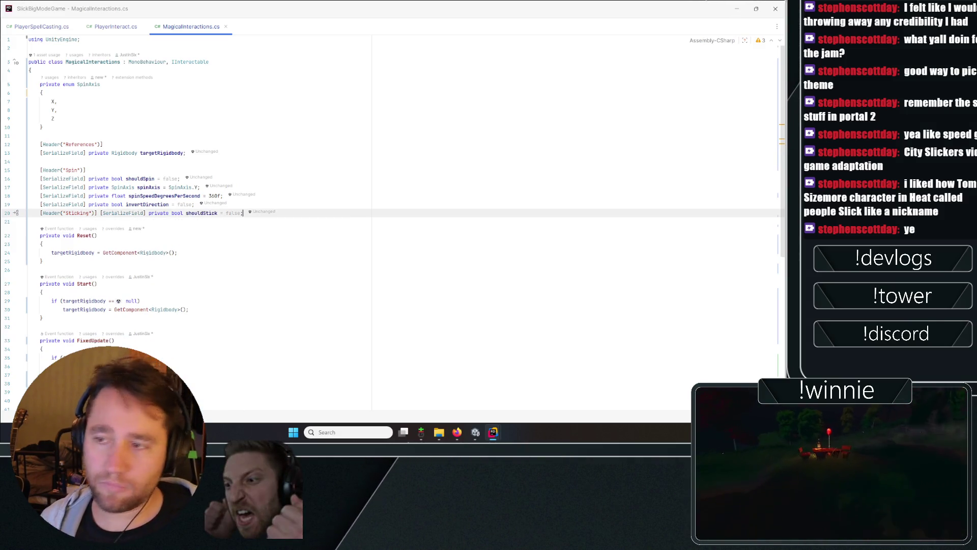
{"action": "key", "text": "ctrl+z"}
{"action": "key", "text": "ctrl+shift+z"}
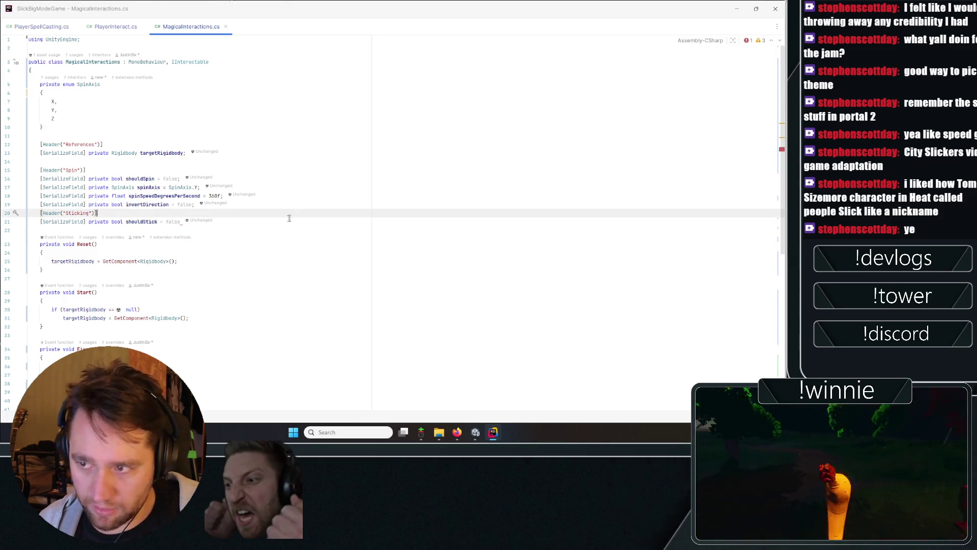
{"action": "key", "text": "ctrl+shift+z"}
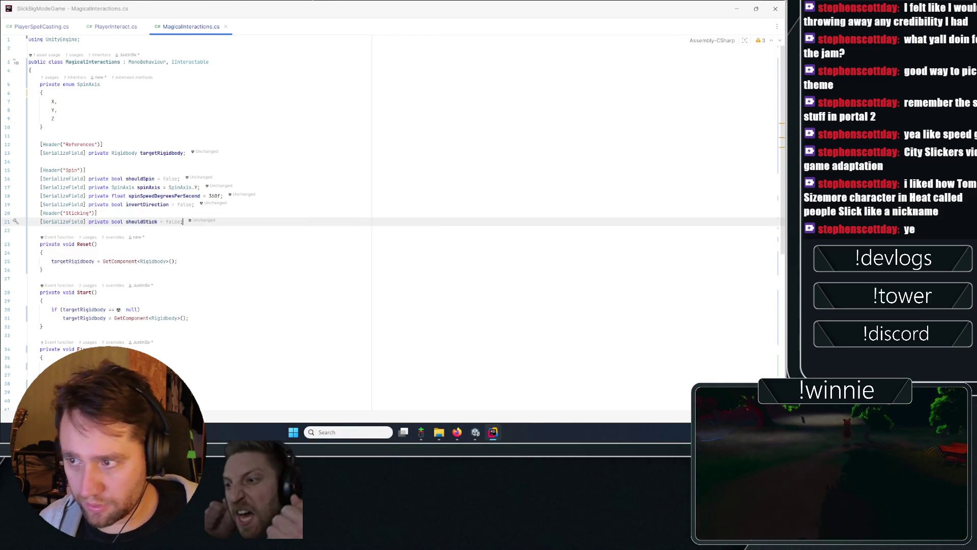
{"action": "key", "text": "Return"}
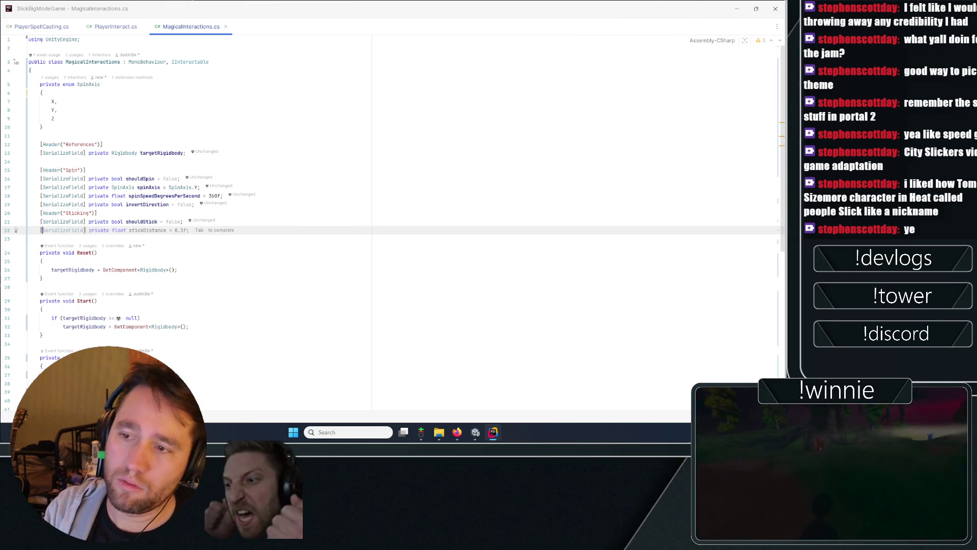
Step: Write public bool IsMarkedForSticking() below ToggleSpin, returning shouldStick
{"action": "scroll", "coordinate": [129, 194], "scroll_direction": "down", "scroll_amount": 10}
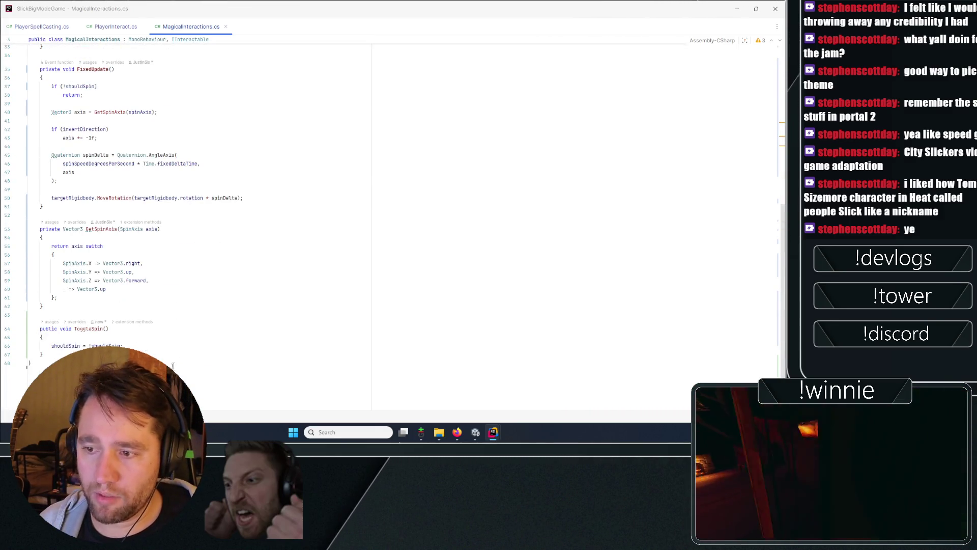
{"action": "left_click", "coordinate": [213, 354]}
{"action": "key", "text": "Return"}
{"action": "key", "text": "Return"}
{"action": "type", "text": "p"}
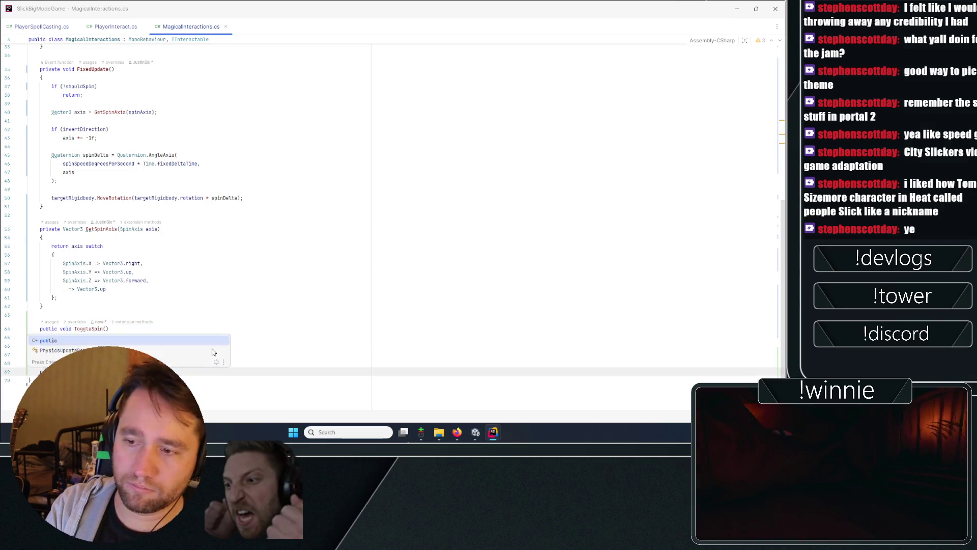
{"action": "key", "text": "Return"}
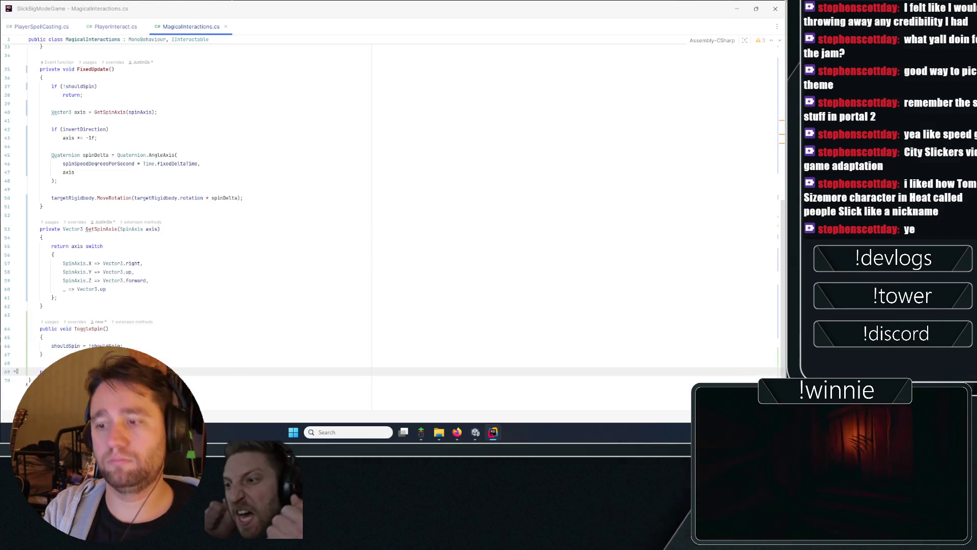
{"action": "type", "text": "void"}
{"action": "key", "text": "Escape"}
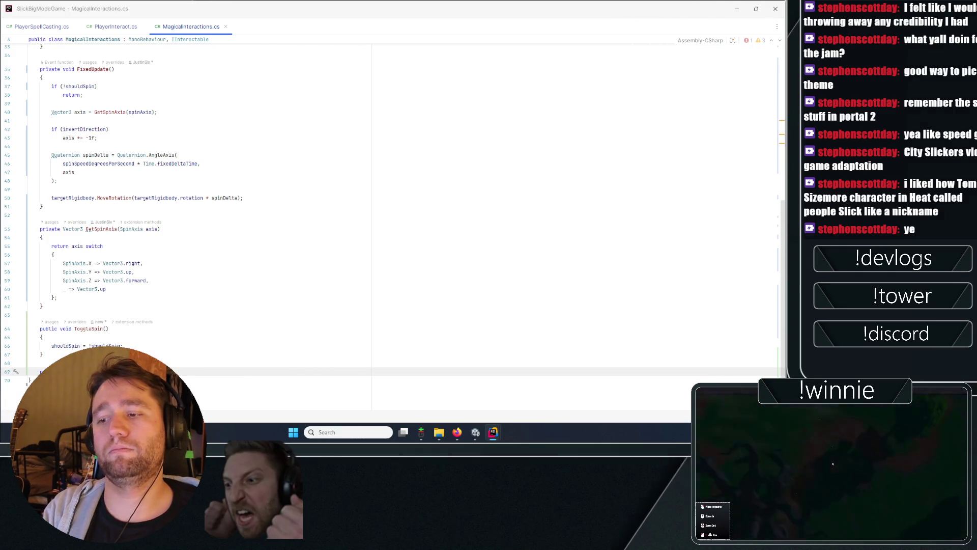
{"action": "key", "text": "Return"}
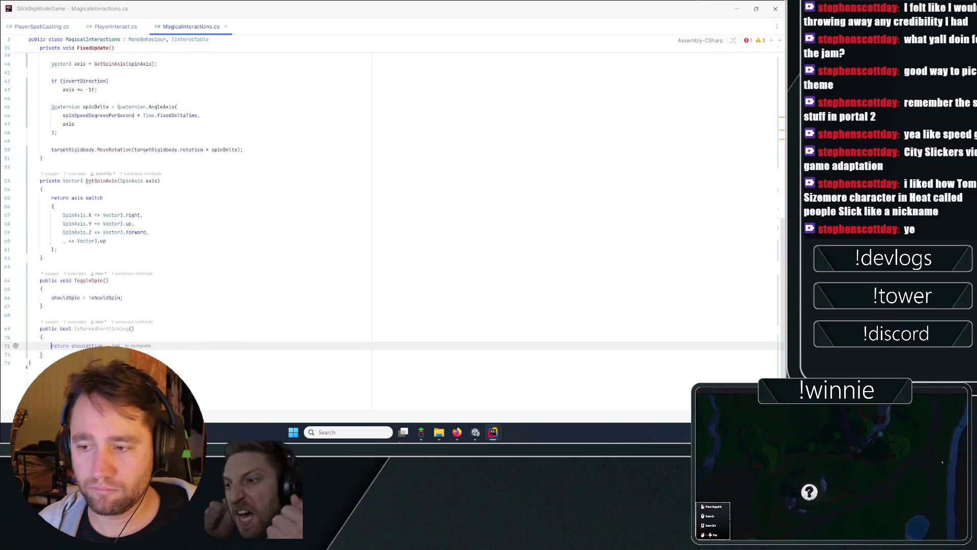
{"action": "type", "text": "return shouldStick"}
{"action": "left_click", "coordinate": [161, 355]}
{"action": "type", "text": "pin"}
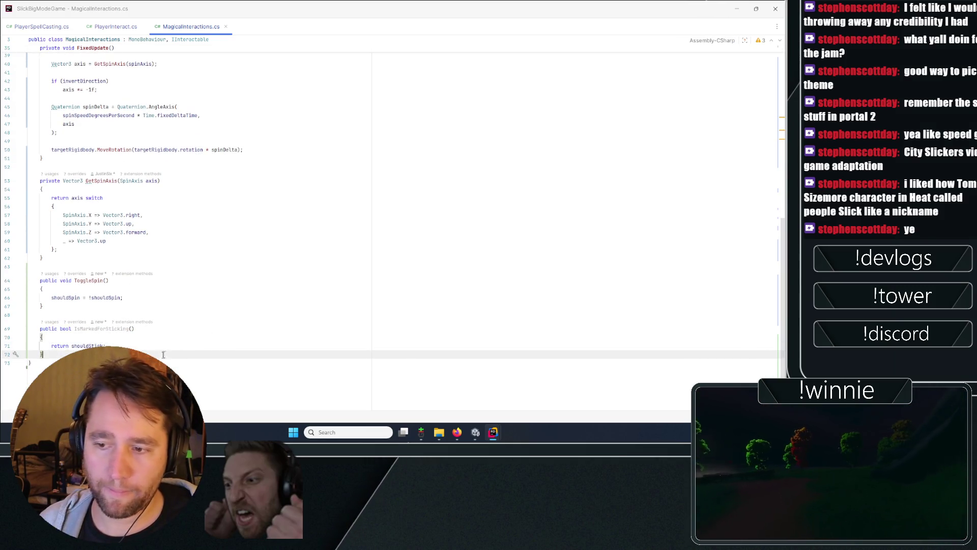
Step: Start another public method stub below it, then go back to PlayerSpellCasting.cs
{"action": "key", "text": "Return"}
{"action": "type", "text": "publi"}
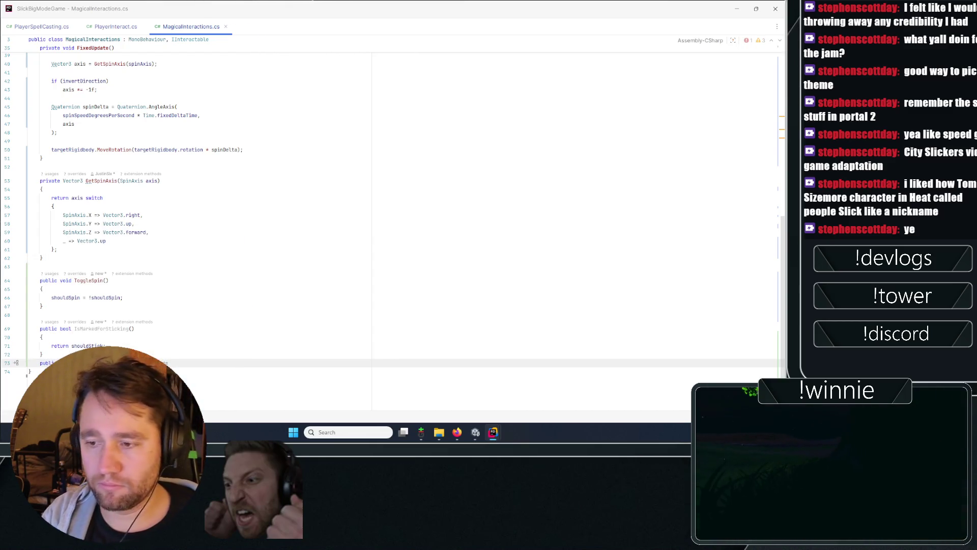
{"action": "key", "text": "Escape"}
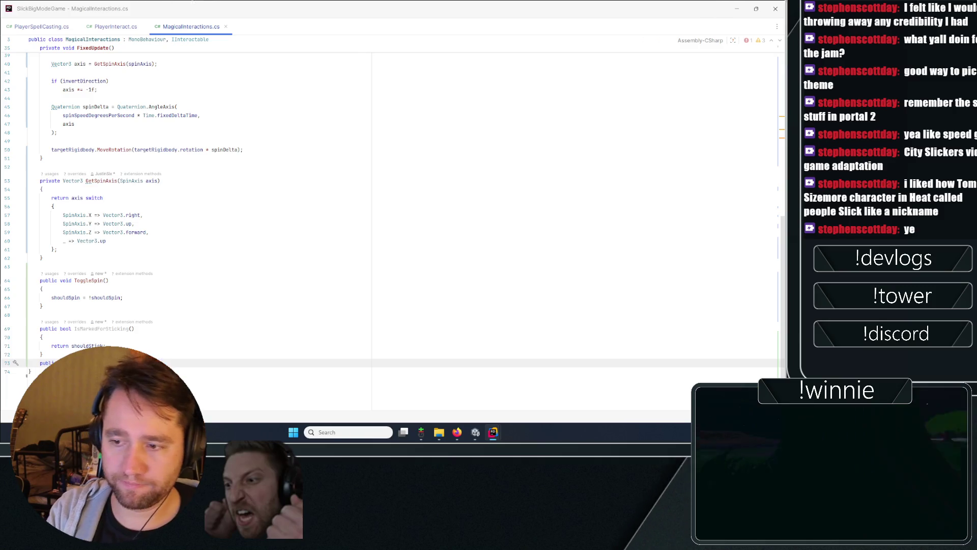
{"action": "key", "text": "Return"}
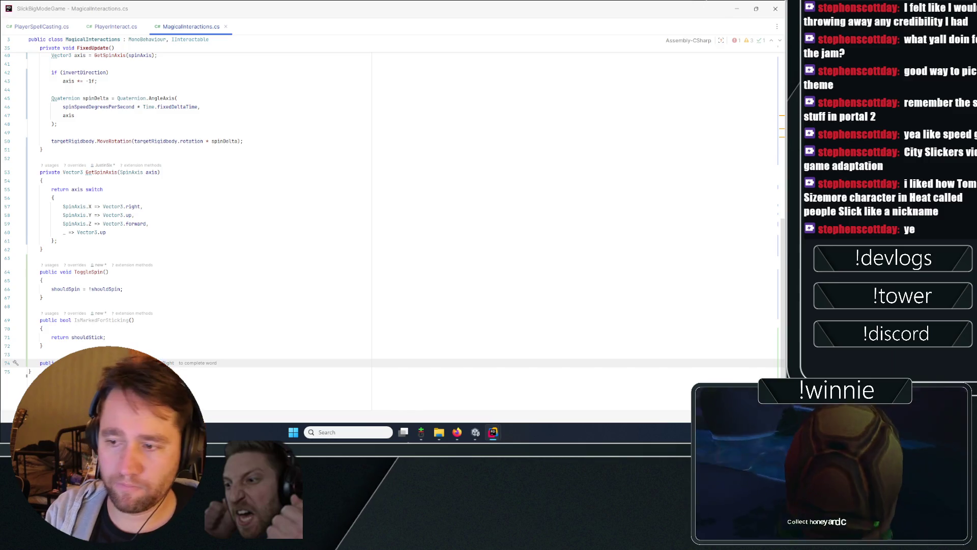
{"action": "type", "text": "{"}
{"action": "key", "text": "Return"}
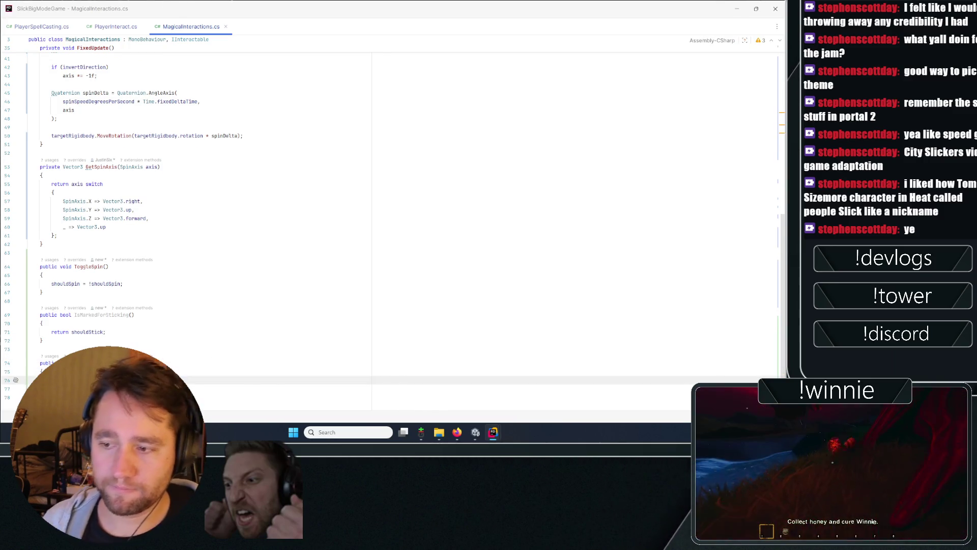
{"action": "type", "text": "s"}
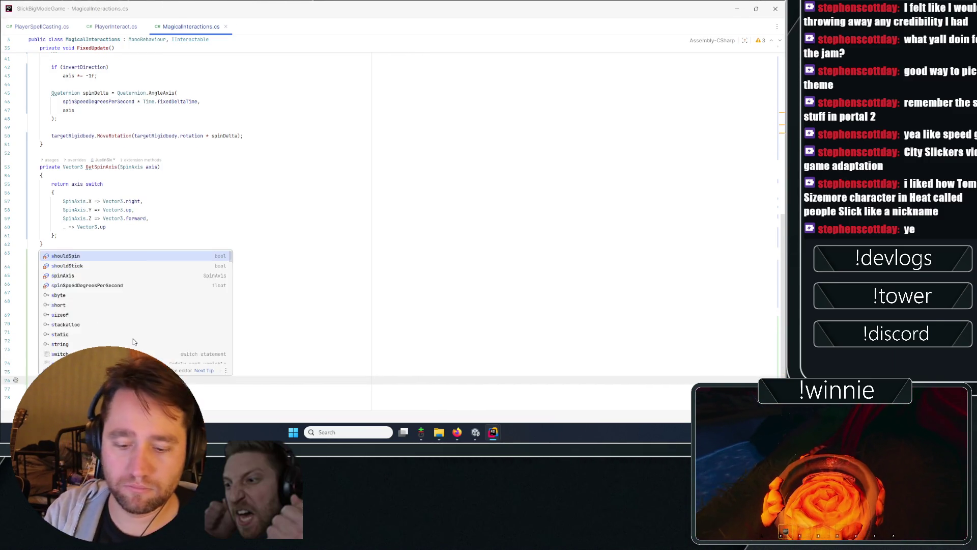
{"action": "key", "text": "Escape"}
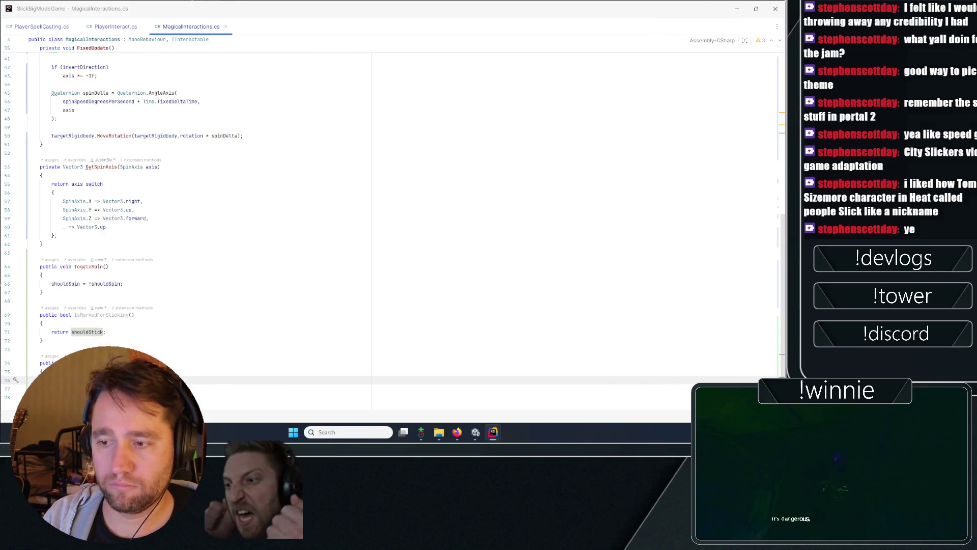
{"action": "left_click", "coordinate": [195, 340]}
{"action": "key", "text": "ctrl+Tab"}
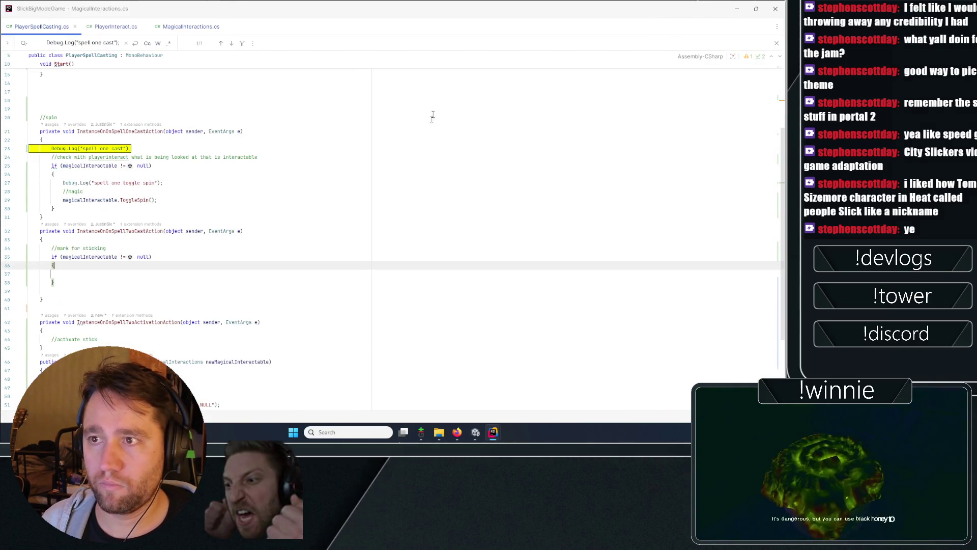
Step: Begin a magicalInteractable condition in the null-check block, checking the IsMarkedForSticking name in MagicalInteractions.cs
{"action": "key", "text": "Up"}
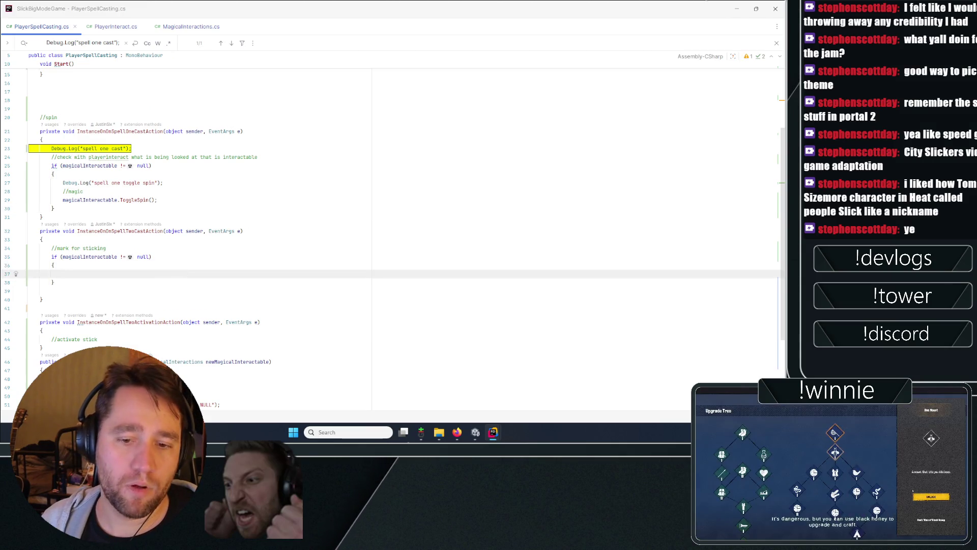
{"action": "left_click", "coordinate": [240, 231]}
{"action": "left_click", "coordinate": [152, 256]}
{"action": "key", "text": "Down"}
{"action": "key", "text": "Down"}
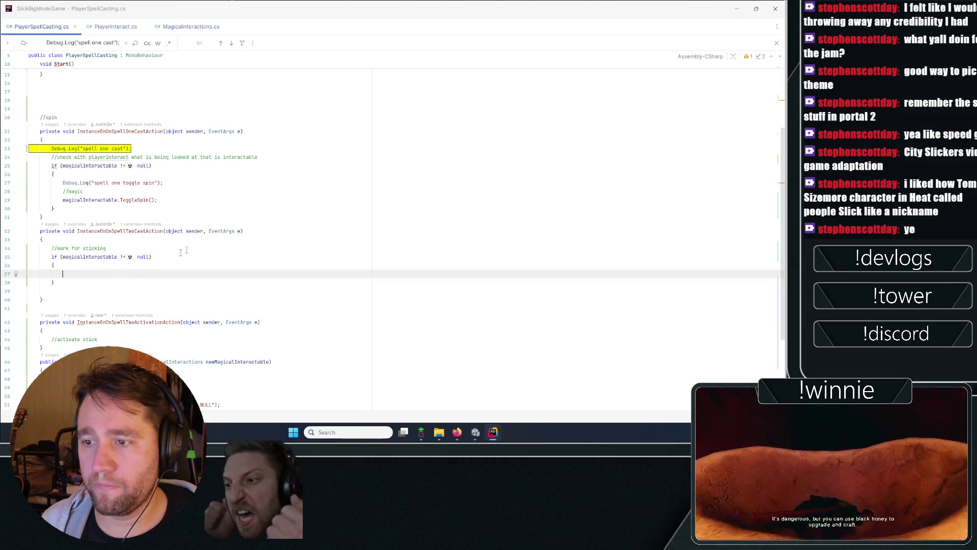
{"action": "type", "text": "if(m"}
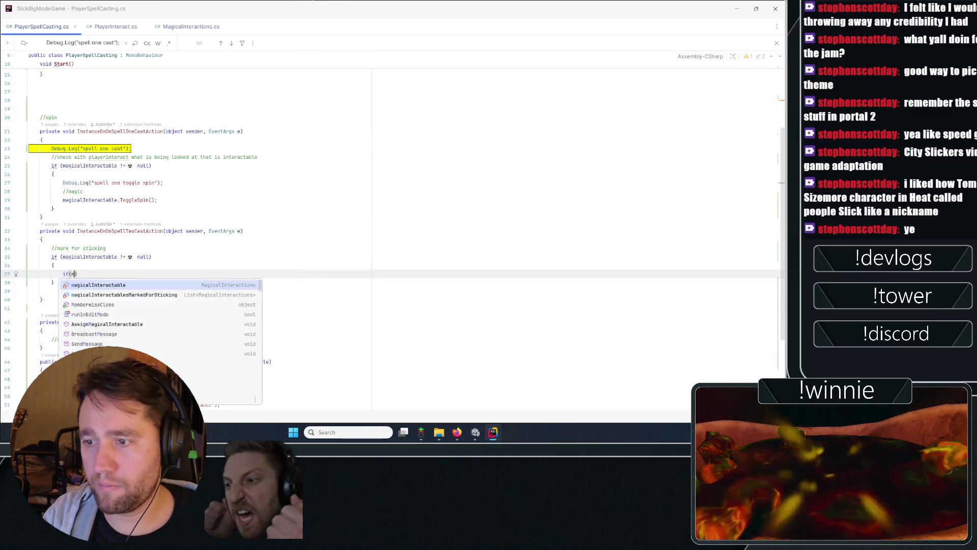
{"action": "key", "text": "Return"}
{"action": "type", "text": "."}
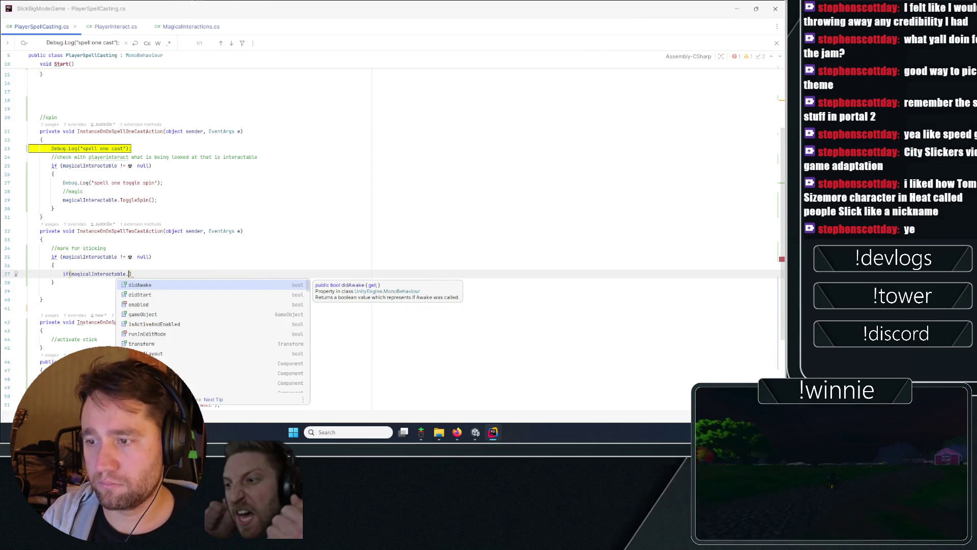
{"action": "type", "text": "getma"}
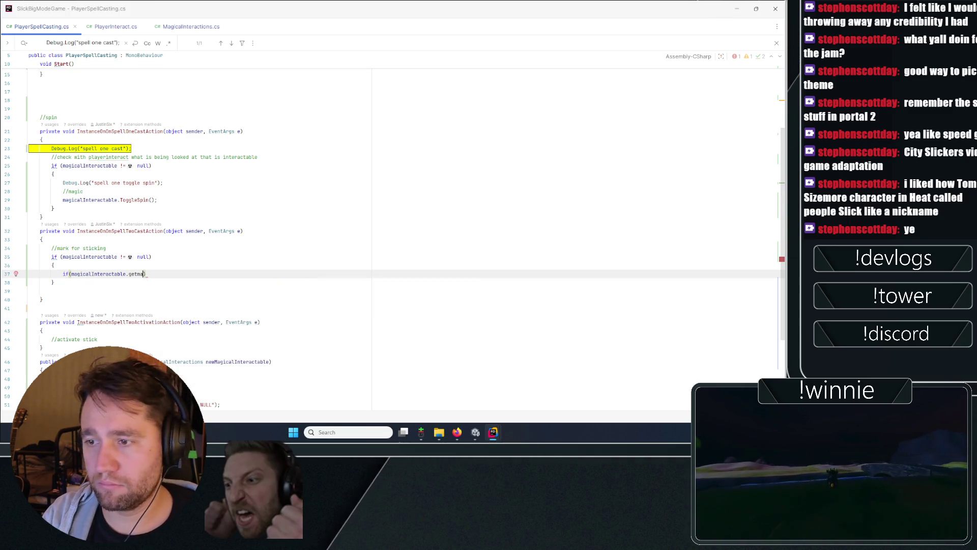
{"action": "left_click", "coordinate": [176, 31]}
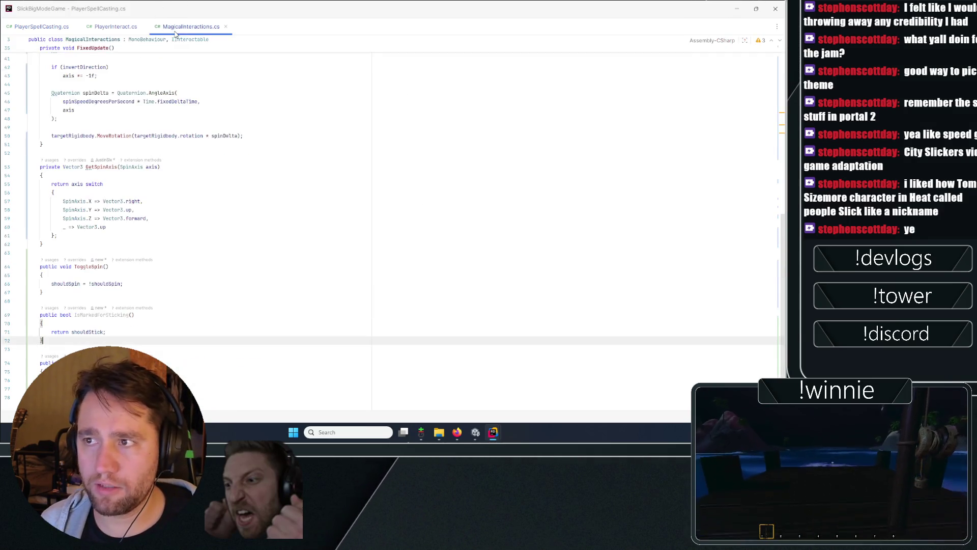
{"action": "double_click", "coordinate": [105, 315]}
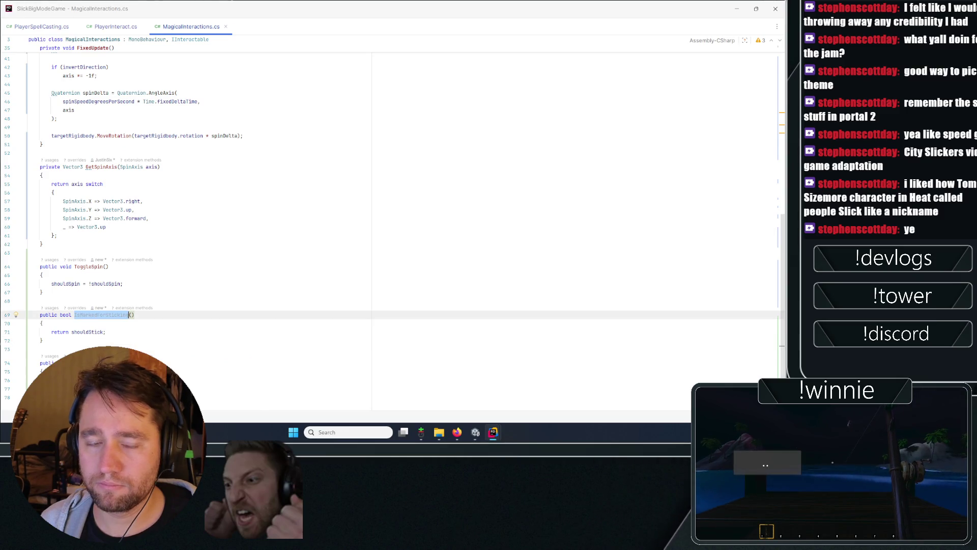
{"action": "left_click", "coordinate": [46, 28]}
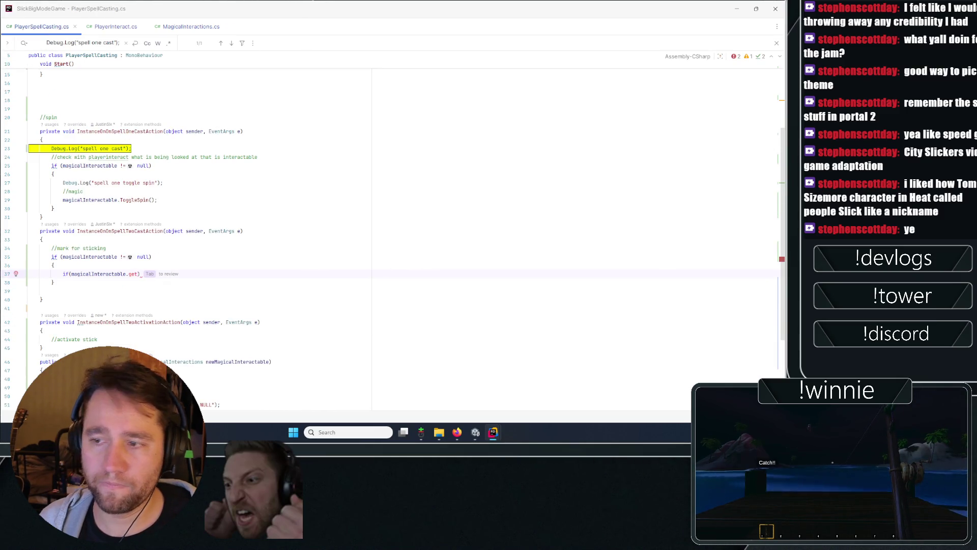
Step: Complete the condition as if (magicalInteractable.IsMarkedForSticking()) with an empty block
{"action": "key", "text": "BackSpace"}
{"action": "key", "text": "BackSpace"}
{"action": "key", "text": "BackSpace"}
{"action": "type", "text": "IsMarked"}
{"action": "key", "text": "Return"}
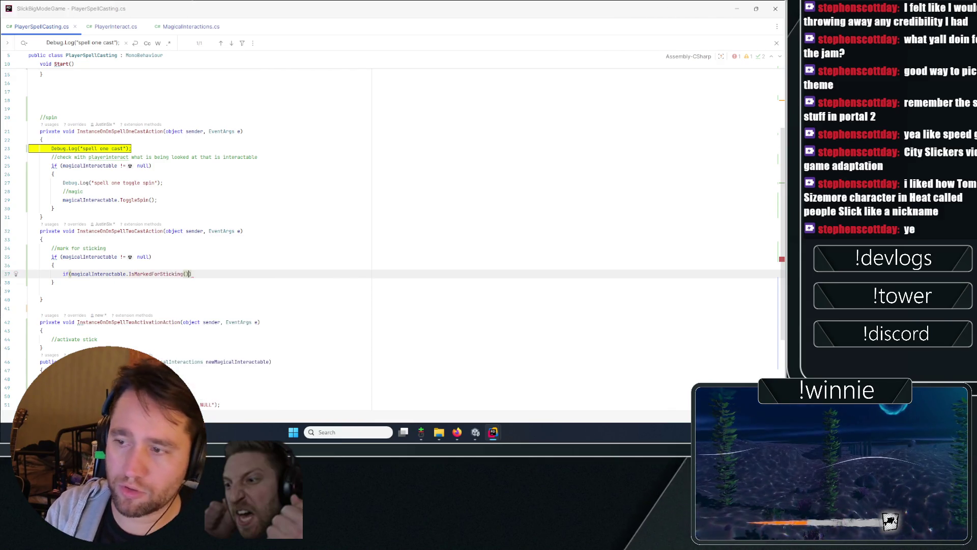
{"action": "key", "text": "ctrl+shift+Return"}
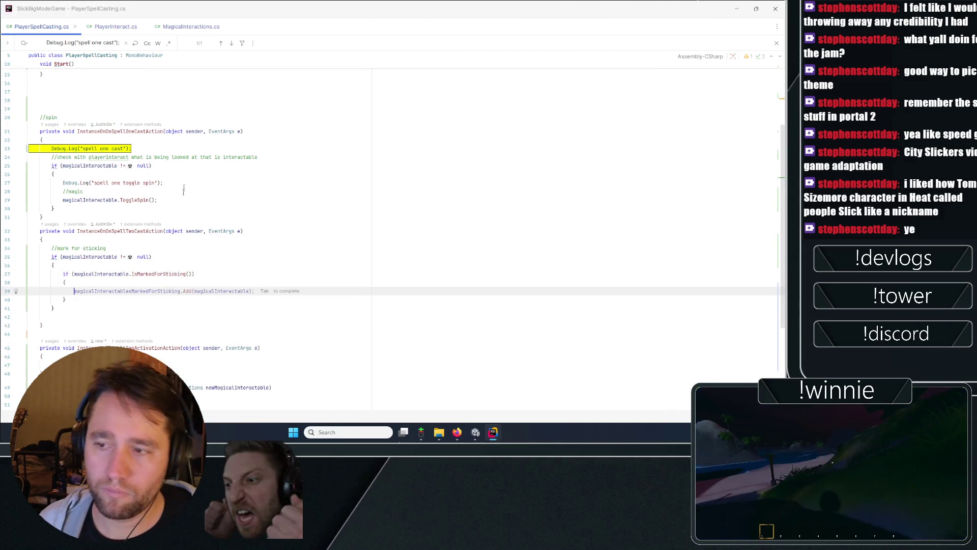
{"action": "key", "text": "Up"}
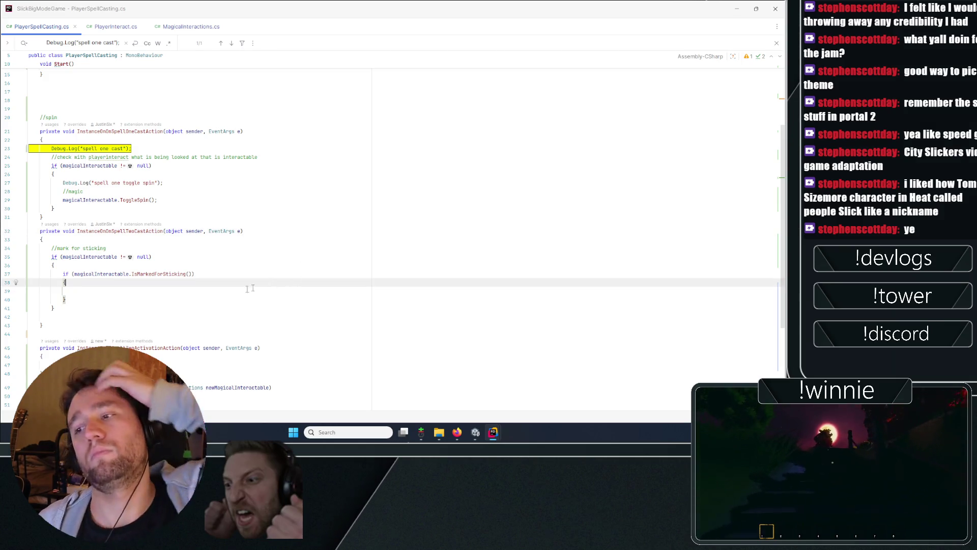
{"action": "key", "text": "Down"}
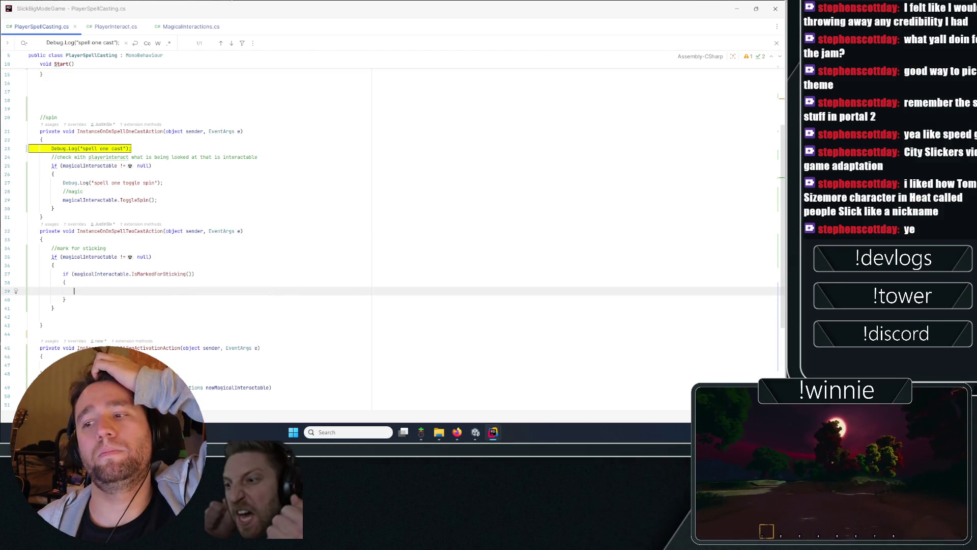
Step: Insert a new line above the sticking check and start a magicalInteractable call
{"action": "scroll", "coordinate": [124, 297], "scroll_direction": "up", "scroll_amount": 7}
{"action": "scroll", "coordinate": [117, 289], "scroll_direction": "down", "scroll_amount": 9}
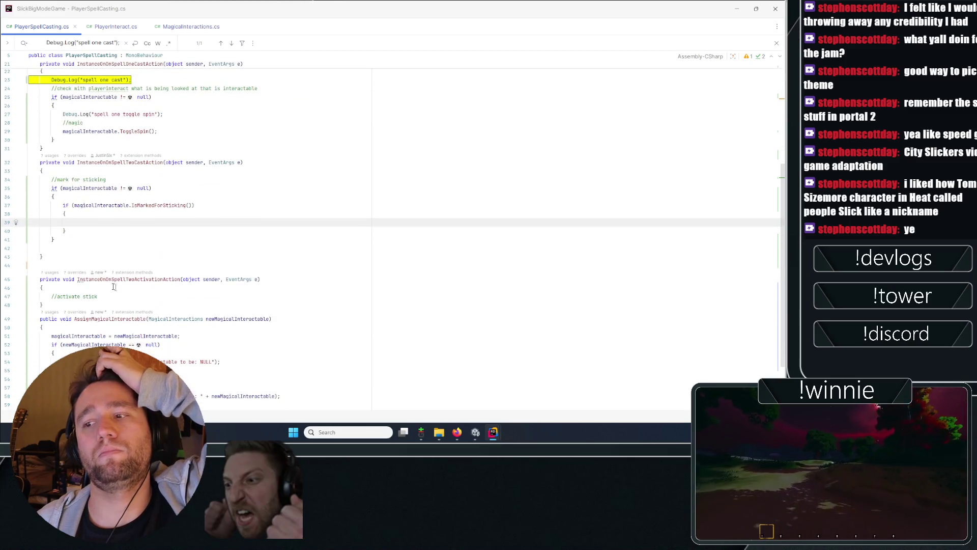
{"action": "key", "text": "Down"}
{"action": "key", "text": "Up"}
{"action": "key", "text": "Up"}
{"action": "key", "text": "Up"}
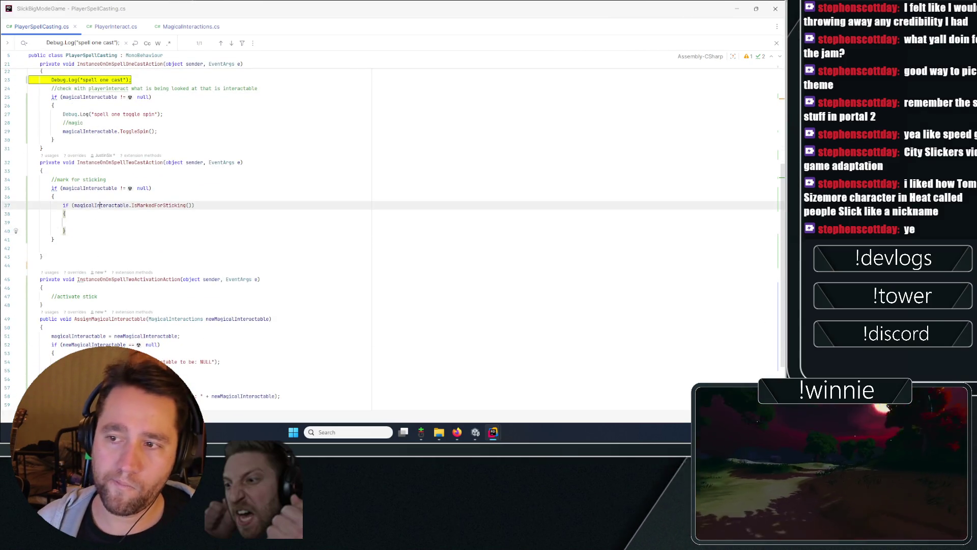
{"action": "key", "text": "Up"}
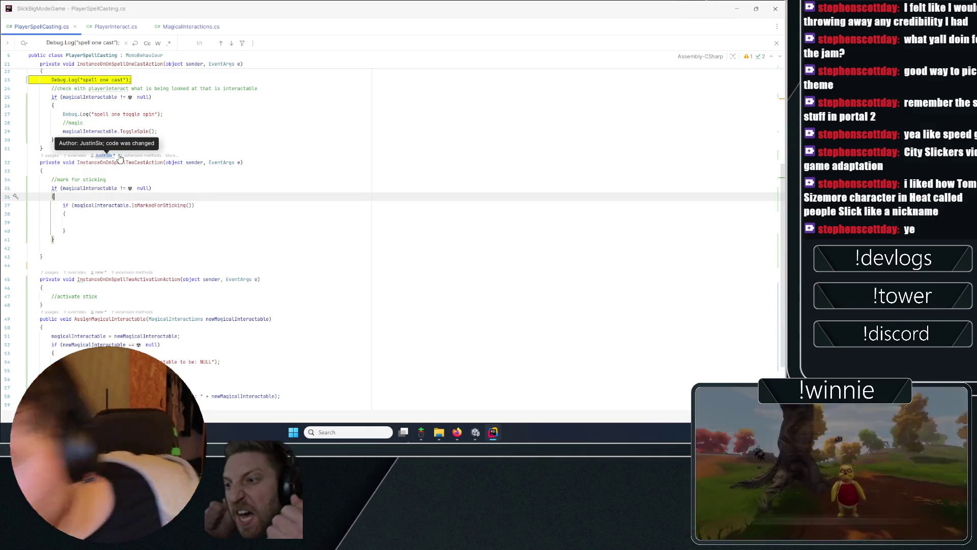
{"action": "key", "text": "Return"}
{"action": "type", "text": "nagu"}
{"action": "key", "text": "BackSpace"}
{"action": "key", "text": "BackSpace"}
{"action": "key", "text": "BackSpace"}
{"action": "type", "text": "mag"}
{"action": "key", "text": "Return"}
Step: Call magicalInteractable.ToggleMarkedForSticking(); and add an empty else block after the if
{"action": "type", "text": ".toggl"}
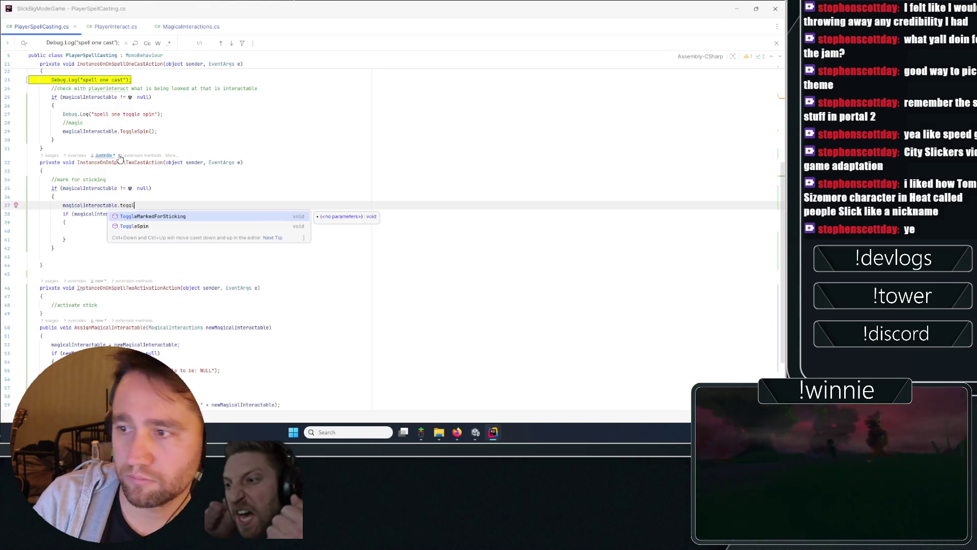
{"action": "key", "text": "Return"}
{"action": "type", "text": ";"}
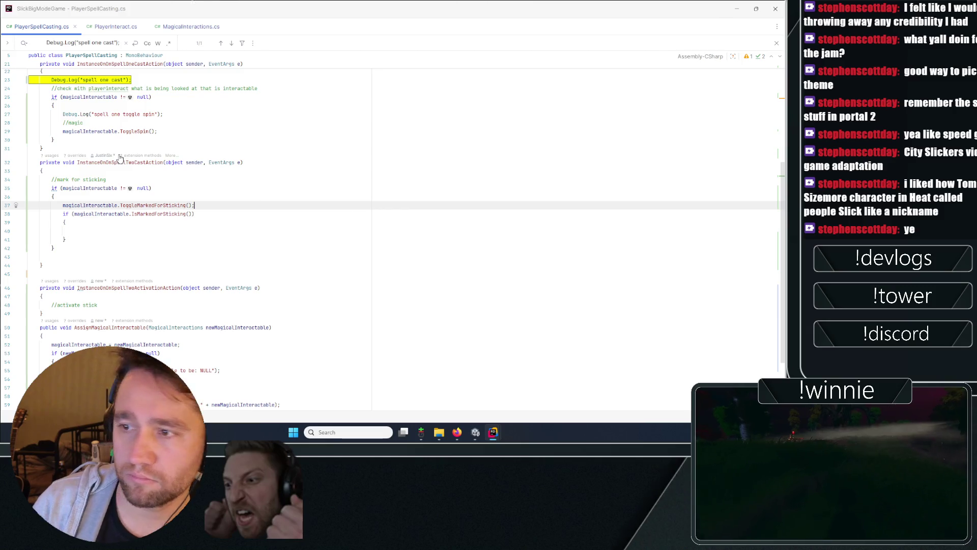
{"action": "left_click", "coordinate": [65, 239]}
{"action": "key", "text": "Return"}
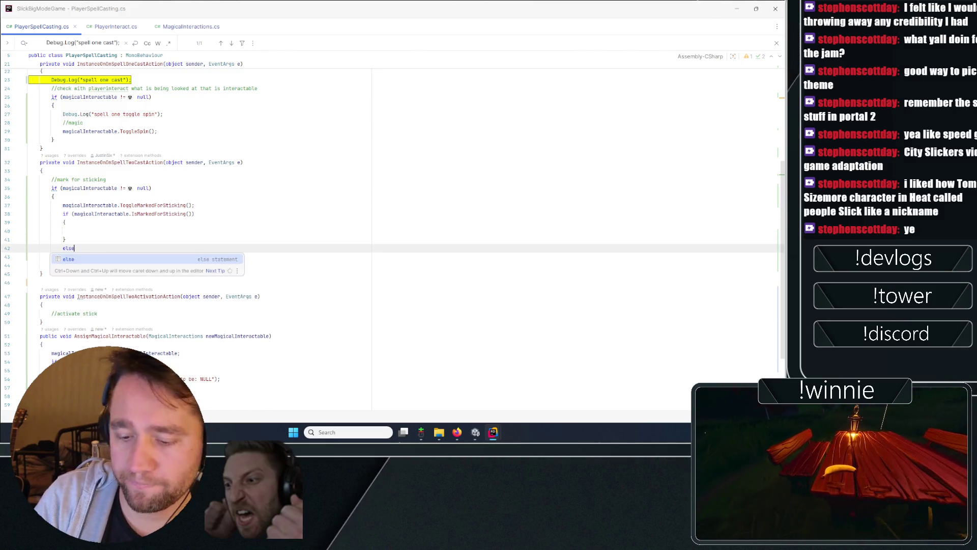
{"action": "type", "text": "else"}
{"action": "key", "text": "Return"}
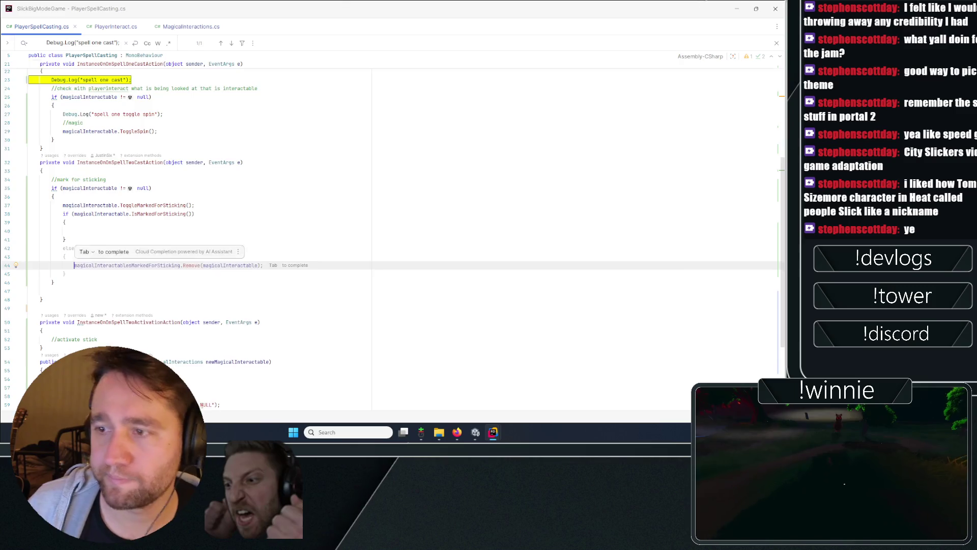
Step: Fill the if with Add and the else with Remove on magicalInteractablesMarkedForSticking
{"action": "scroll", "coordinate": [204, 229], "scroll_direction": "up", "scroll_amount": 10}
{"action": "scroll", "coordinate": [203, 229], "scroll_direction": "down", "scroll_amount": 10}
{"action": "left_click", "coordinate": [75, 230]}
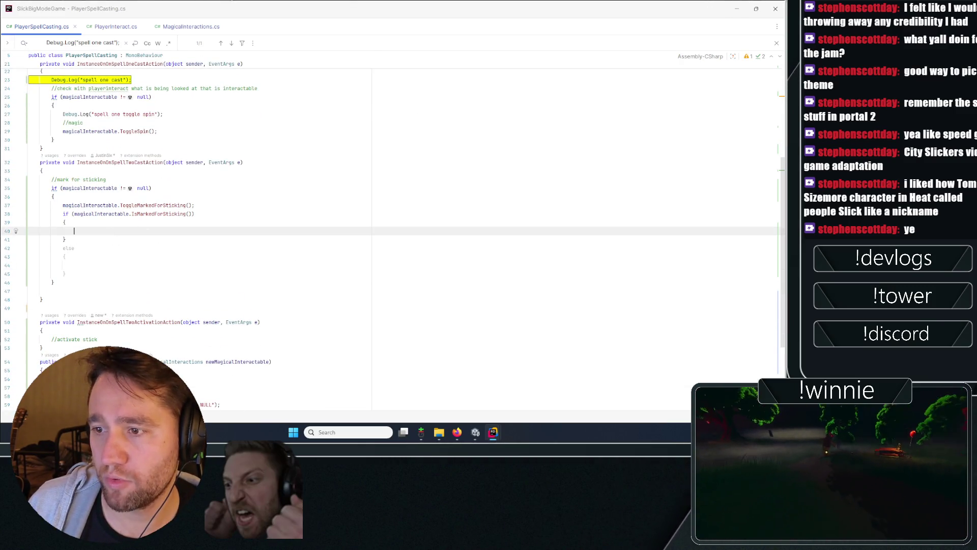
{"action": "type", "text": "magi"}
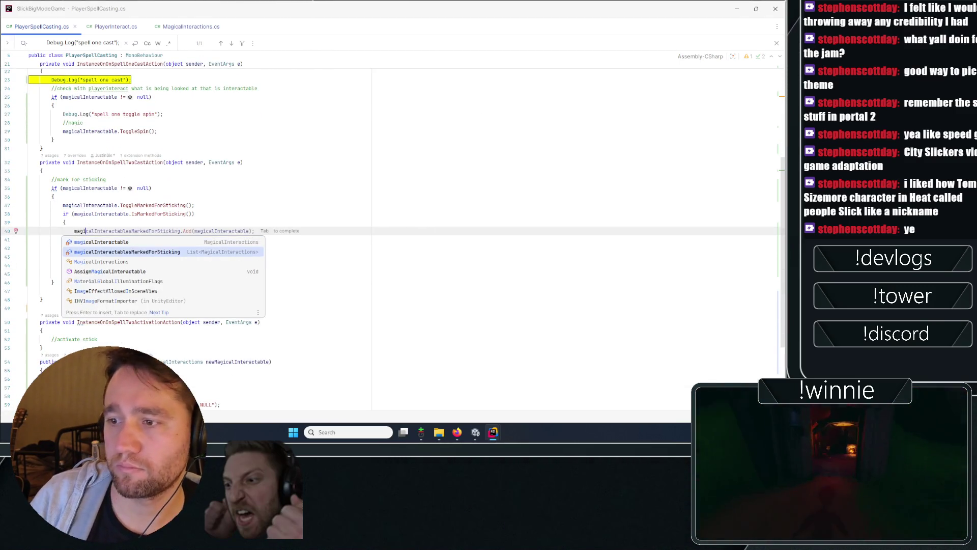
{"action": "key", "text": "Tab"}
{"action": "key", "text": "Tab"}
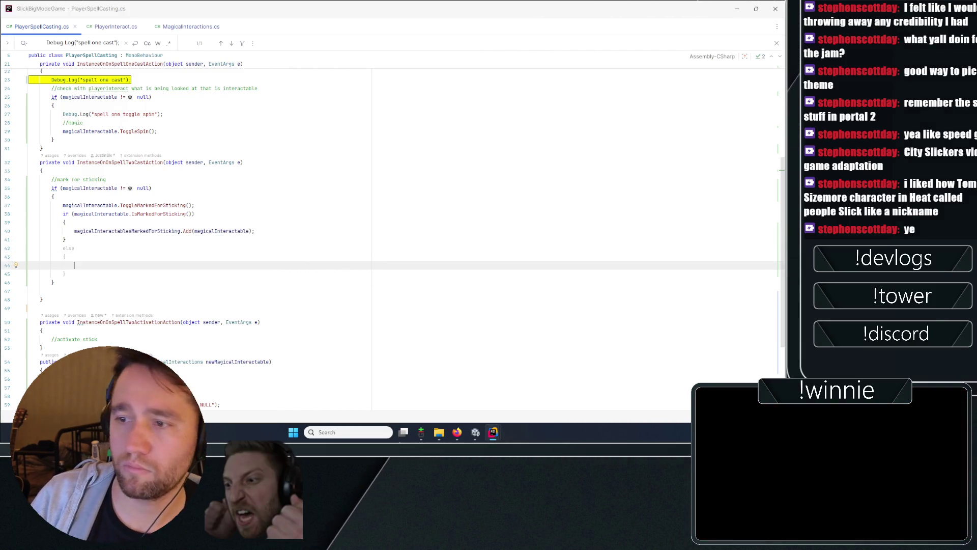
{"action": "key", "text": "Tab"}
{"action": "type", "text": ",gi"}
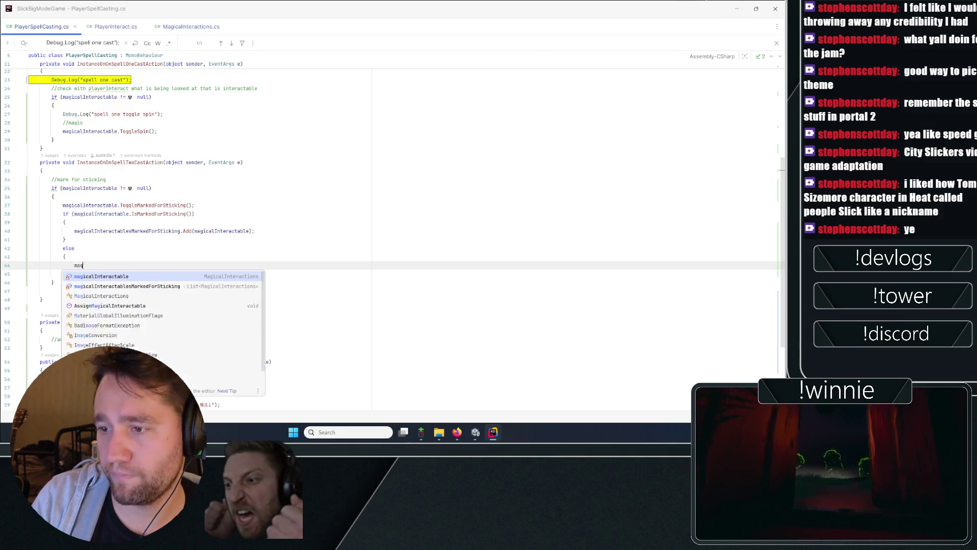
{"action": "key", "text": "Tab"}
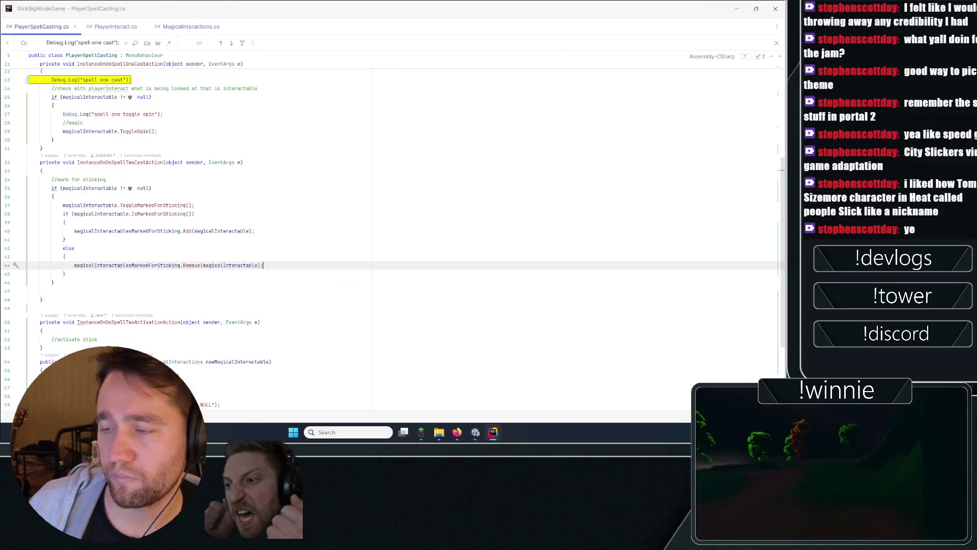
Step: Review the finished spell-two handler and the spell-one null-check block
{"action": "key", "text": "Up"}
{"action": "key", "text": "Up"}
{"action": "key", "text": "Up"}
{"action": "scroll", "coordinate": [387, 230], "scroll_direction": "down", "scroll_amount": 3}
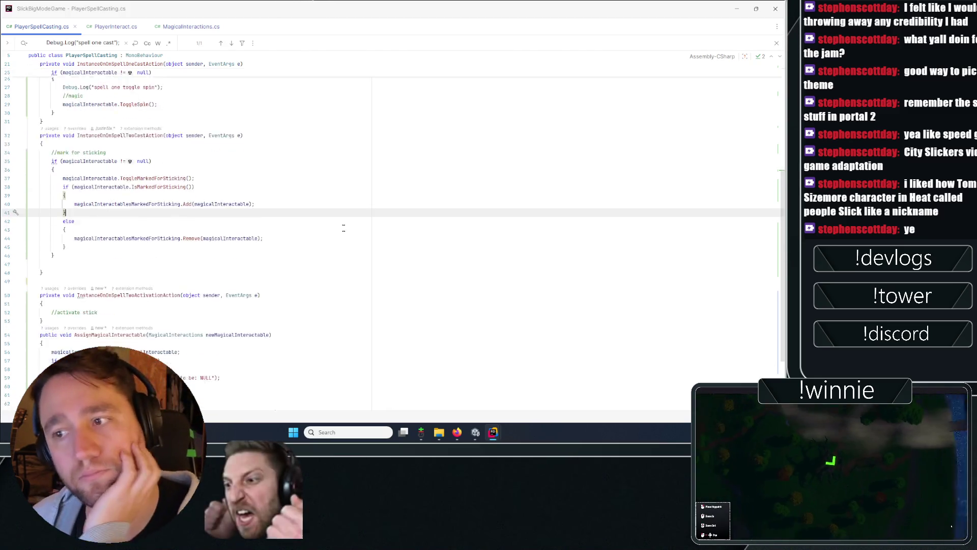
{"action": "scroll", "coordinate": [162, 200], "scroll_direction": "down", "scroll_amount": 2}
{"action": "left_click_drag", "start_coordinate": [163, 220], "coordinate": [155, 198]}
{"action": "scroll", "coordinate": [155, 198], "scroll_direction": "up", "scroll_amount": 4}
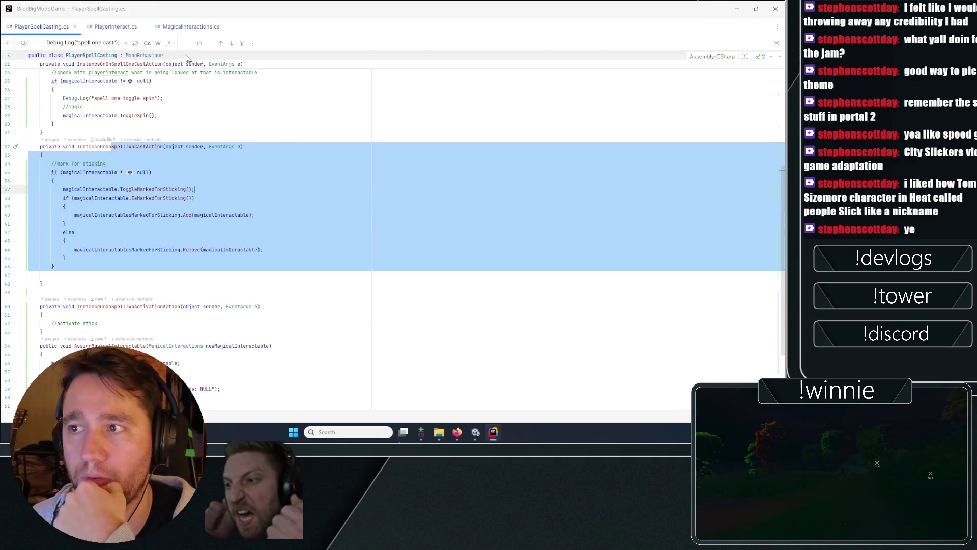
{"action": "left_click", "coordinate": [106, 164]}
{"action": "left_click", "coordinate": [54, 124]}
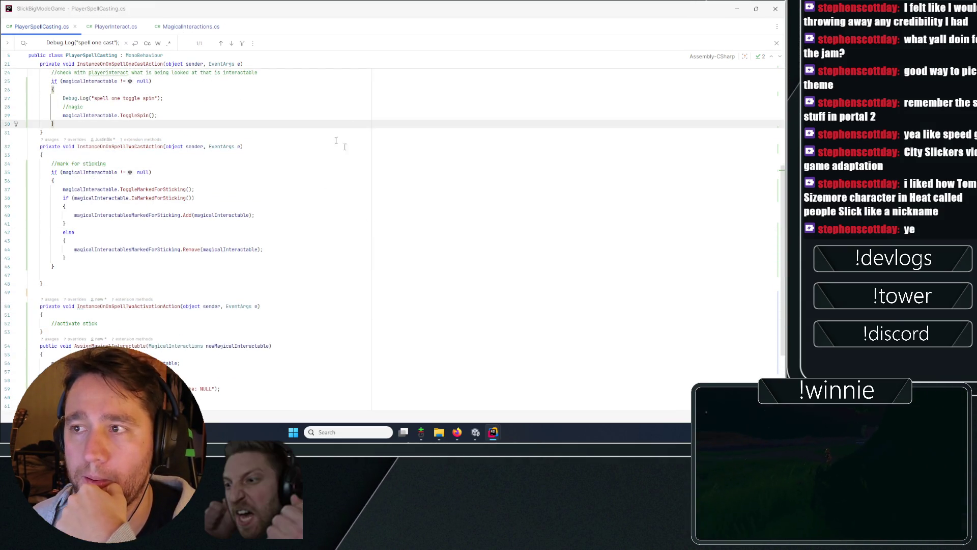
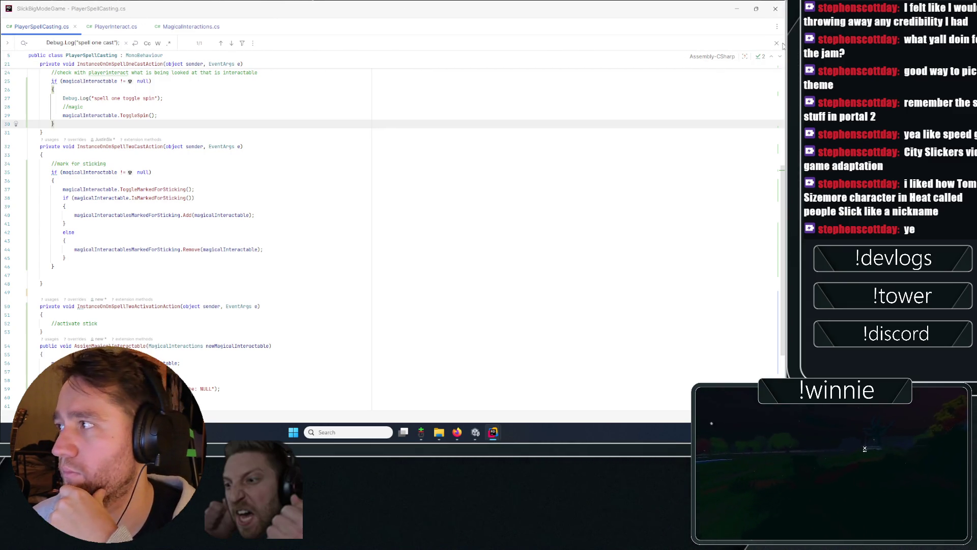
Step: Close the search bar, glance at PlayerInteract.cs, then return to PlayerSpellCasting.cs
{"action": "left_click", "coordinate": [777, 43]}
{"action": "left_click", "coordinate": [112, 29]}
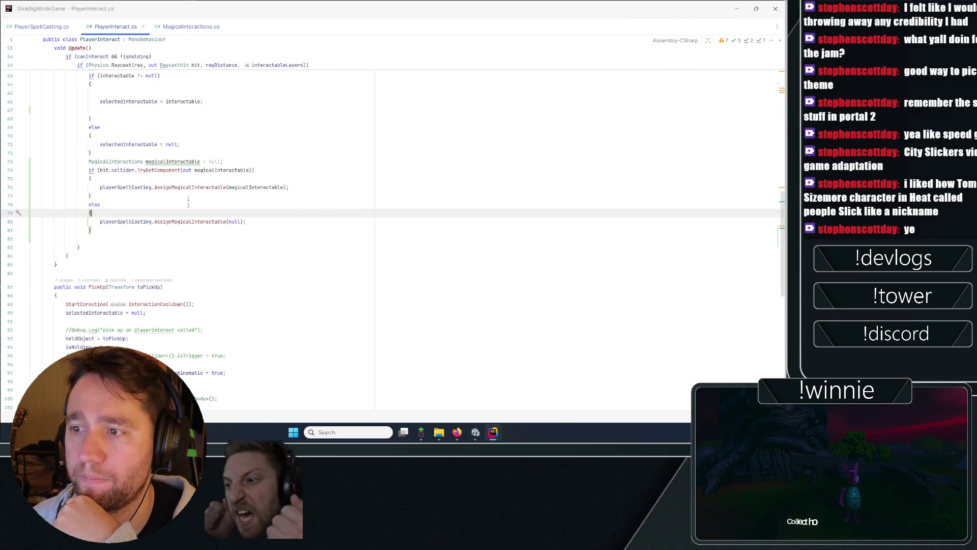
{"action": "key", "text": "ctrl+Tab"}
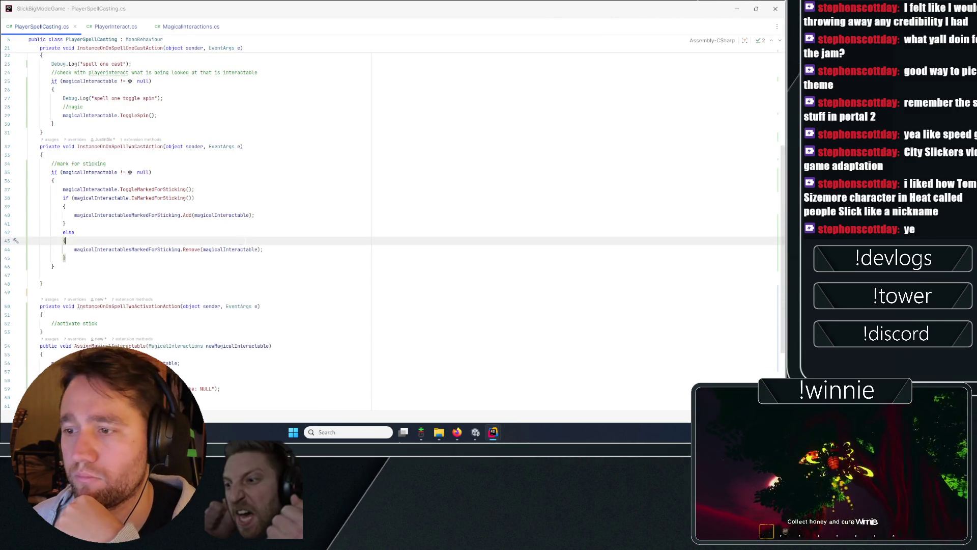
{"action": "scroll", "coordinate": [165, 249], "scroll_direction": "down", "scroll_amount": 4}
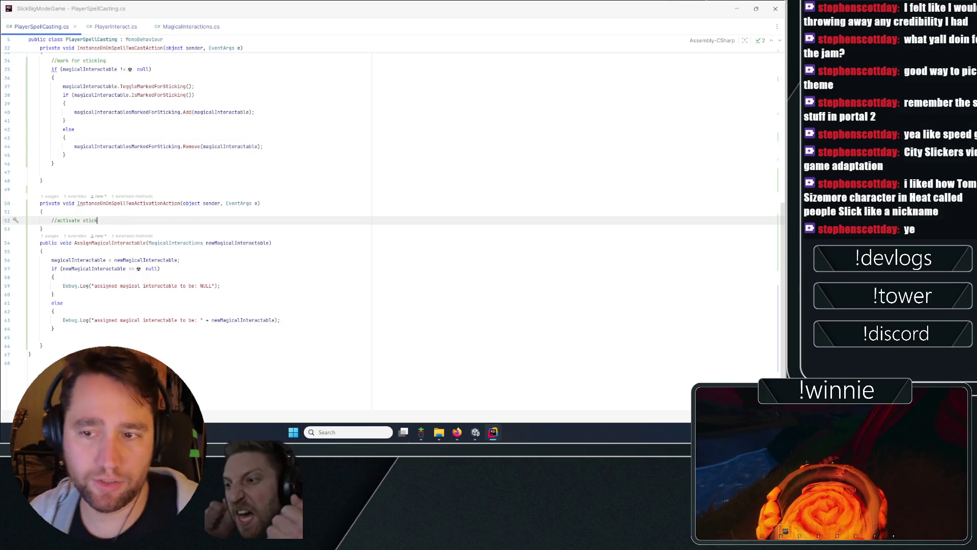
Step: Under //activate stick, add Debug.Log("called sticking of: " + magicalInteractablesMarkedForSticking.Count)
{"action": "key", "text": "Return"}
{"action": "type", "text": "Debug.Log"}
{"action": "key", "text": "Return"}
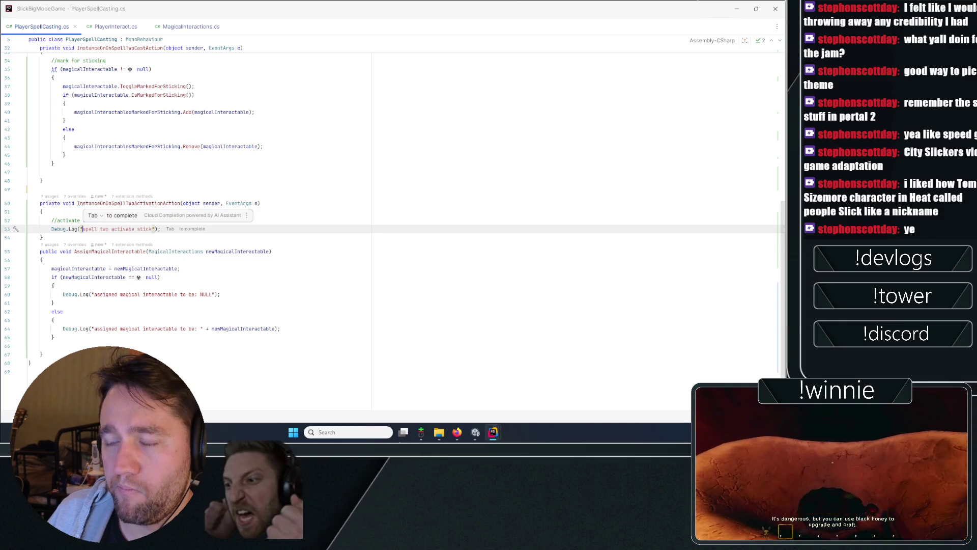
{"action": "left_click", "coordinate": [302, 232]}
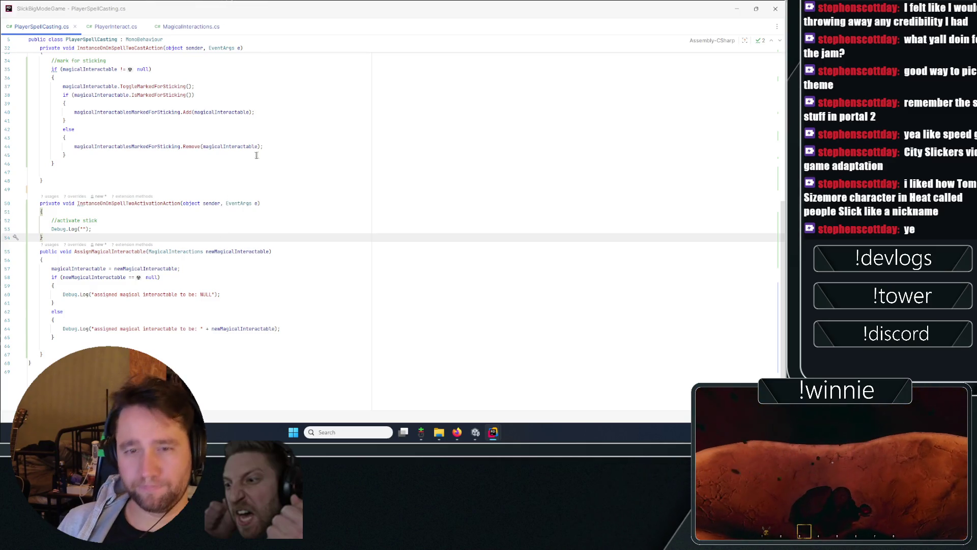
{"action": "left_click", "coordinate": [83, 229]}
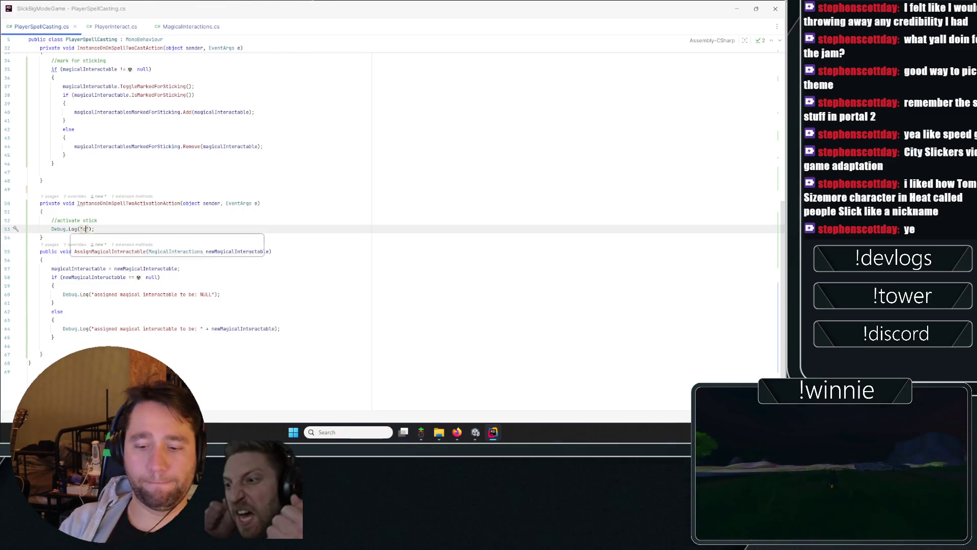
{"action": "type", "text": "stic"}
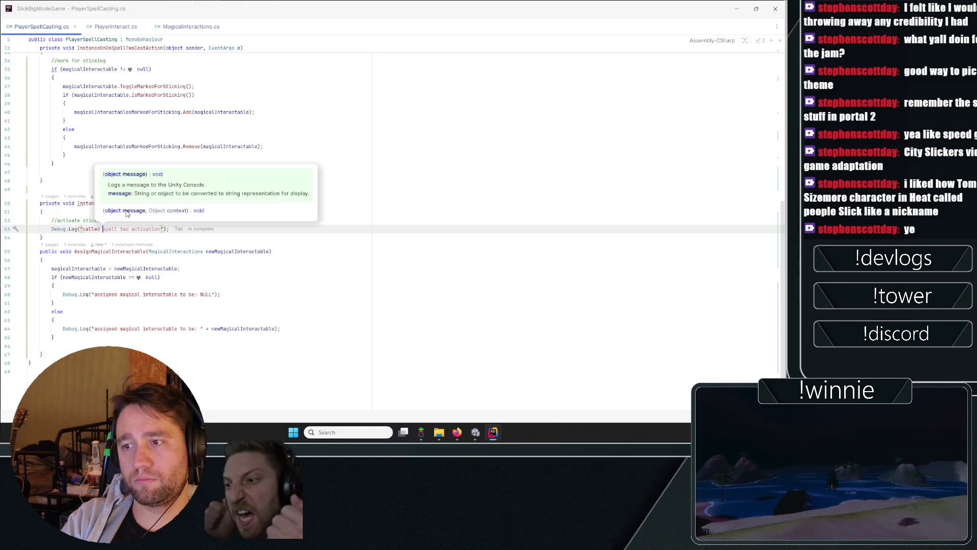
{"action": "type", "text": "king of: \" "}
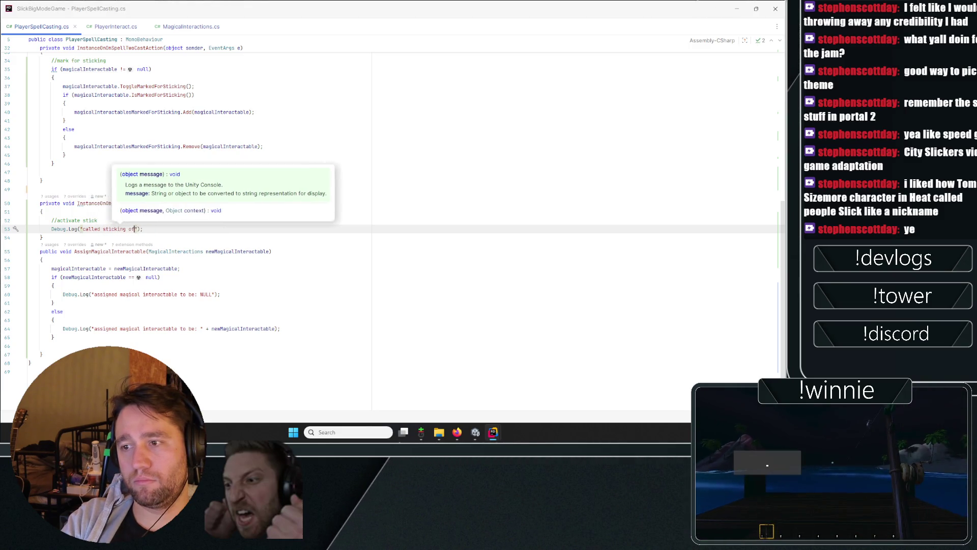
{"action": "type", "text": "+"}
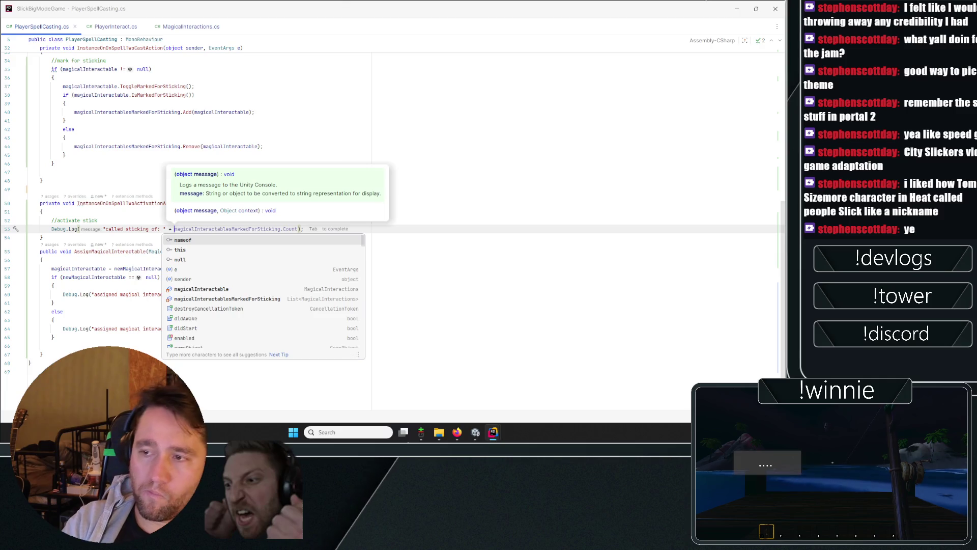
{"action": "key", "text": "Tab"}
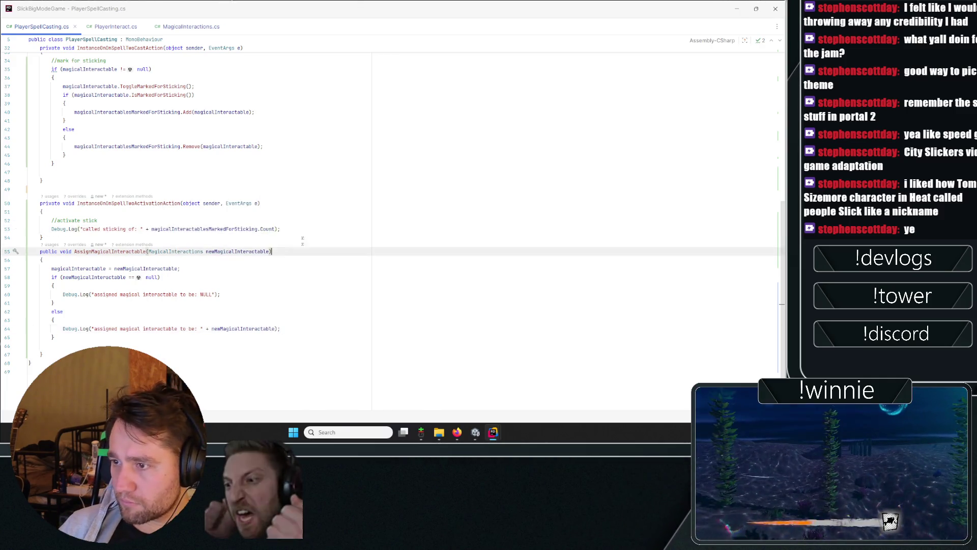
Step: Begin an if(stick… statement at the top of the activation handler
{"action": "key", "text": "Up"}
{"action": "key", "text": "Up"}
{"action": "key", "text": "Up"}
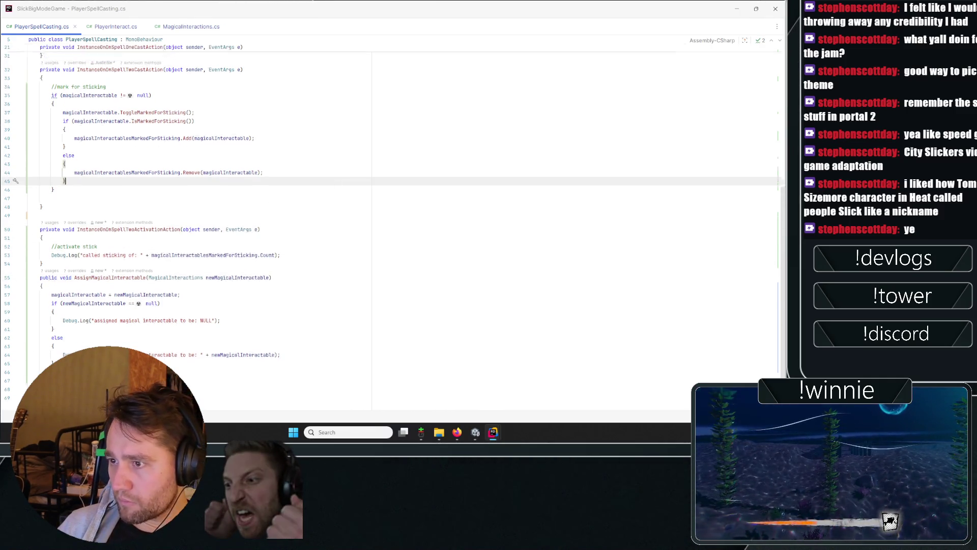
{"action": "scroll", "coordinate": [106, 290], "scroll_direction": "up", "scroll_amount": 3}
{"action": "key", "text": "Down"}
{"action": "key", "text": "Down"}
{"action": "key", "text": "Down"}
{"action": "scroll", "coordinate": [192, 280], "scroll_direction": "down", "scroll_amount": 1}
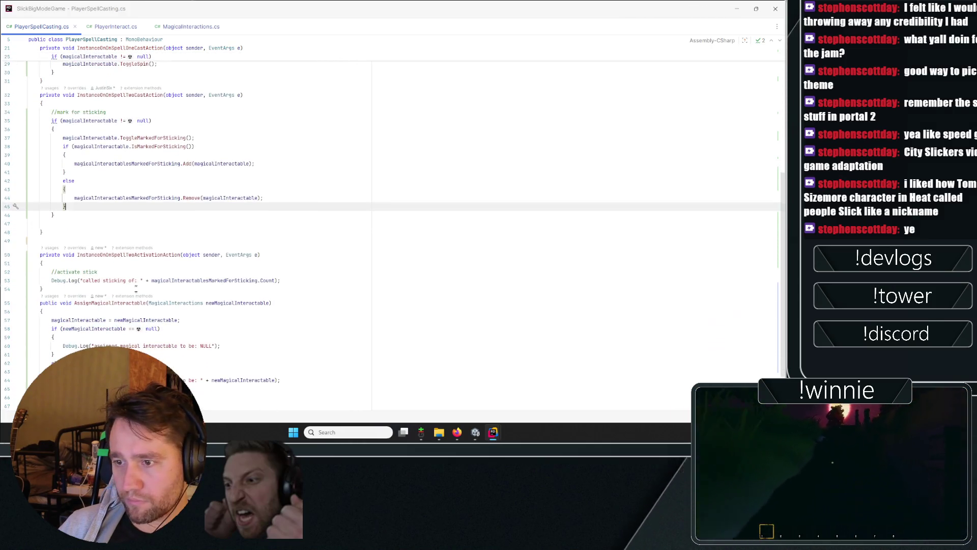
{"action": "key", "text": "Return"}
{"action": "type", "text": "if(st"}
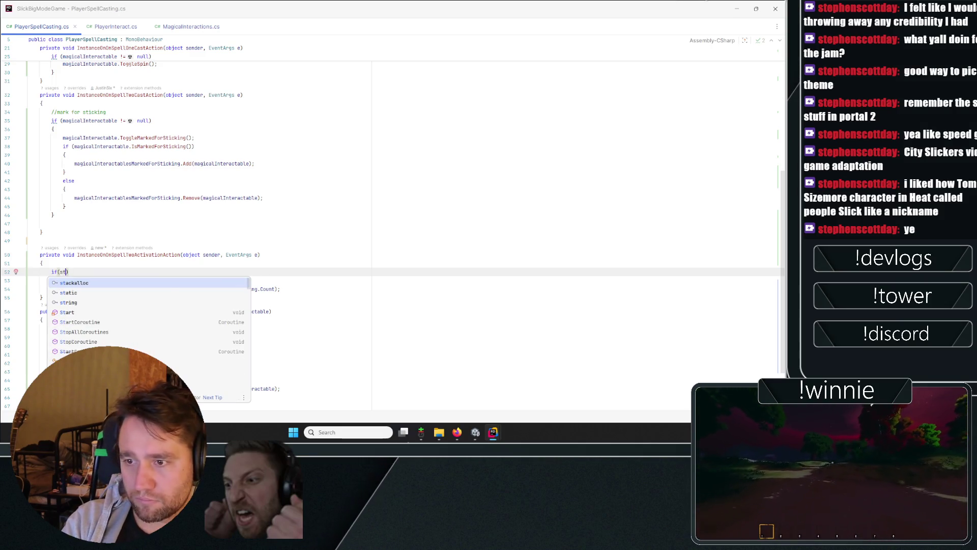
{"action": "type", "text": "ick"}
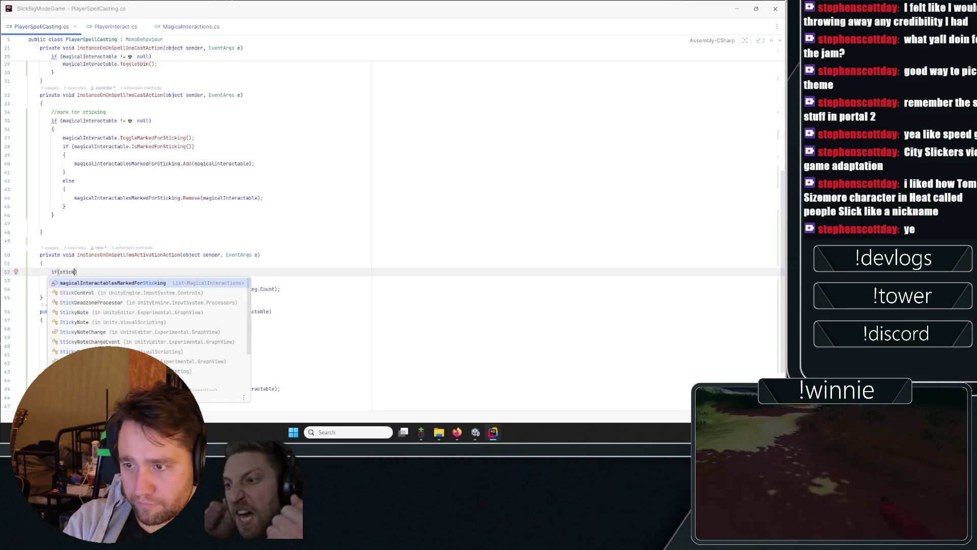
Step: Complete the condition as if (magicalInteractablesMarkedForSticking.Count > 1) with body braces
{"action": "key", "text": "Return"}
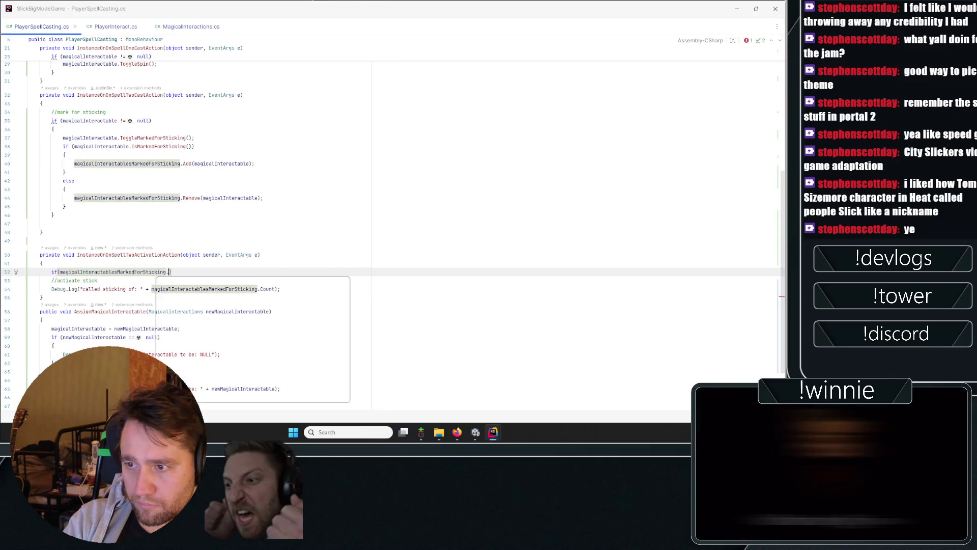
{"action": "type", "text": ".c"}
{"action": "type", "text": "ount"}
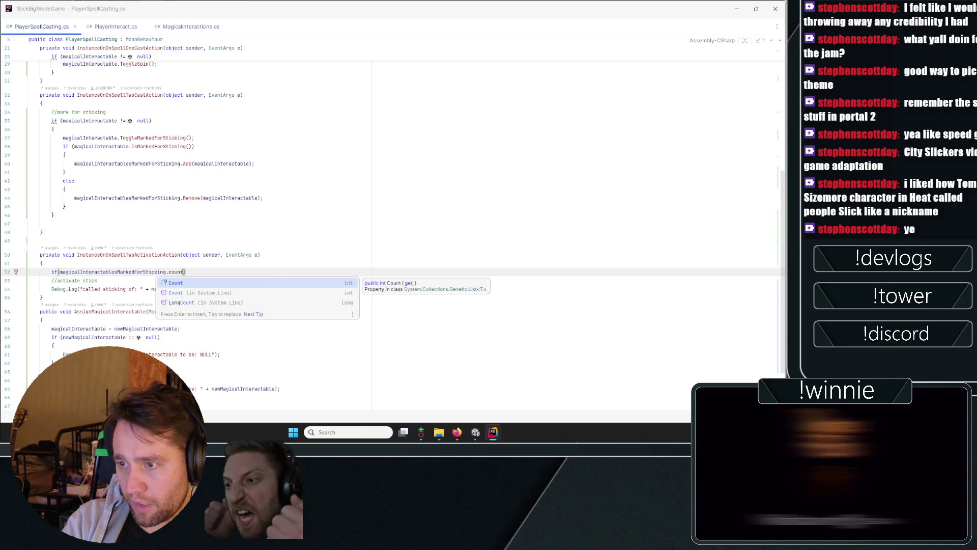
{"action": "key", "text": "Return"}
{"action": "type", "text": "> "}
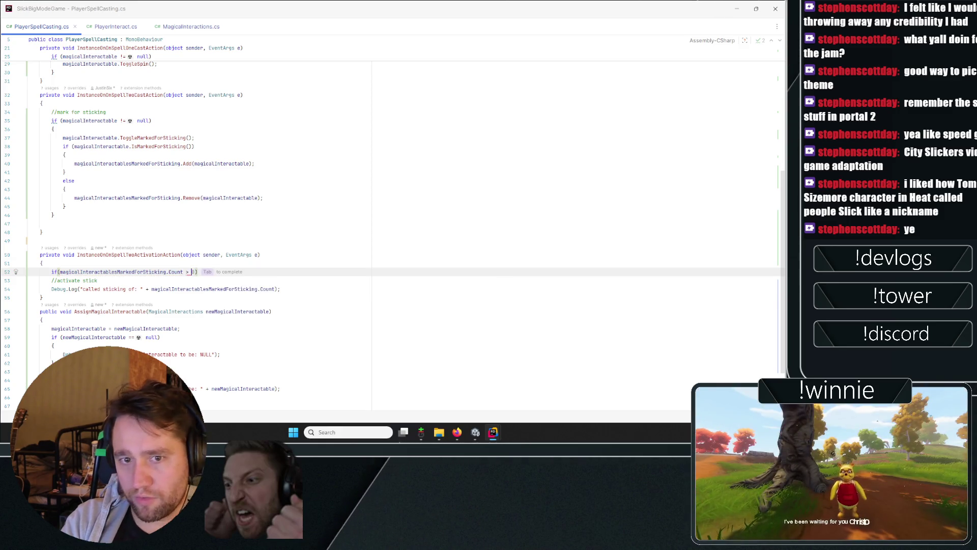
{"action": "type", "text": "{"}
{"action": "key", "text": "Return"}
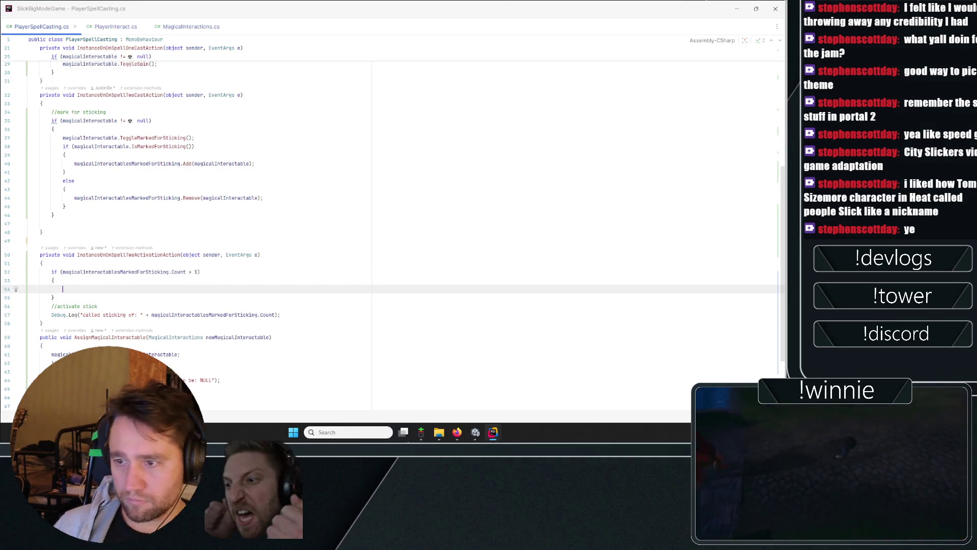
Step: Move the //activate stick comment and Debug.Log line inside the new if block
{"action": "left_click_drag", "start_coordinate": [308, 317], "coordinate": [51, 300]}
{"action": "key", "text": "ctrl+x"}
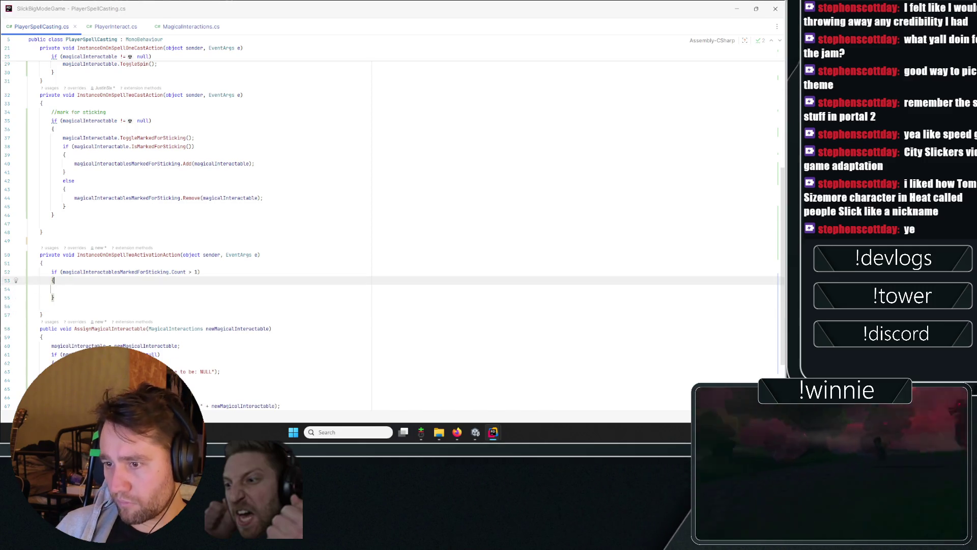
{"action": "left_click", "coordinate": [63, 289]}
{"action": "key", "text": "ctrl+v"}
{"action": "left_click", "coordinate": [201, 272]}
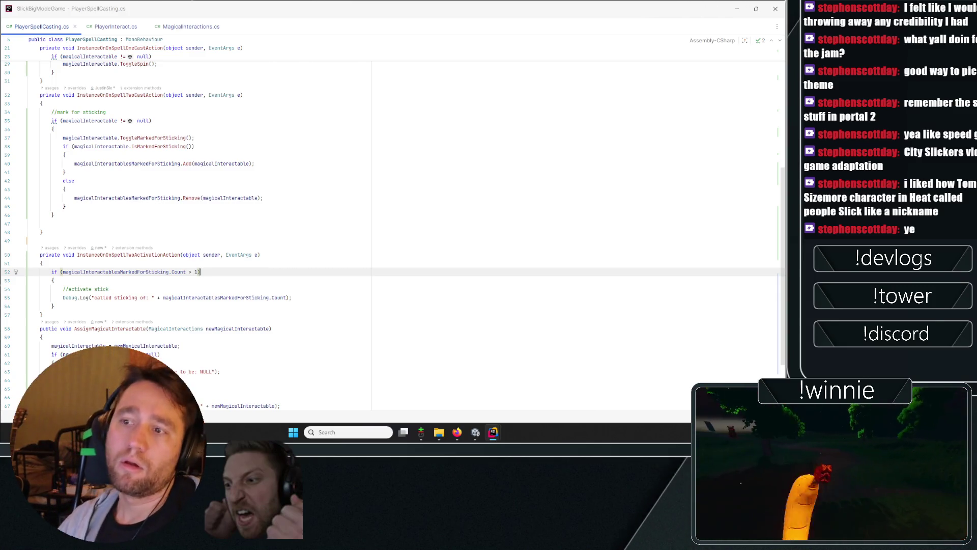
{"action": "scroll", "coordinate": [368, 236], "scroll_direction": "up", "scroll_amount": 4}
{"action": "scroll", "coordinate": [368, 237], "scroll_direction": "up", "scroll_amount": 2}
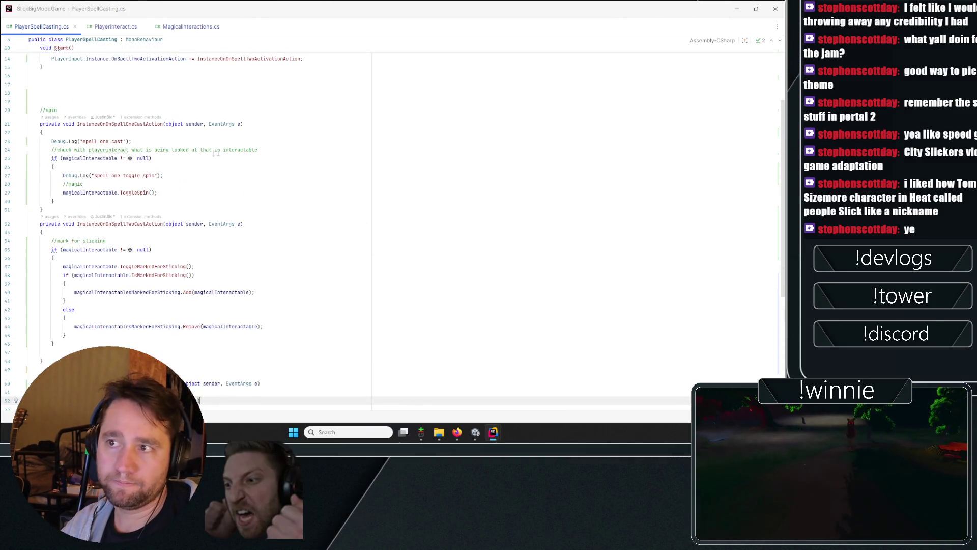
Step: Glance at MagicalInteractions.cs and the Unity window, then return to PlayerSpellCasting.cs
{"action": "key", "text": "ctrl+alt+Left"}
{"action": "key", "text": "ctrl+alt+Left"}
{"action": "key", "text": "ctrl+alt+Left"}
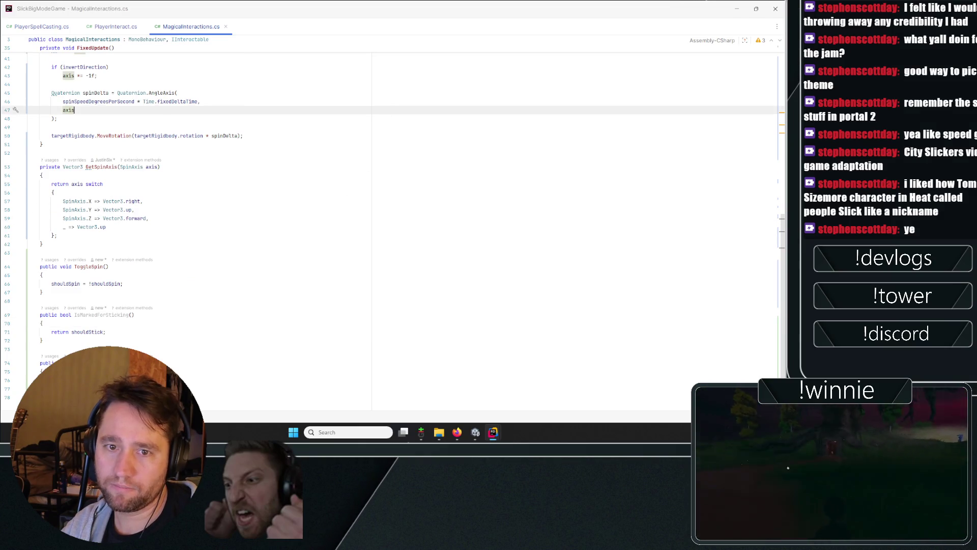
{"action": "key", "text": "ctrl+alt+Left"}
{"action": "key", "text": "ctrl+alt+Left"}
{"action": "key", "text": "ctrl+alt+Left"}
{"action": "scroll", "coordinate": [288, 177], "scroll_direction": "down", "scroll_amount": 8}
{"action": "left_click", "coordinate": [737, 9]}
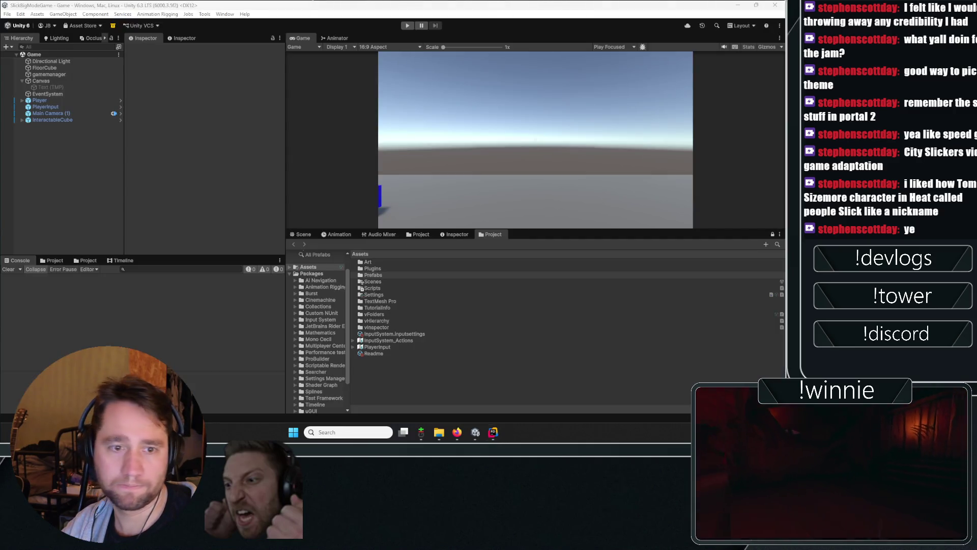
{"action": "left_click", "coordinate": [493, 432]}
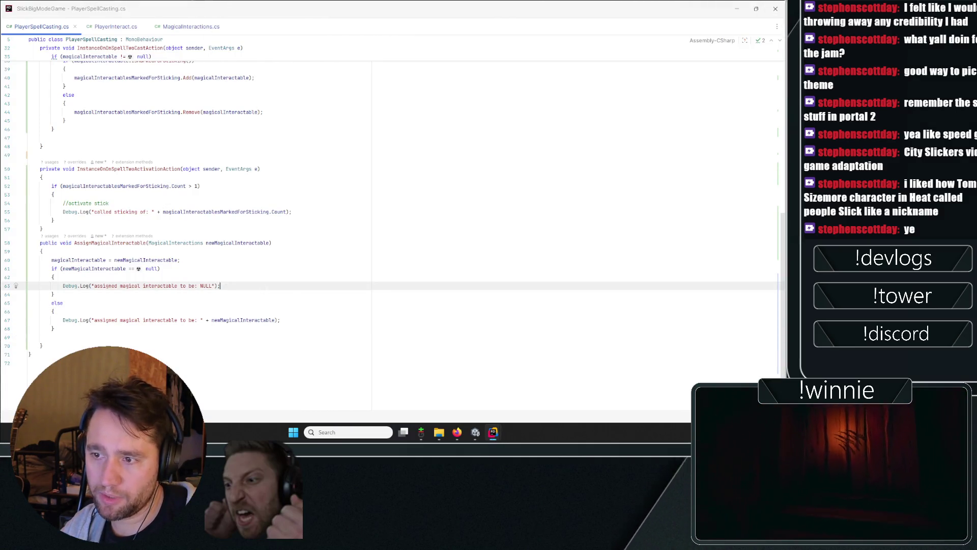
Step: Delete the null-check logging block in the assign method
{"action": "left_click", "coordinate": [54, 328]}
{"action": "mouse_move", "coordinate": [54, 329]}
{"action": "left_mouse_down"}
{"action": "mouse_move", "coordinate": [29, 277]}
{"action": "mouse_move", "coordinate": [180, 260]}
{"action": "left_mouse_up"}
{"action": "key", "text": "BackSpace"}
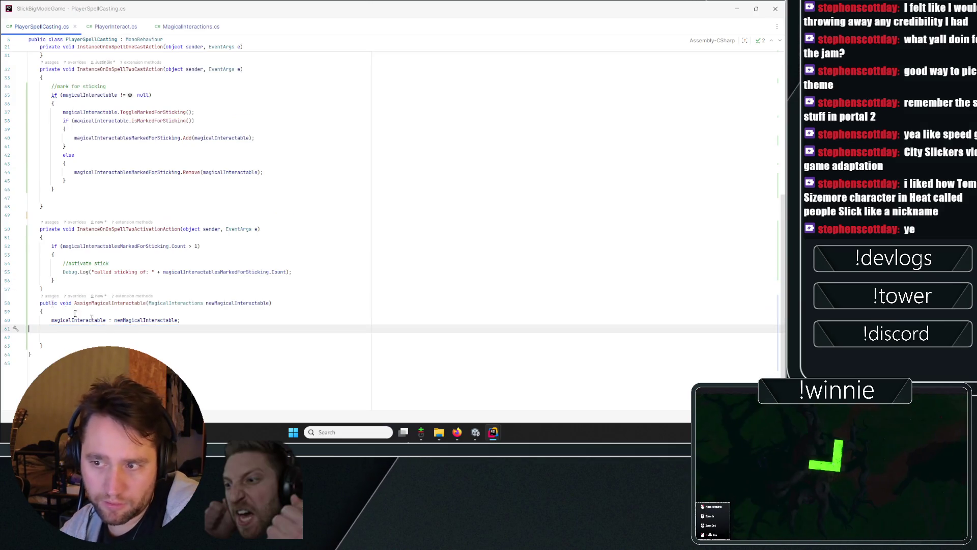
{"action": "key", "text": "Delete"}
{"action": "key", "text": "Up"}
{"action": "key", "text": "Up"}
{"action": "key", "text": "Up"}
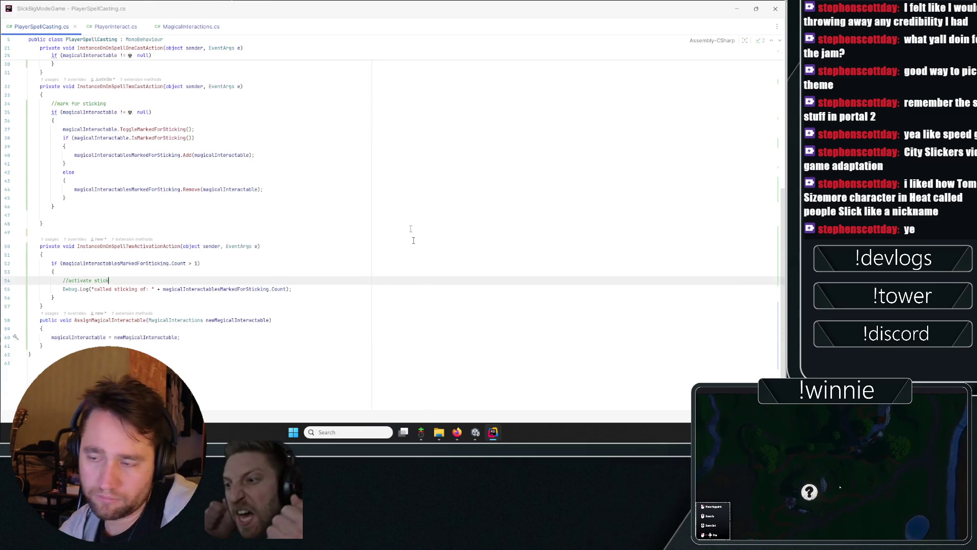
{"action": "key", "text": "Down"}
{"action": "key", "text": "Down"}
{"action": "key", "text": "Down"}
{"action": "key", "text": "End"}
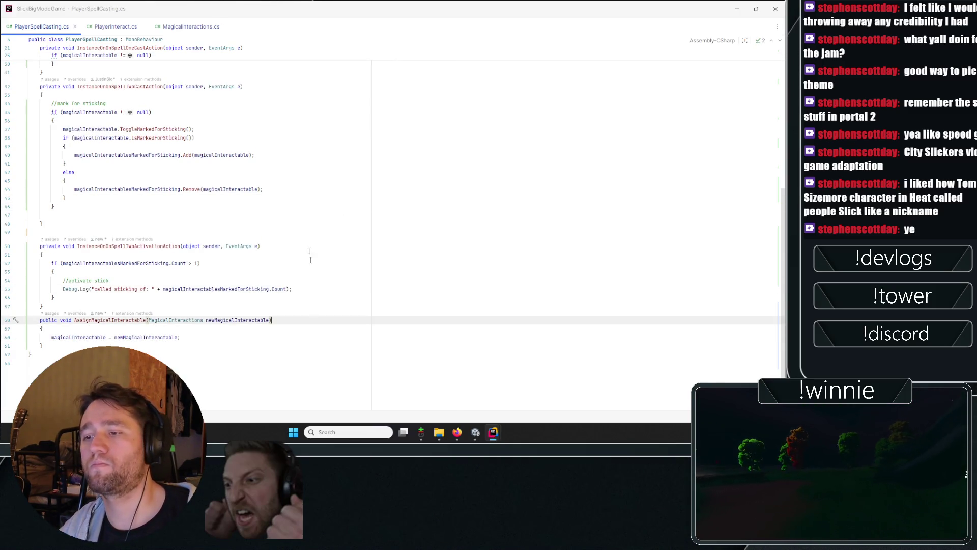
Step: Remove the spell one toggle spin and spell one cast log lines
{"action": "key", "text": "Up"}
{"action": "key", "text": "Up"}
{"action": "key", "text": "Up"}
{"action": "scroll", "coordinate": [175, 166], "scroll_direction": "up", "scroll_amount": 5}
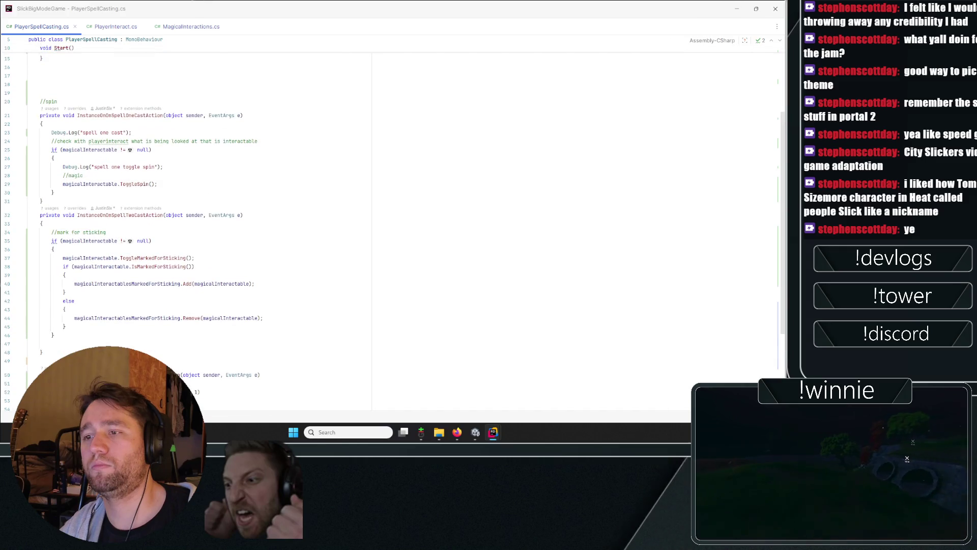
{"action": "left_click", "coordinate": [156, 167]}
{"action": "triple_click", "coordinate": [153, 166]}
{"action": "key", "text": "Delete"}
{"action": "key", "text": "Down"}
{"action": "key", "text": "Down"}
{"action": "key", "text": "Down"}
{"action": "key", "text": "End"}
{"action": "left_click", "coordinate": [154, 132]}
{"action": "key", "text": "shift+Home"}
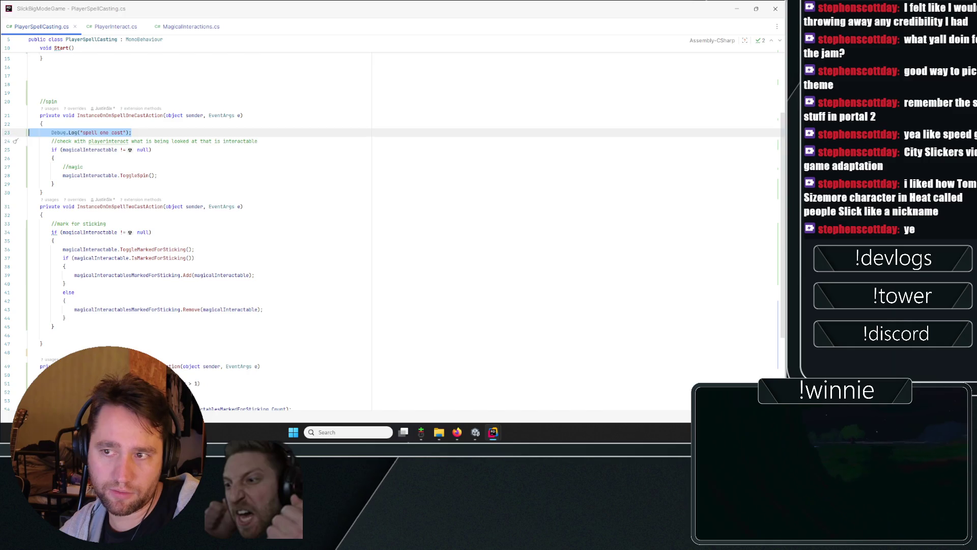
{"action": "key", "text": "BackSpace"}
{"action": "key", "text": "BackSpace"}
Step: Delete the extra blank lines above the //spin comment
{"action": "scroll", "coordinate": [398, 293], "scroll_direction": "up", "scroll_amount": 5}
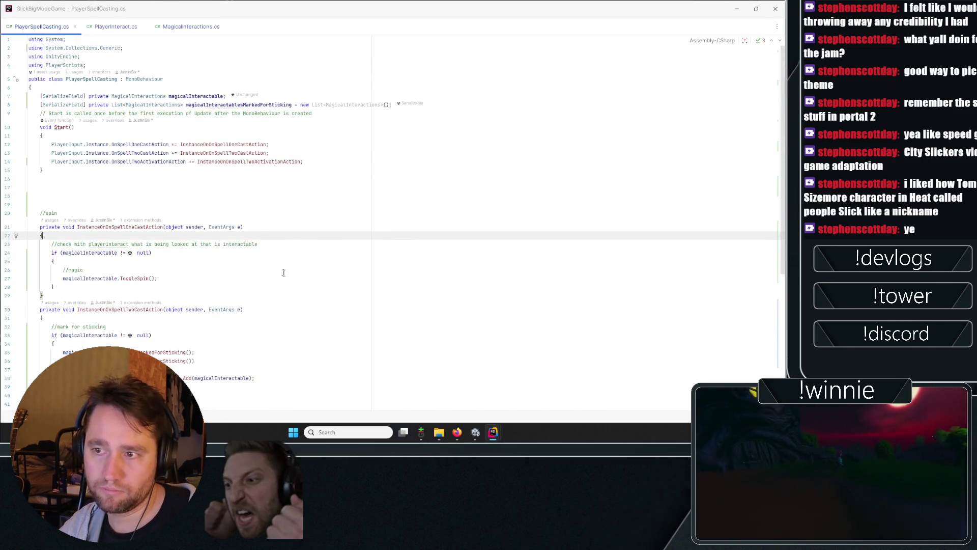
{"action": "left_click", "coordinate": [137, 204]}
{"action": "key", "text": "BackSpace"}
{"action": "key", "text": "BackSpace"}
{"action": "key", "text": "BackSpace"}
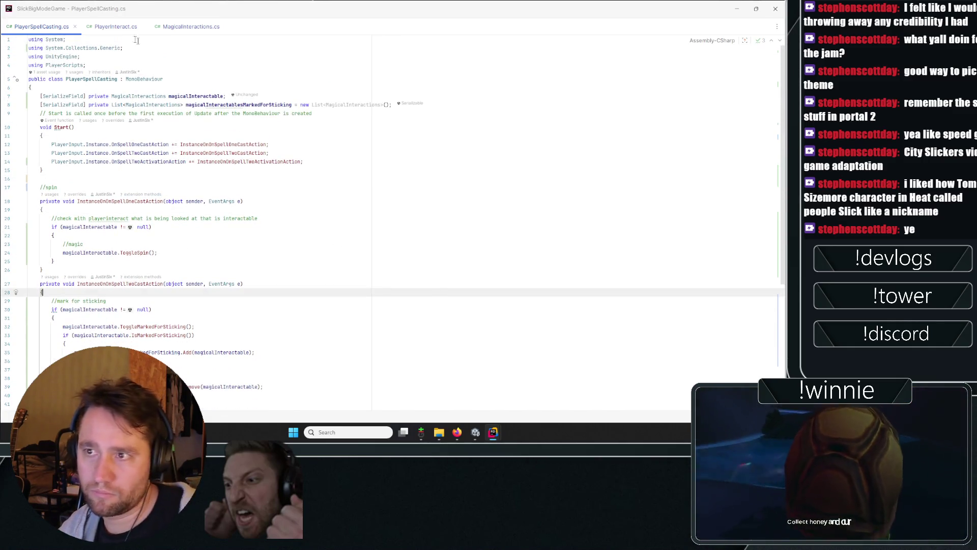
Step: Look through PlayerInteract.cs and MagicalInteractions.cs, then switch back to Unity
{"action": "left_click", "coordinate": [116, 26]}
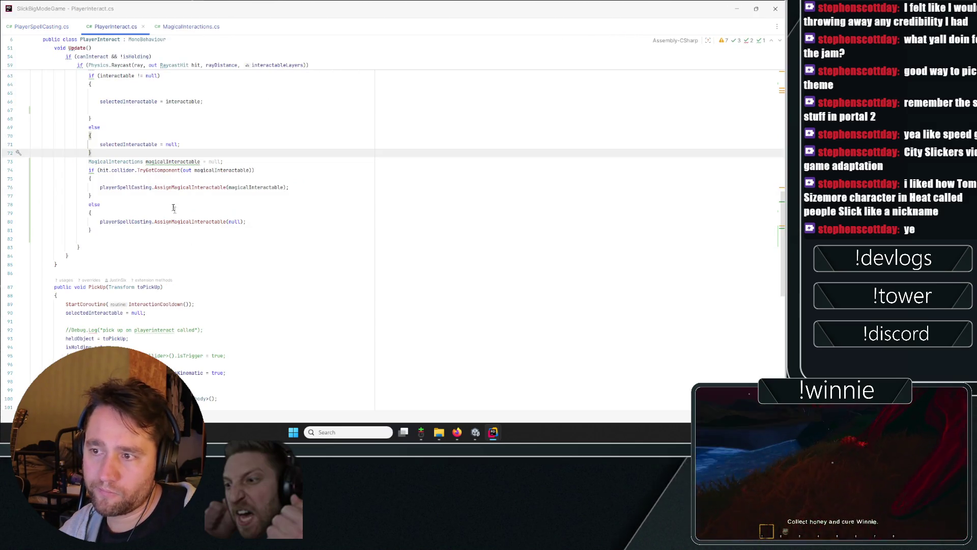
{"action": "scroll", "coordinate": [171, 205], "scroll_direction": "up", "scroll_amount": 4}
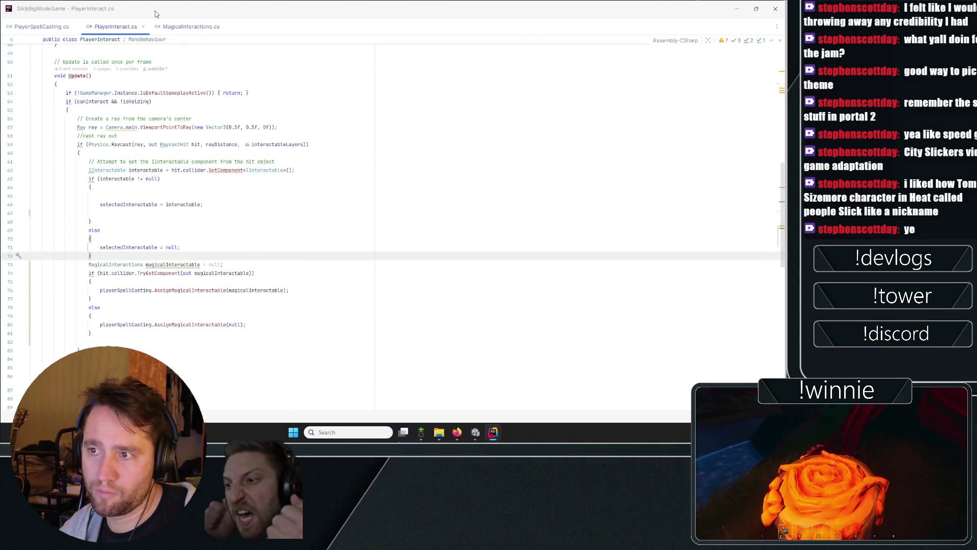
{"action": "left_click", "coordinate": [188, 26]}
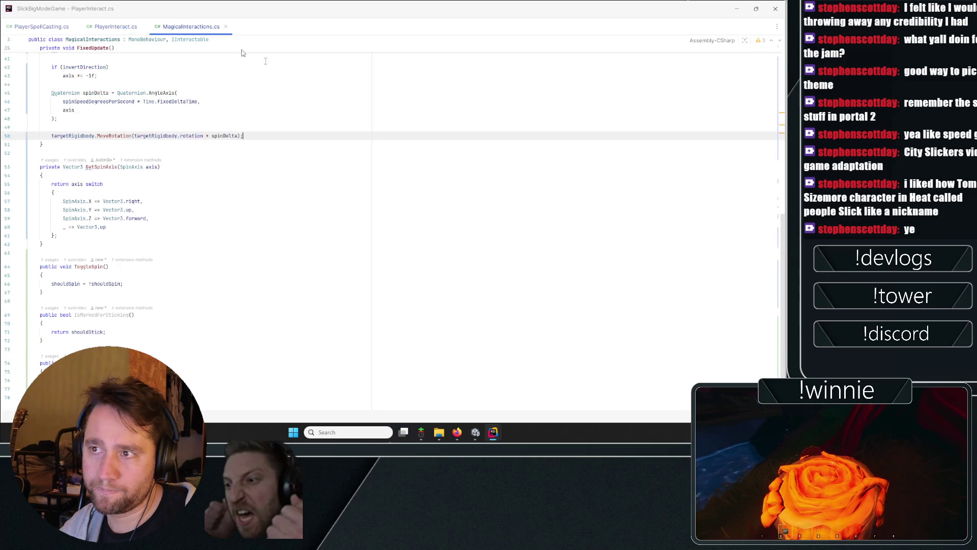
{"action": "left_click", "coordinate": [35, 29]}
{"action": "key", "text": "alt+Tab"}
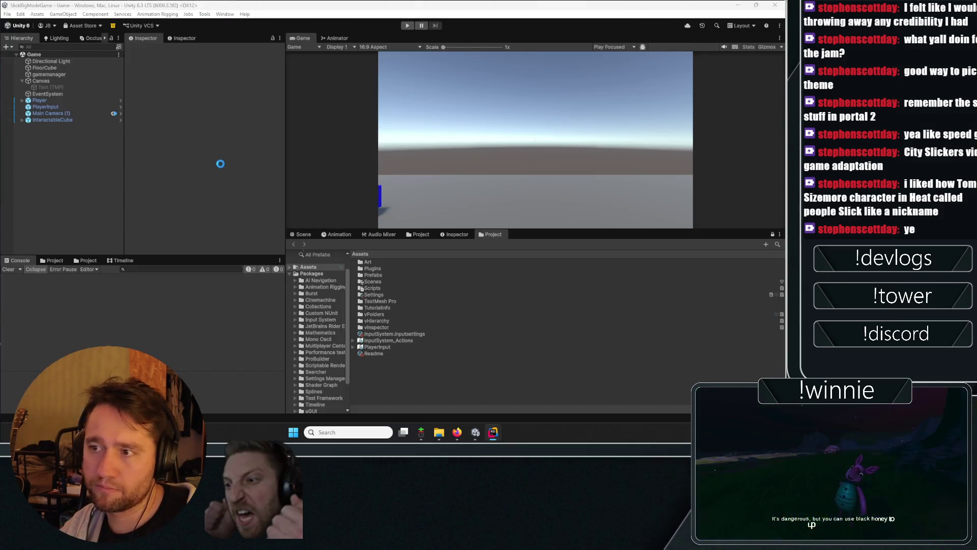
{"action": "left_click", "coordinate": [421, 433]}
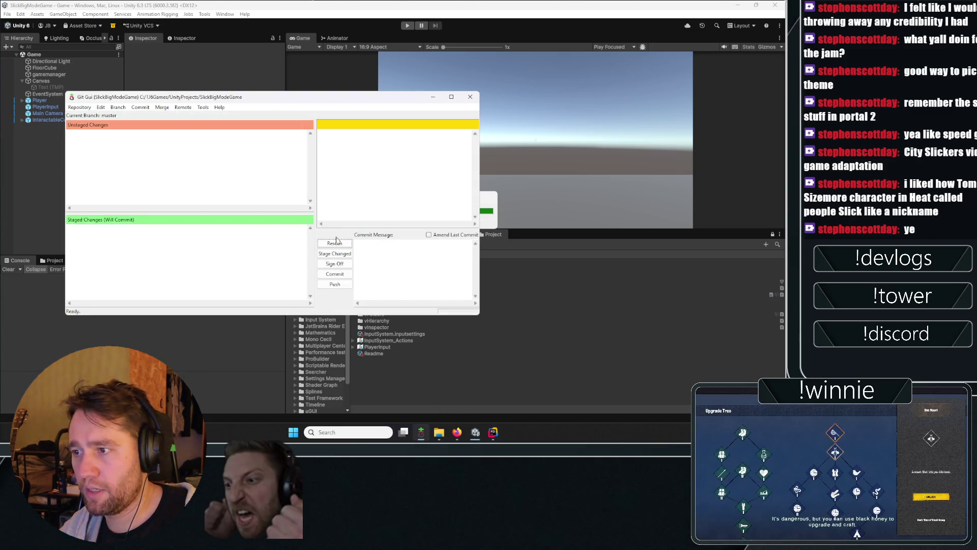
{"action": "left_click", "coordinate": [79, 107]}
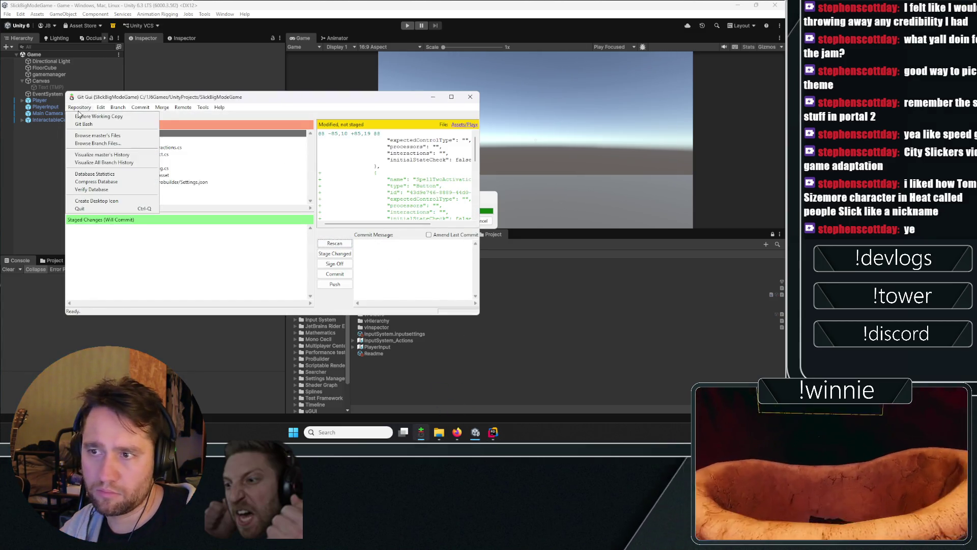
{"action": "left_click", "coordinate": [103, 162]}
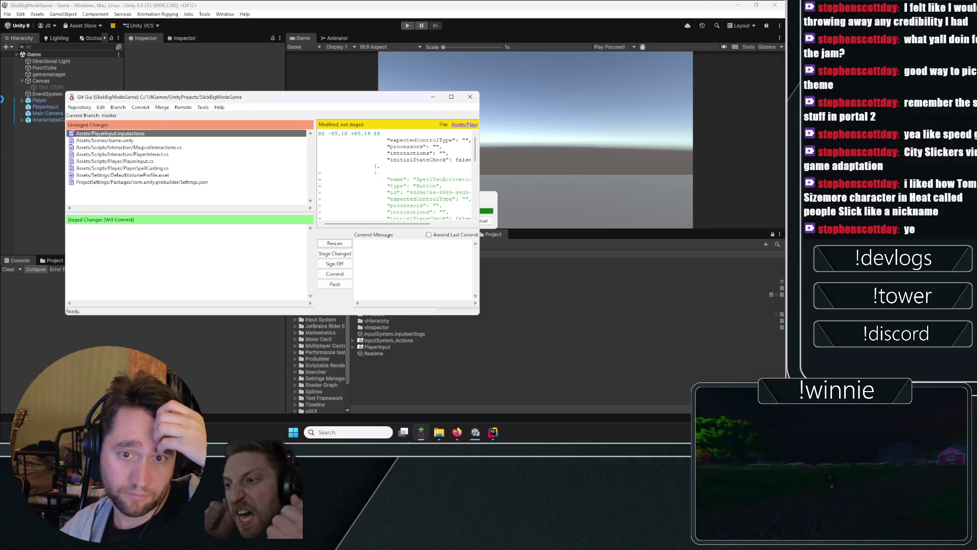
{"action": "left_click", "coordinate": [50, 87]}
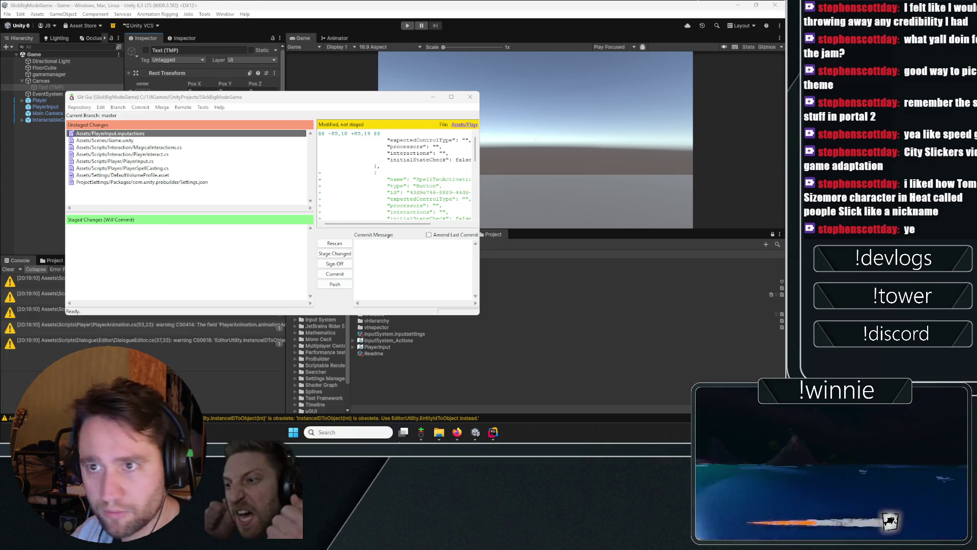
{"action": "left_click", "coordinate": [14, 172]}
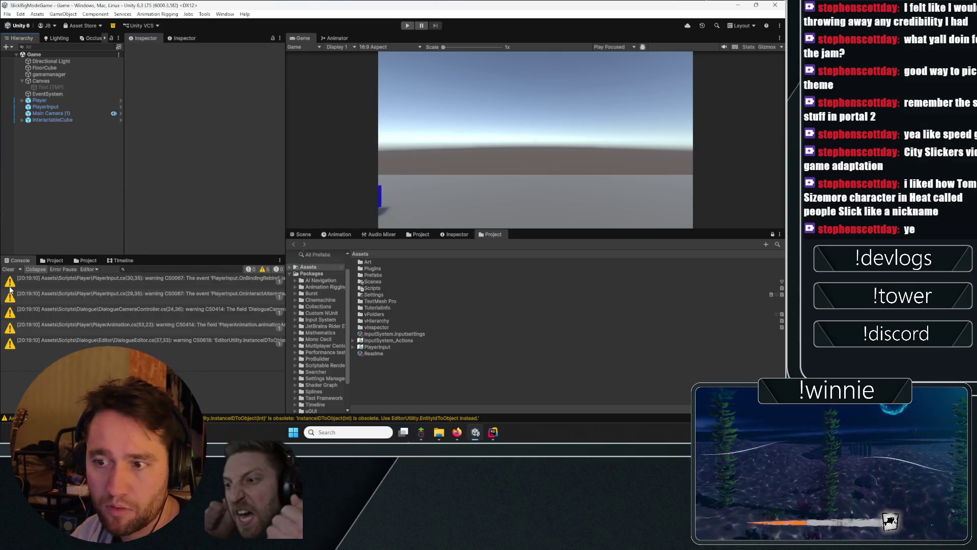
Step: Enter play mode and duplicate InteractableCube with Ctrl+D, framing it in the Scene view
{"action": "left_click", "coordinate": [408, 26]}
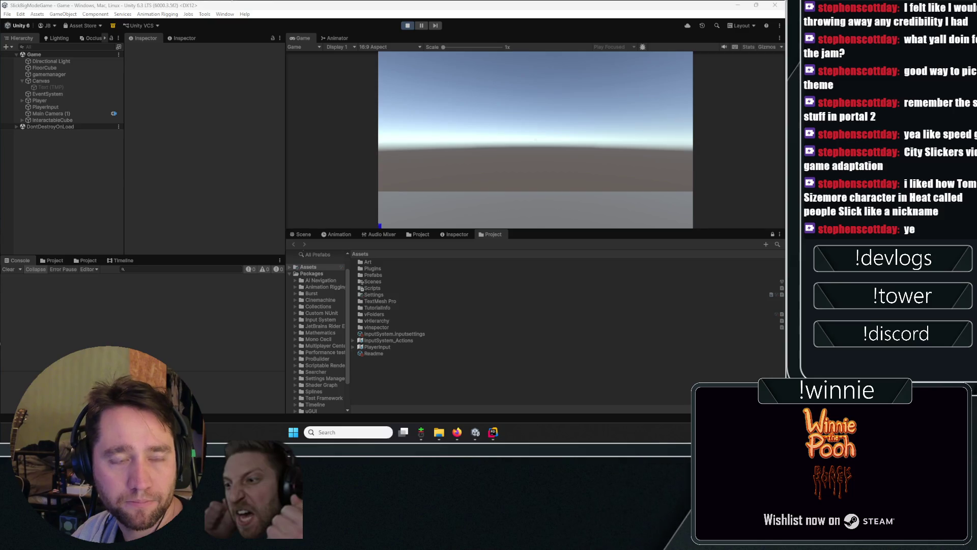
{"action": "left_click", "coordinate": [434, 104]}
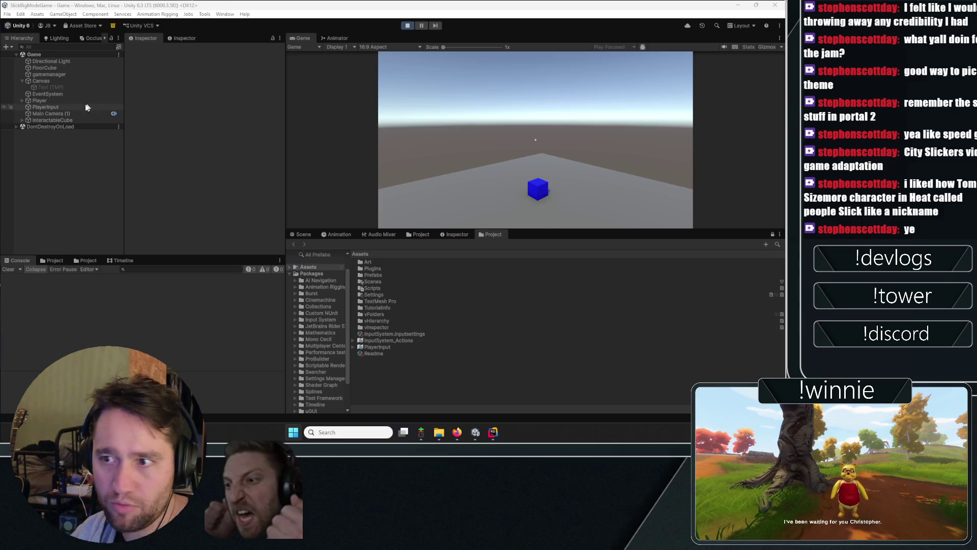
{"action": "left_click", "coordinate": [87, 120]}
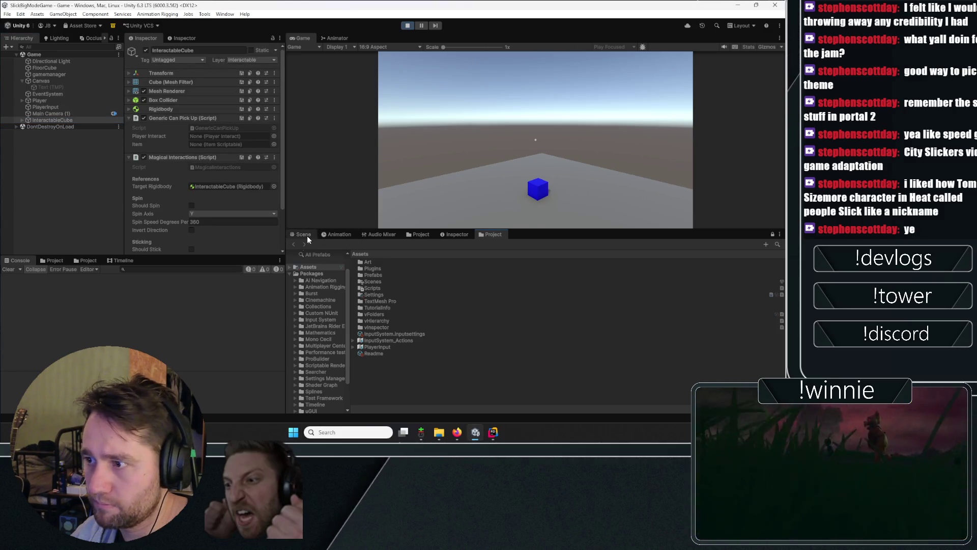
{"action": "left_click", "coordinate": [303, 234]}
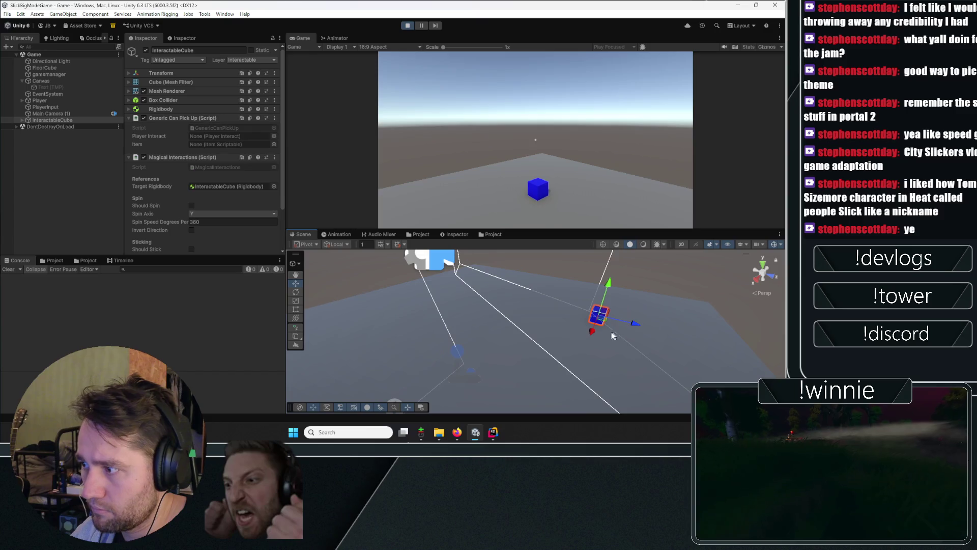
{"action": "key", "text": "ctrl+d"}
{"action": "key", "text": "ctrl+d"}
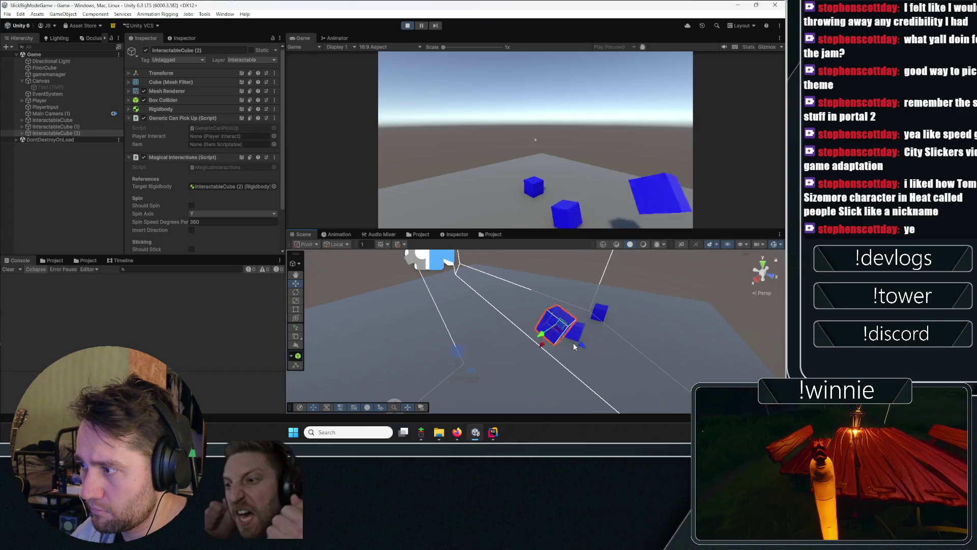
{"action": "key", "text": "f"}
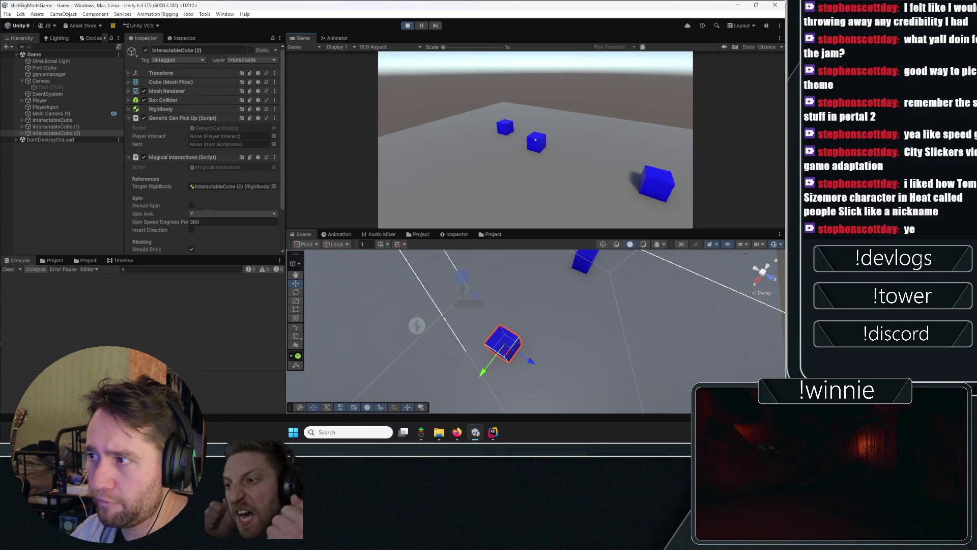
Step: Mark the cubes for sticking, check the 'called sticking of: 3' log, and stop play mode
{"action": "key", "text": "w"}
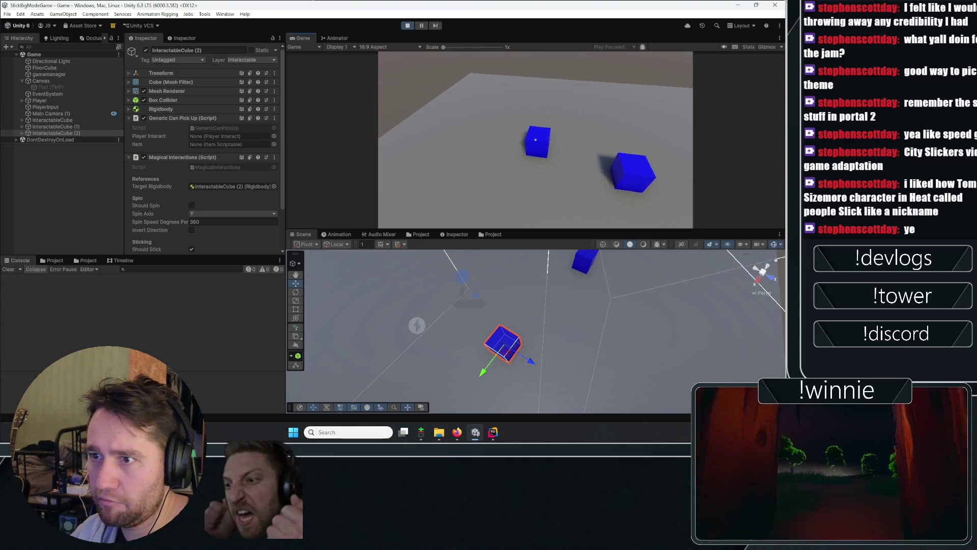
{"action": "left_click", "coordinate": [78, 131]}
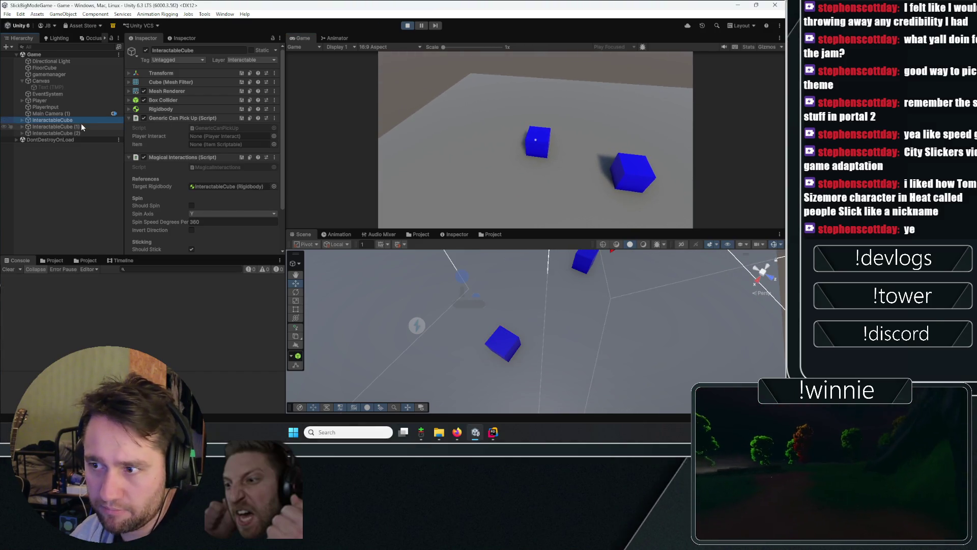
{"action": "left_click", "coordinate": [517, 131]}
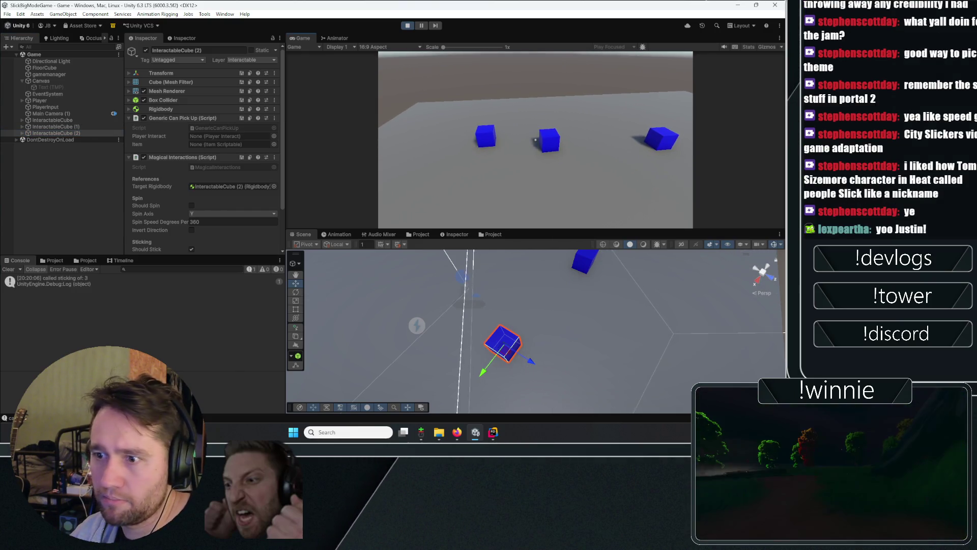
{"action": "key", "text": "Escape"}
{"action": "left_click", "coordinate": [87, 279]}
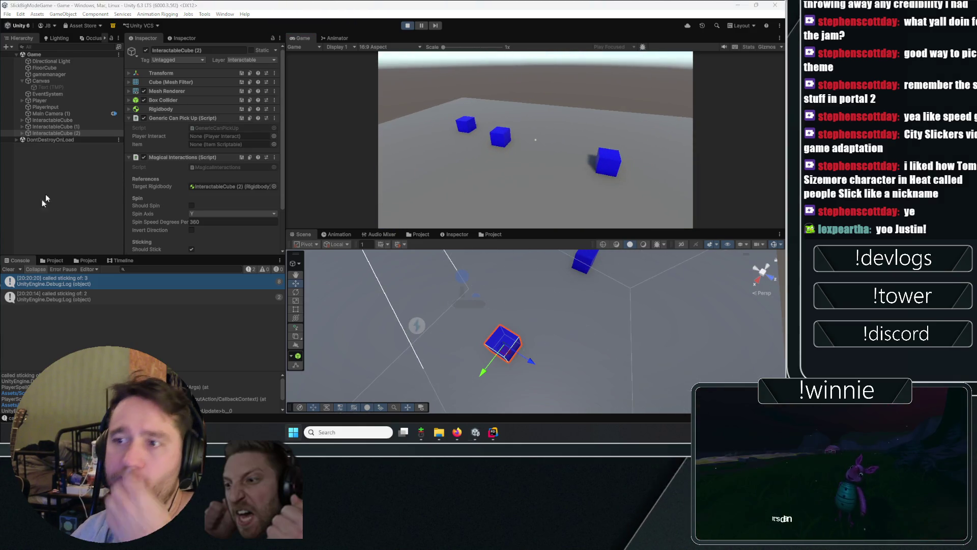
{"action": "left_click", "coordinate": [408, 26]}
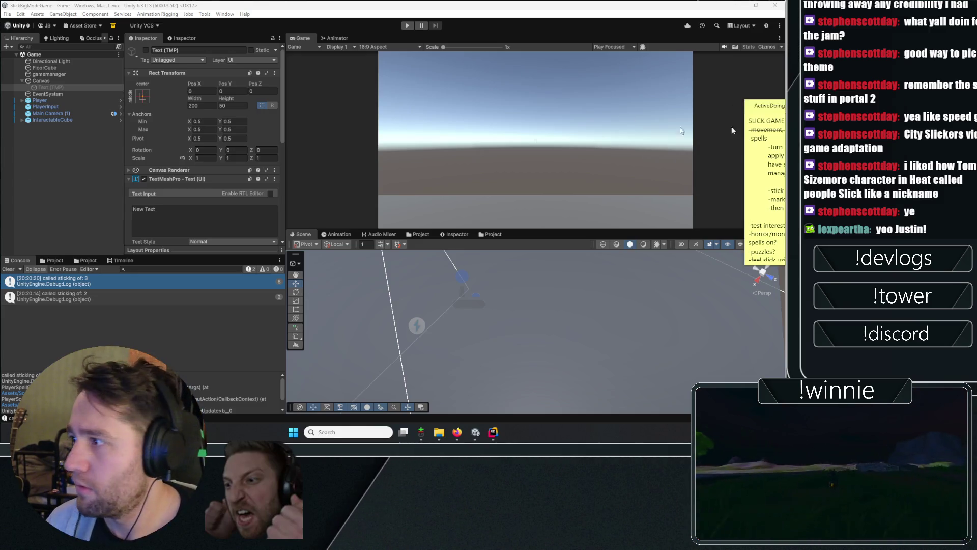
{"action": "left_click_drag", "start_coordinate": [756, 108], "coordinate": [664, 93]}
Step: Highlight the crossed-out spell tasks in the to-do note, then bring Rider forward at line 218
{"action": "left_click_drag", "start_coordinate": [738, 158], "coordinate": [622, 132]}
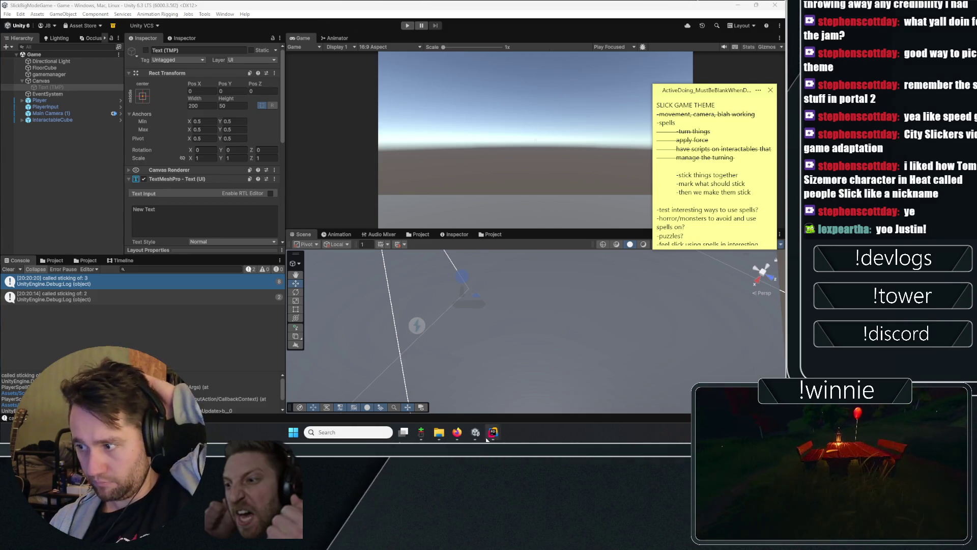
{"action": "mouse_move", "coordinate": [488, 433]}
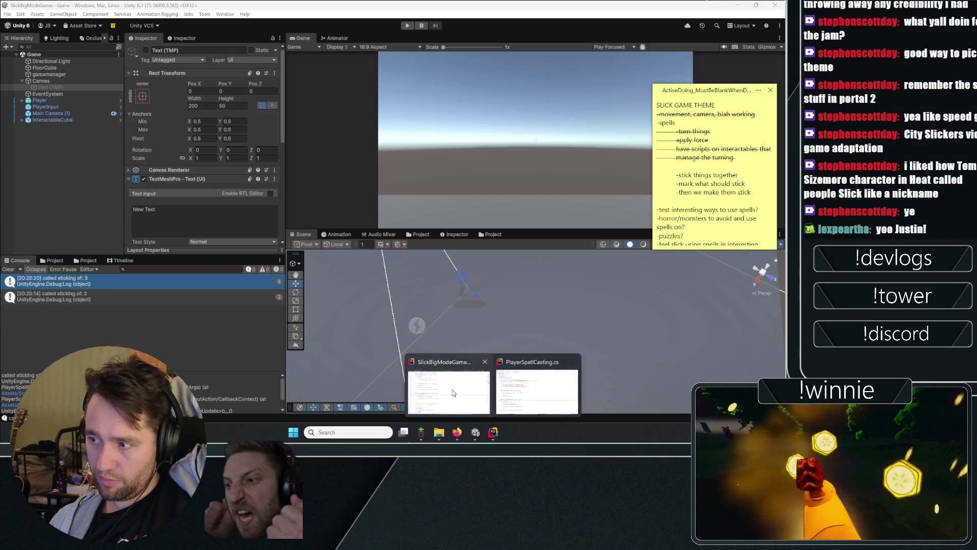
{"action": "left_click", "coordinate": [458, 401]}
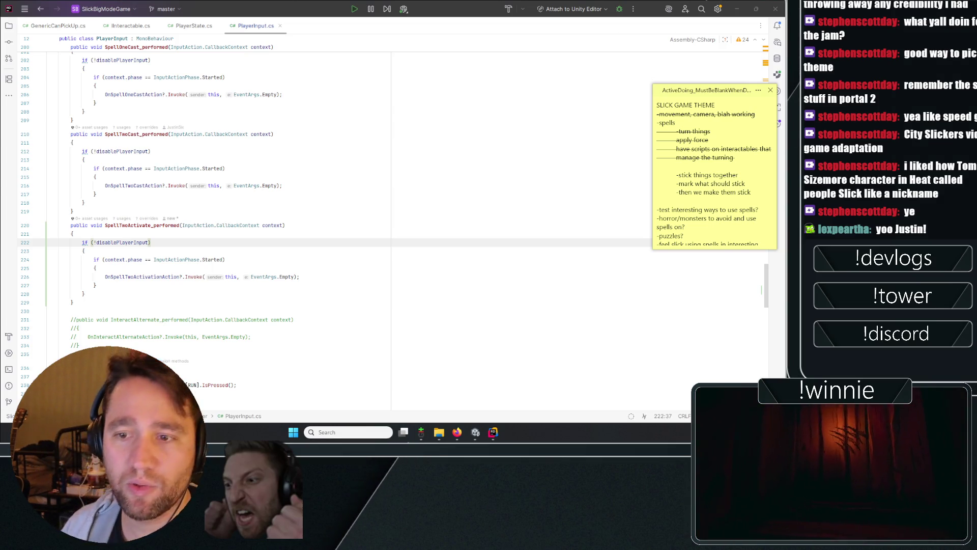
{"action": "left_click", "coordinate": [85, 203]}
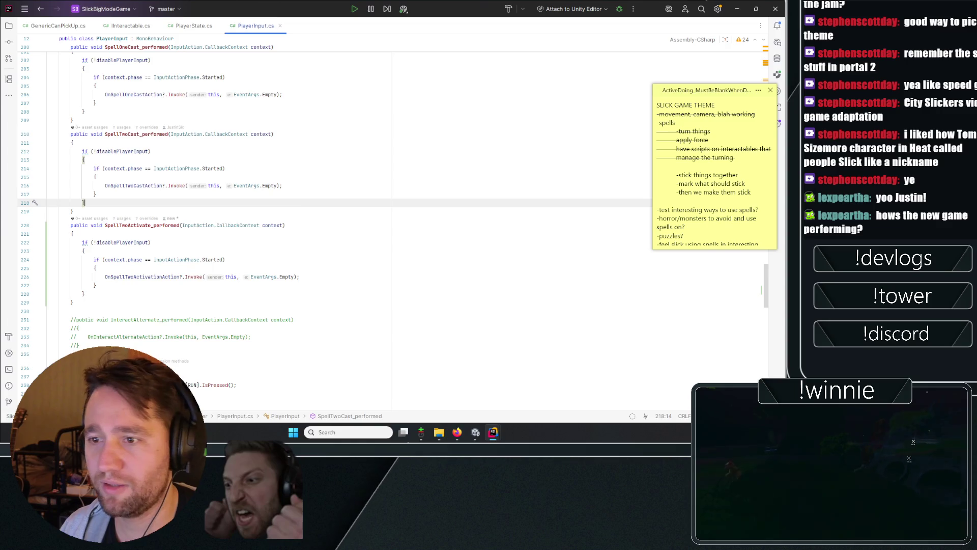
Step: Switch back to the Unity editor and clear the Hierarchy selection
{"action": "left_click", "coordinate": [475, 432]}
{"action": "left_click", "coordinate": [99, 205]}
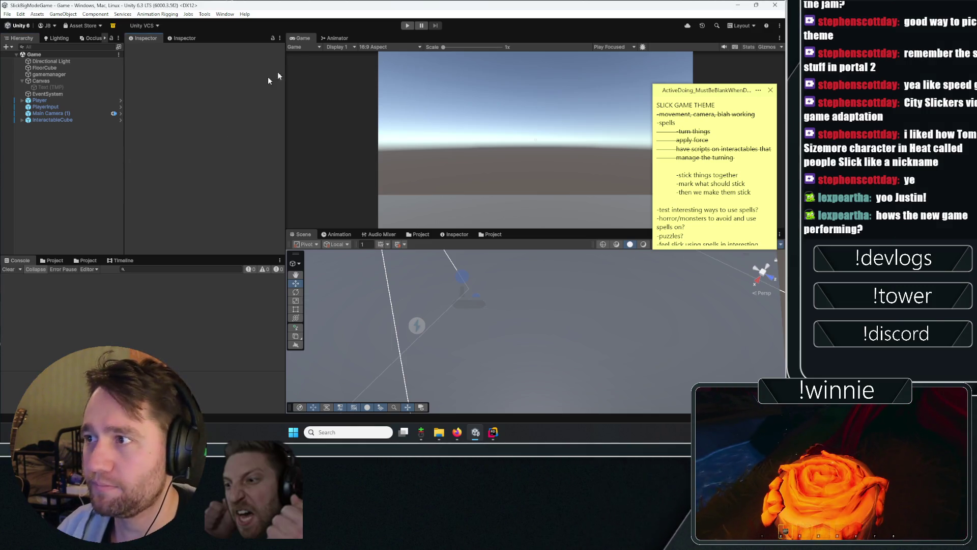
Step: Start play mode in Unity, then bring up Spotify's Inside Voices / Outside Voices album
{"action": "left_click", "coordinate": [407, 26]}
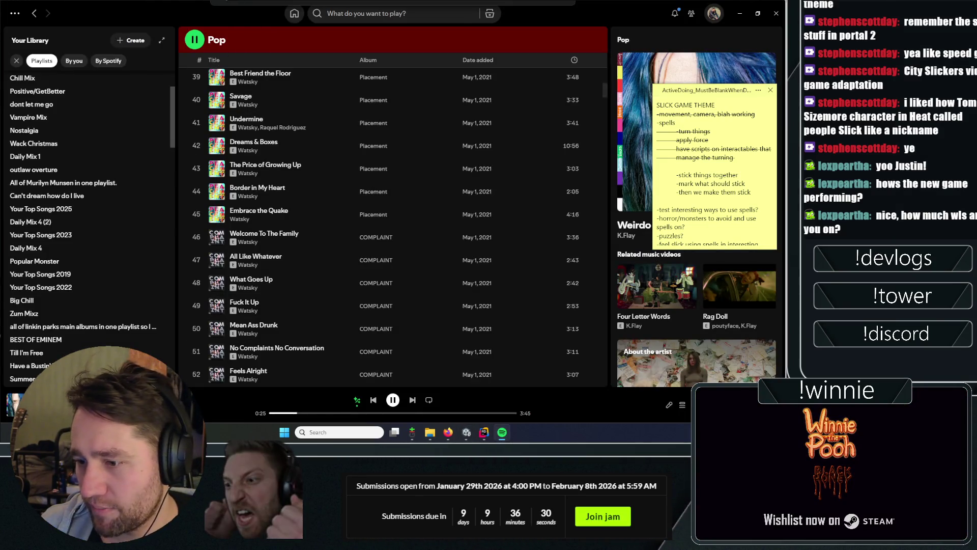
{"action": "left_click", "coordinate": [40, 400]}
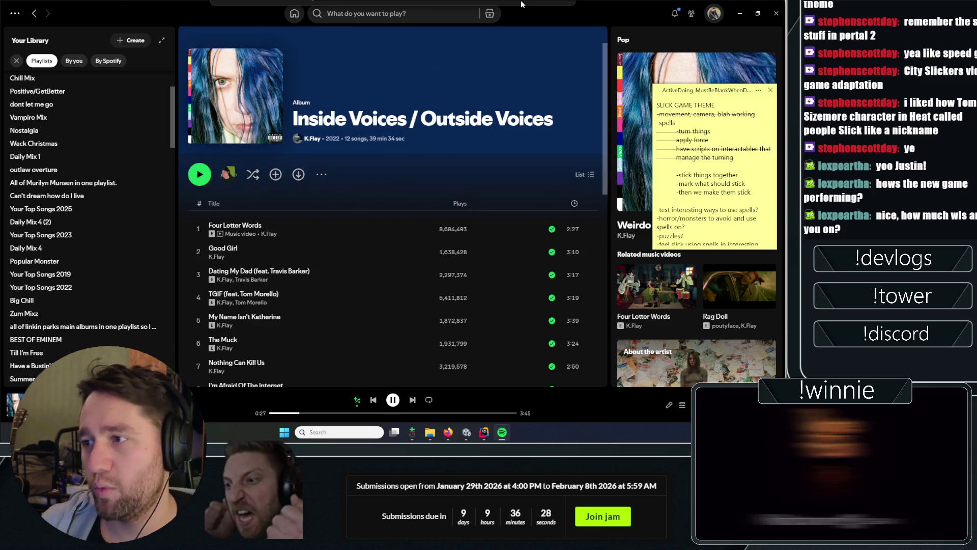
Step: Close the Spotify window
{"action": "left_click", "coordinate": [776, 13]}
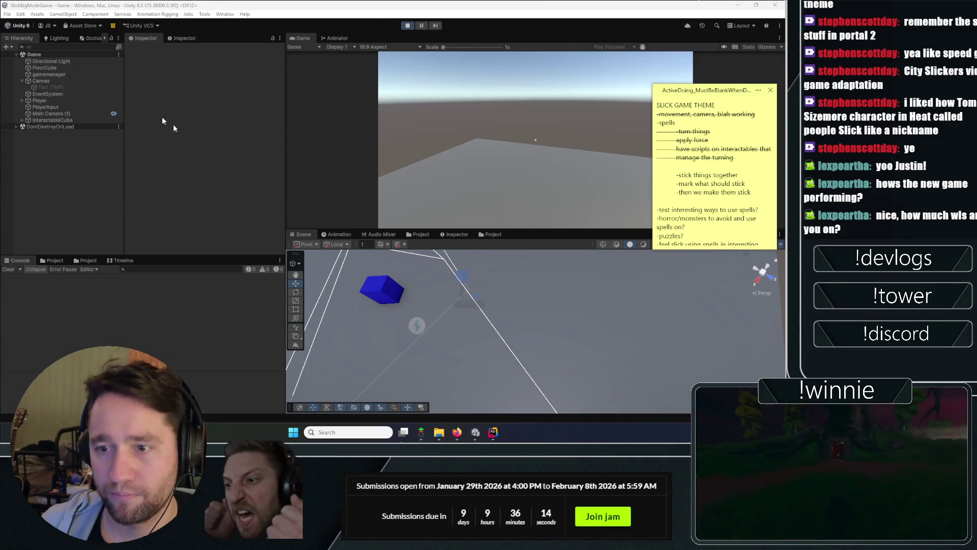
Step: Stop the play test with Ctrl+P, deselect Text (TMP), and bring Rider to the front
{"action": "left_click", "coordinate": [534, 140]}
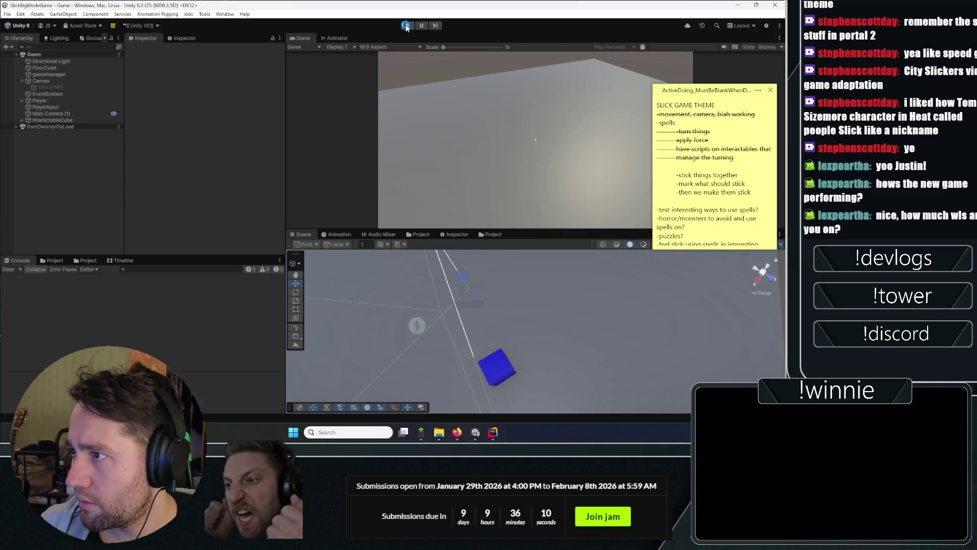
{"action": "key", "text": "ctrl+p"}
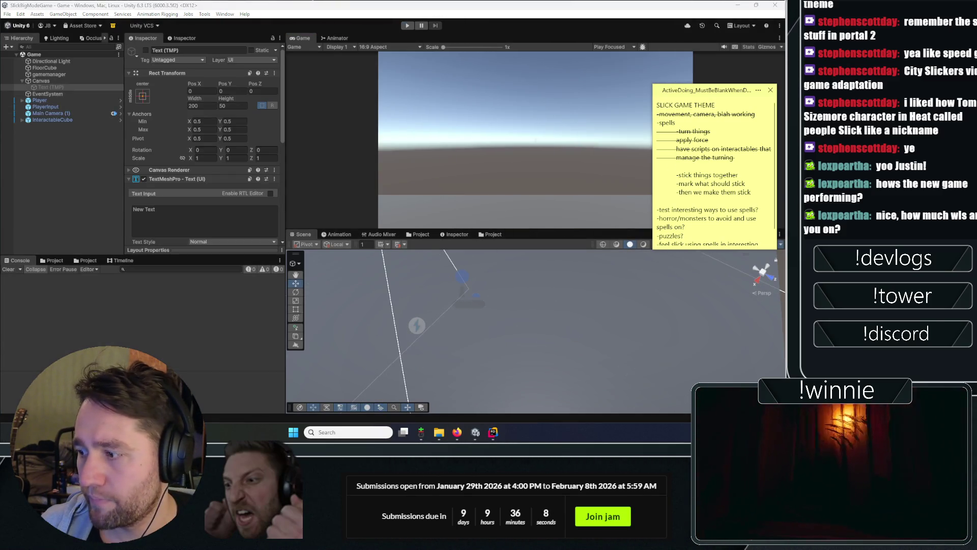
{"action": "left_click", "coordinate": [80, 209]}
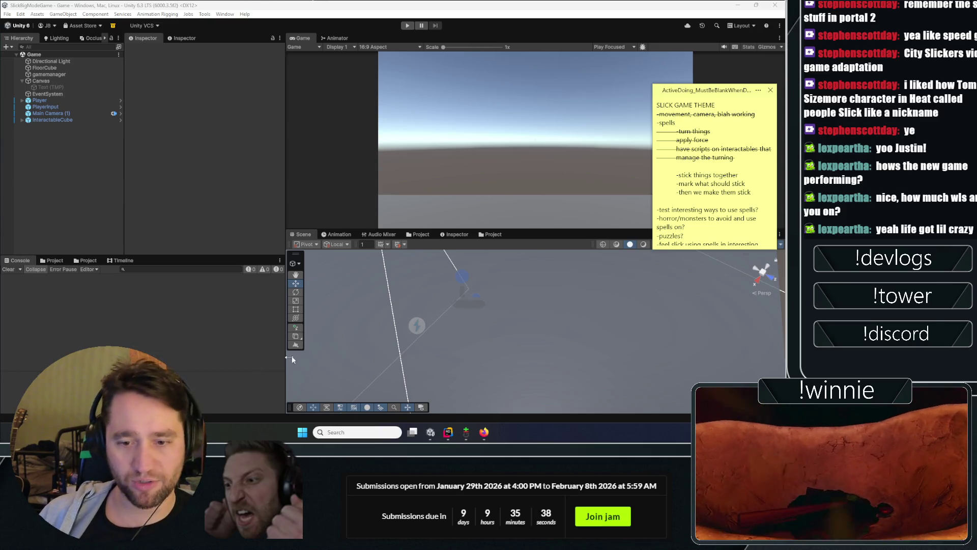
{"action": "left_click", "coordinate": [447, 434]}
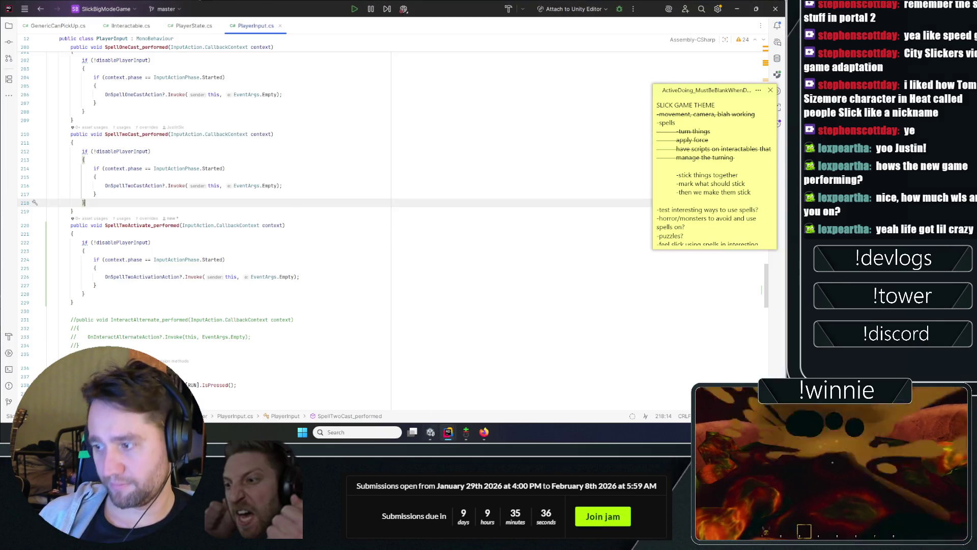
Step: Open PlayerSpellCasting.cs and review its marking method, briefly peeking at MagicalInteractions.cs
{"action": "left_click", "coordinate": [498, 390]}
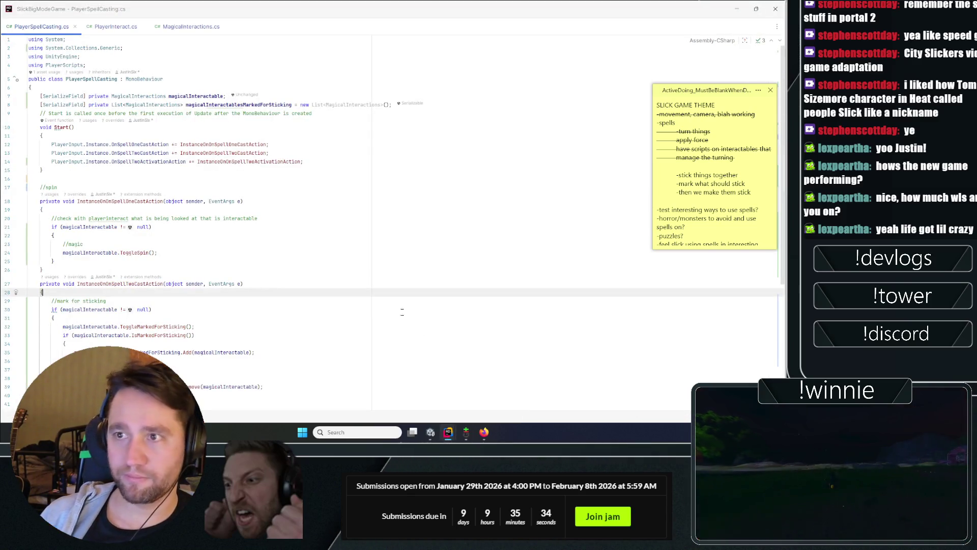
{"action": "scroll", "coordinate": [397, 189], "scroll_direction": "down", "scroll_amount": 8}
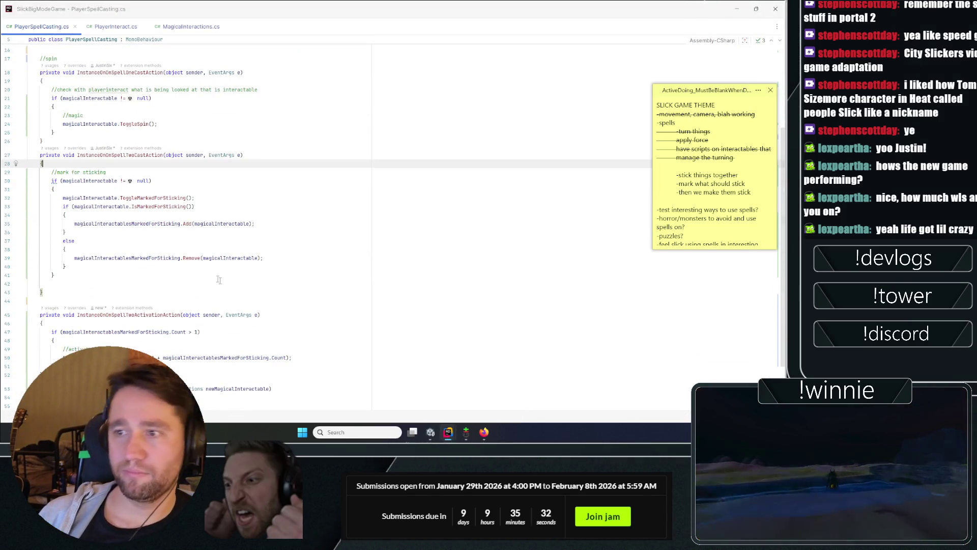
{"action": "left_click", "coordinate": [397, 189]}
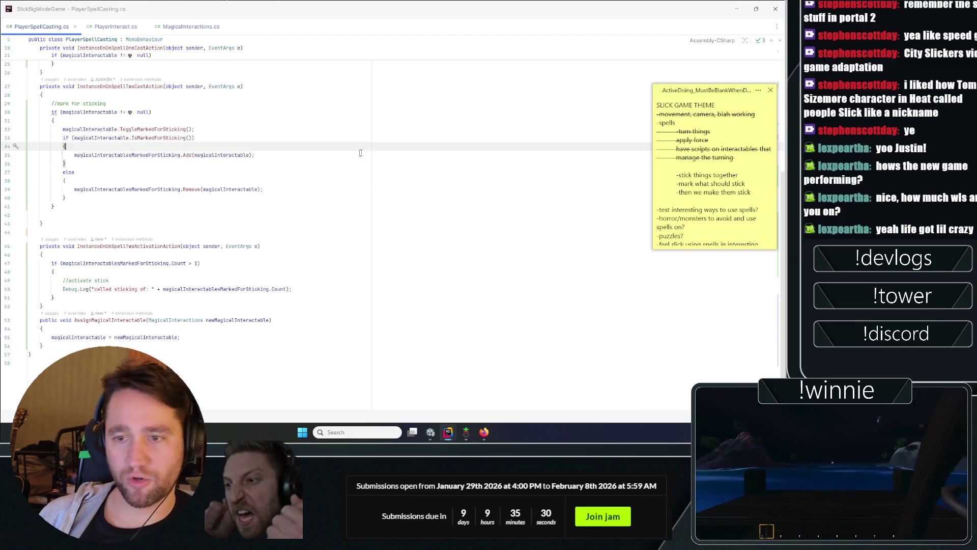
{"action": "left_click", "coordinate": [194, 129]}
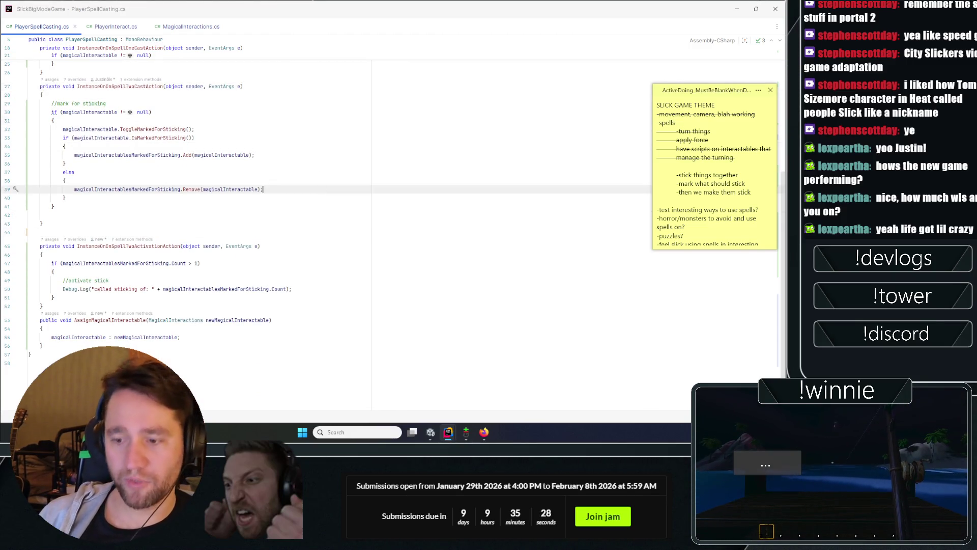
{"action": "left_click", "coordinate": [345, 214]}
{"action": "left_click", "coordinate": [346, 138]}
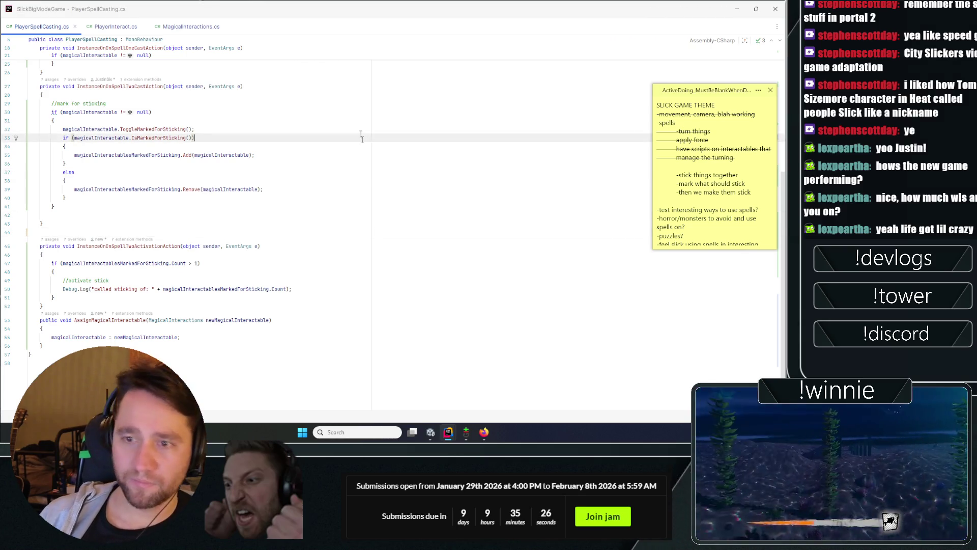
{"action": "left_click", "coordinate": [367, 93]}
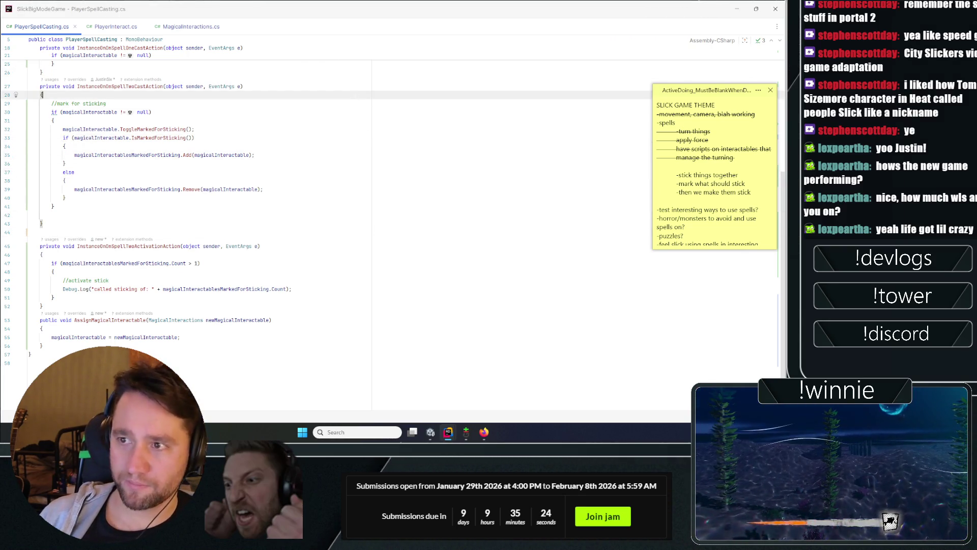
{"action": "left_click", "coordinate": [243, 86]}
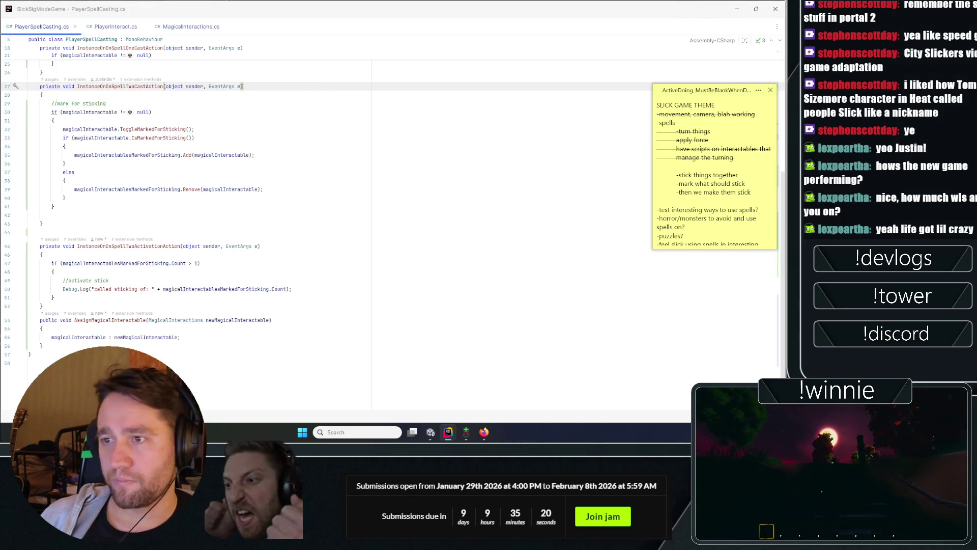
{"action": "scroll", "coordinate": [179, 190], "scroll_direction": "up", "scroll_amount": 5}
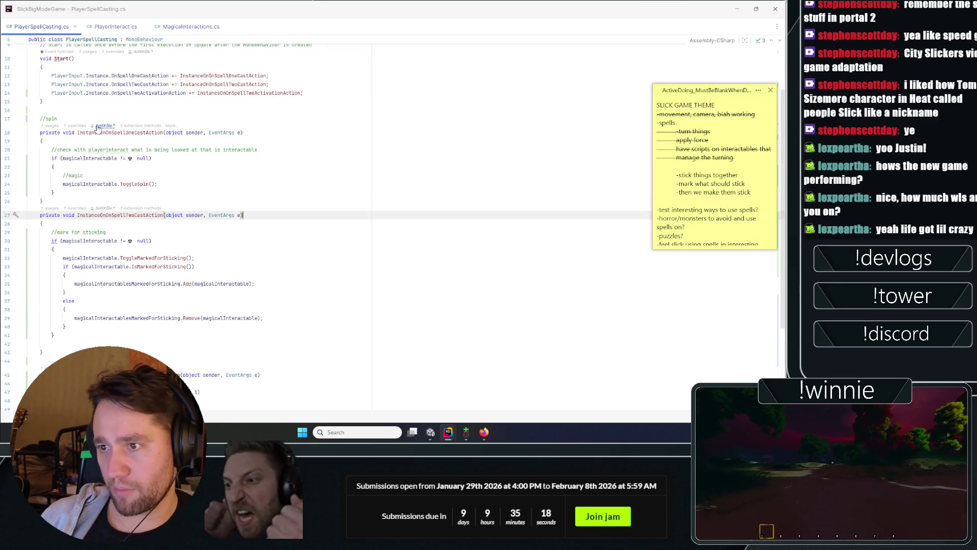
{"action": "left_click", "coordinate": [188, 27]}
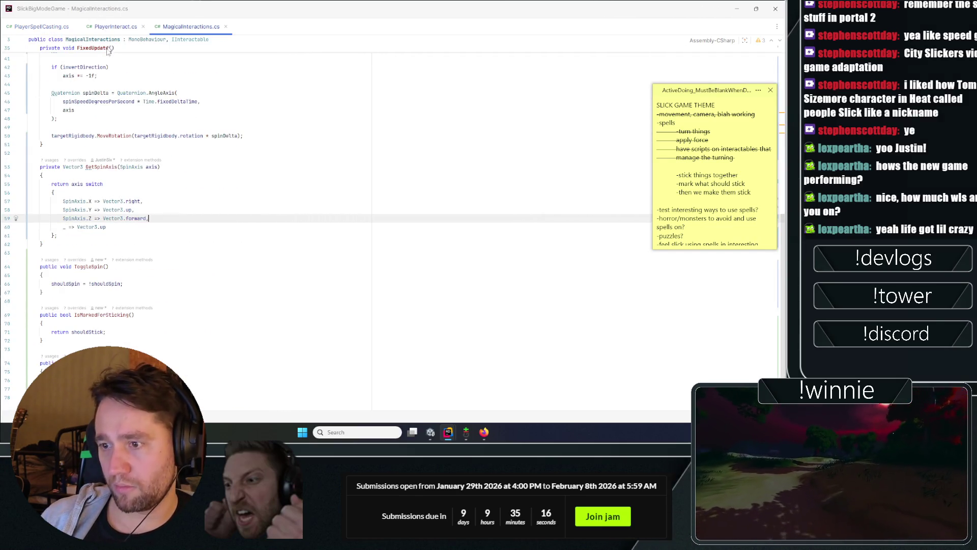
{"action": "key", "text": "ctrl+Tab"}
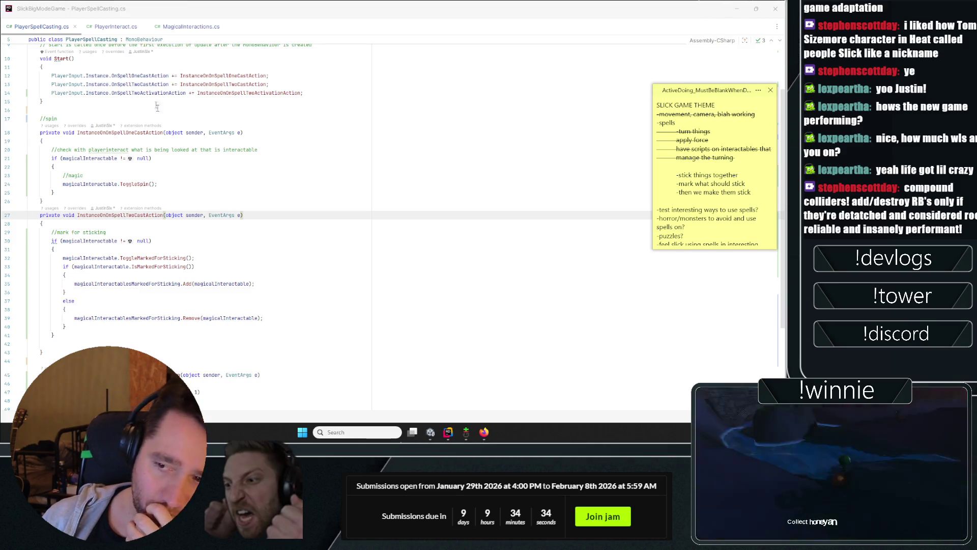
{"action": "scroll", "coordinate": [110, 113], "scroll_direction": "down", "scroll_amount": 5}
Step: Add a '//find middle point' comment on a new line below the Debug.Log call
{"action": "left_click", "coordinate": [293, 289]}
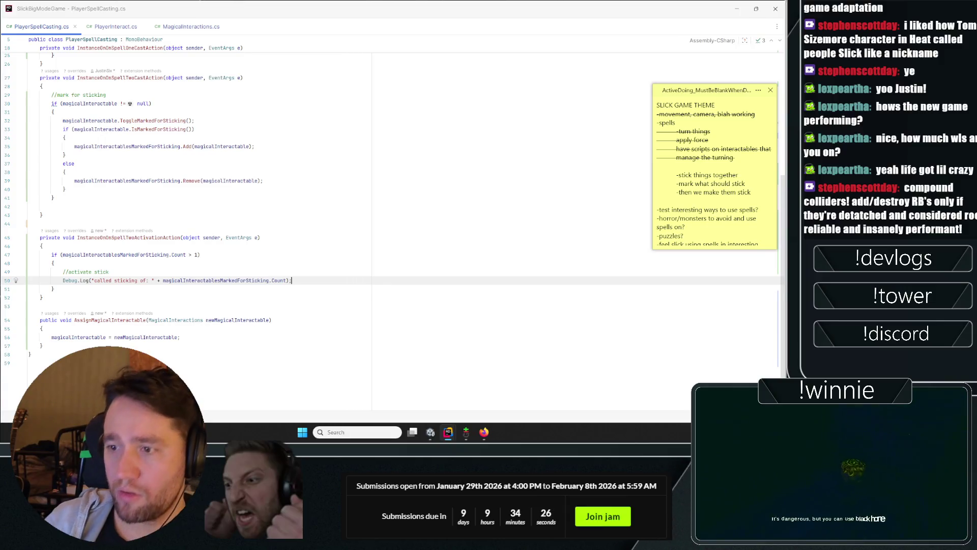
{"action": "key", "text": "Return"}
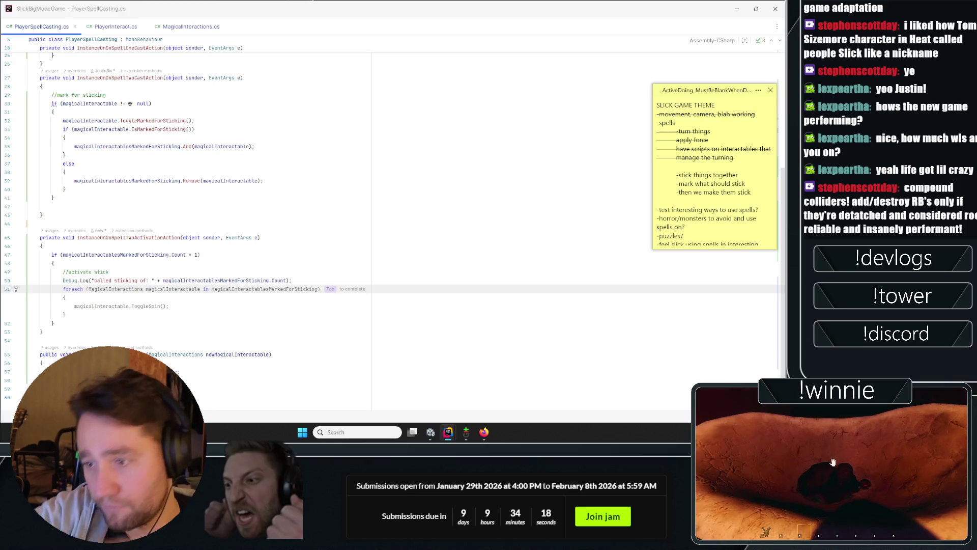
{"action": "type", "text": "/"}
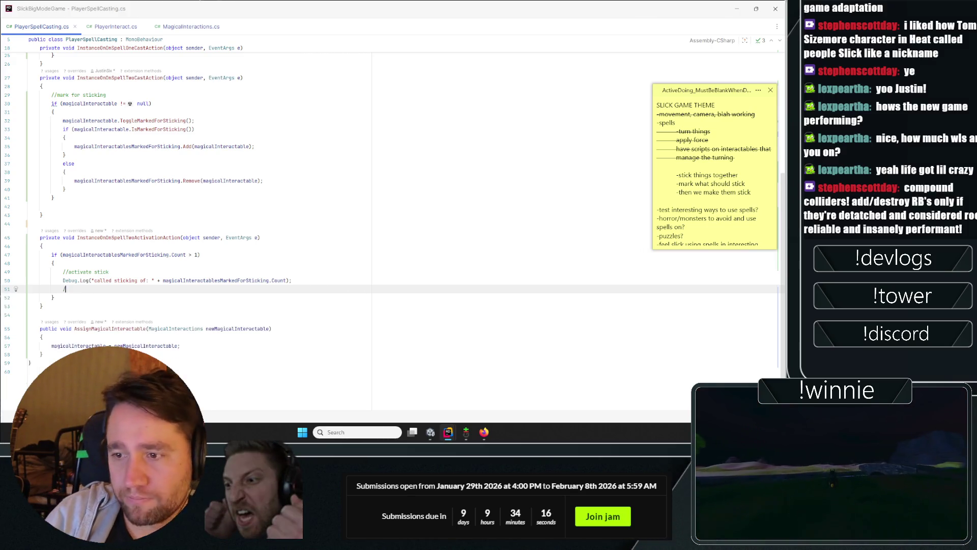
{"action": "type", "text": "/find middle point of stick"}
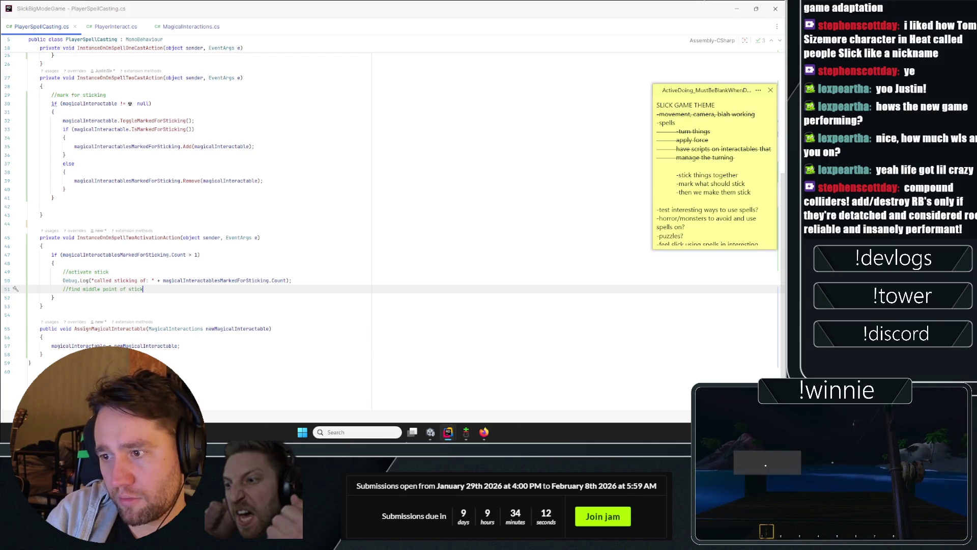
{"action": "key", "text": "BackSpace"}
{"action": "key", "text": "BackSpace"}
{"action": "key", "text": "BackSpace"}
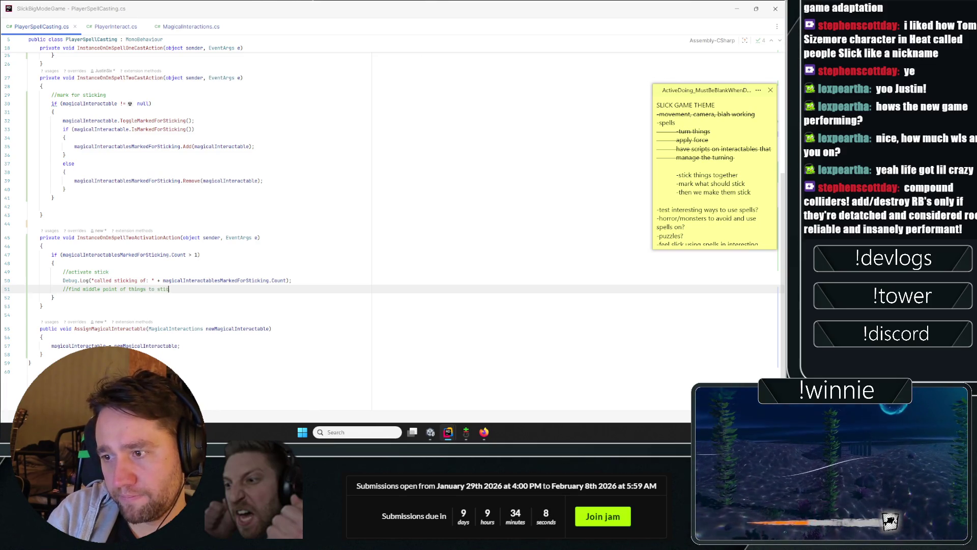
{"action": "type", "text": "ck"}
{"action": "key", "text": "Return"}
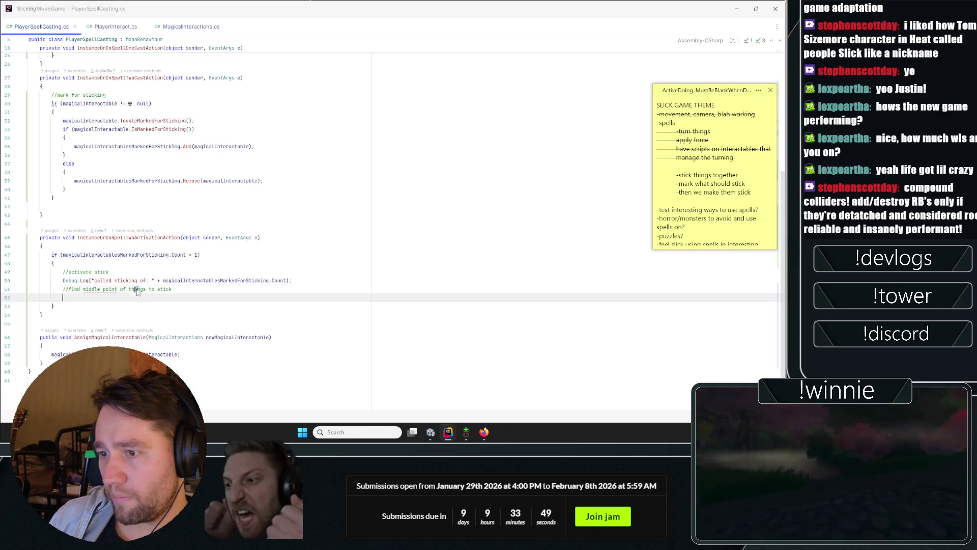
Step: Accept the AI loop summing marked objects' positions into middlePoint and dividing by the count, then review its usages
{"action": "key", "text": "Escape"}
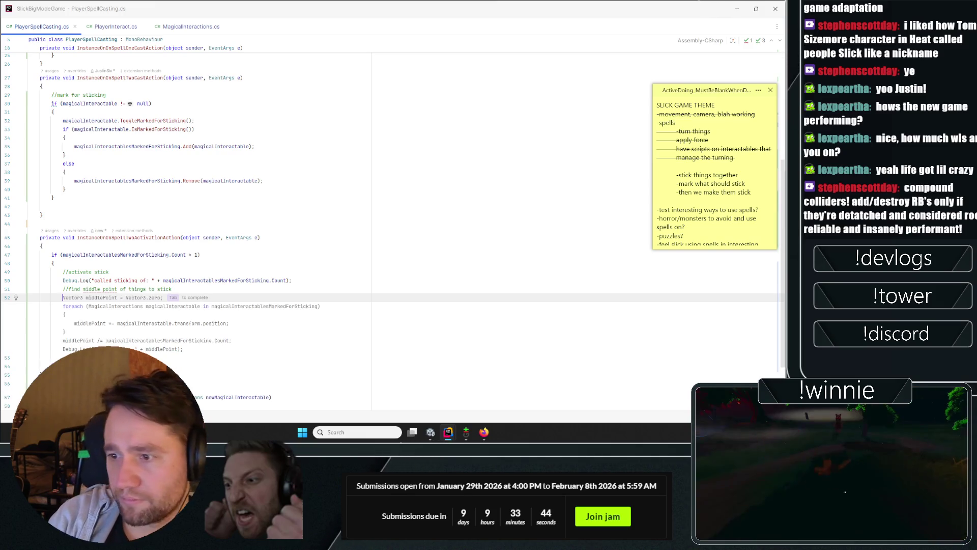
{"action": "key", "text": "Tab"}
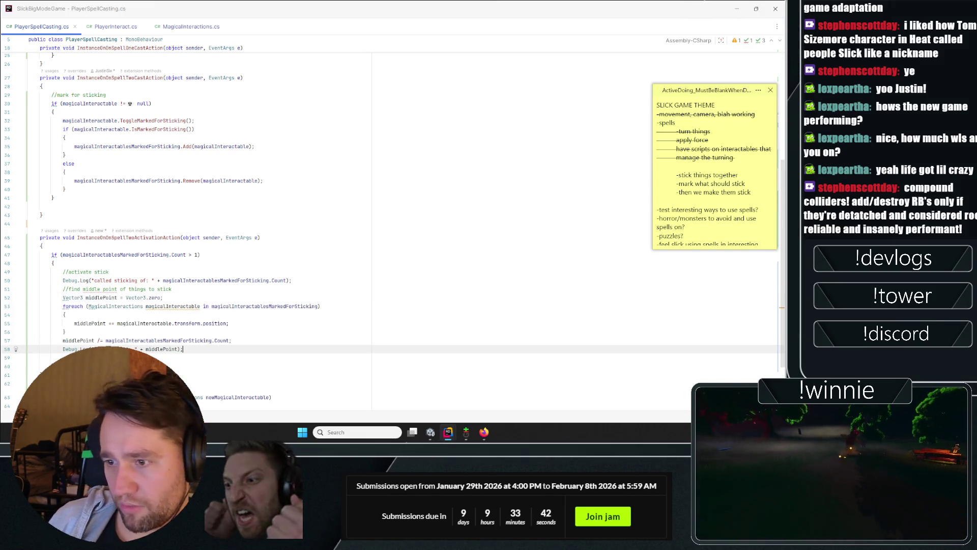
{"action": "double_click", "coordinate": [97, 298]}
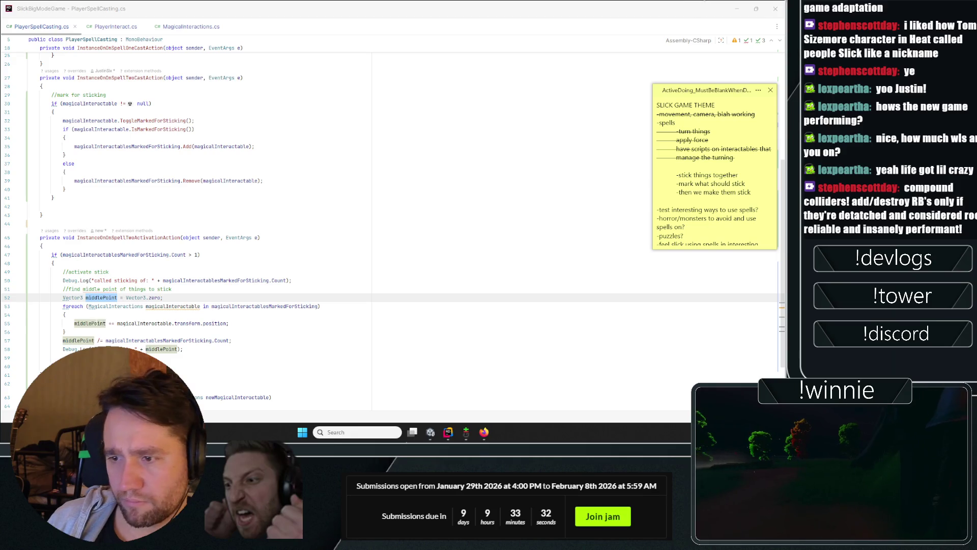
{"action": "double_click", "coordinate": [89, 324]}
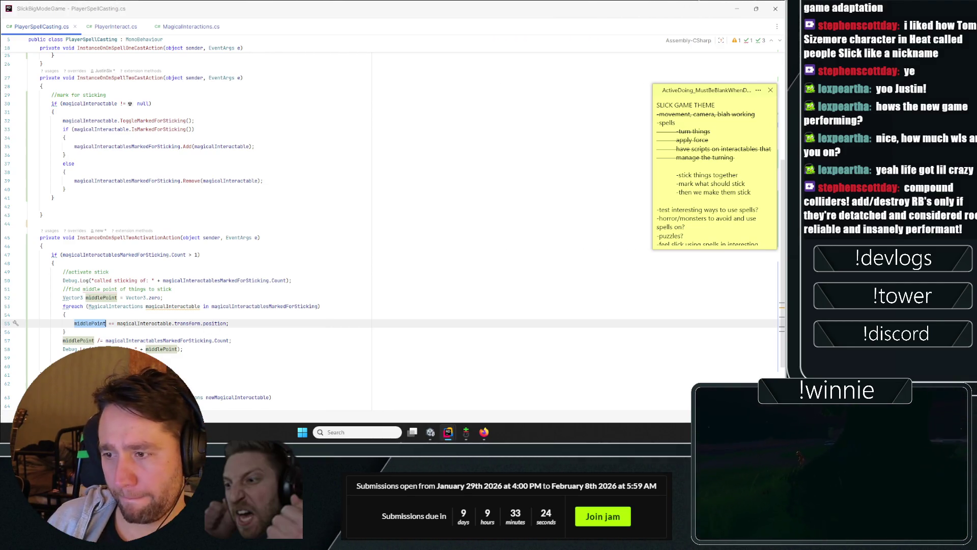
{"action": "left_click", "coordinate": [94, 340]}
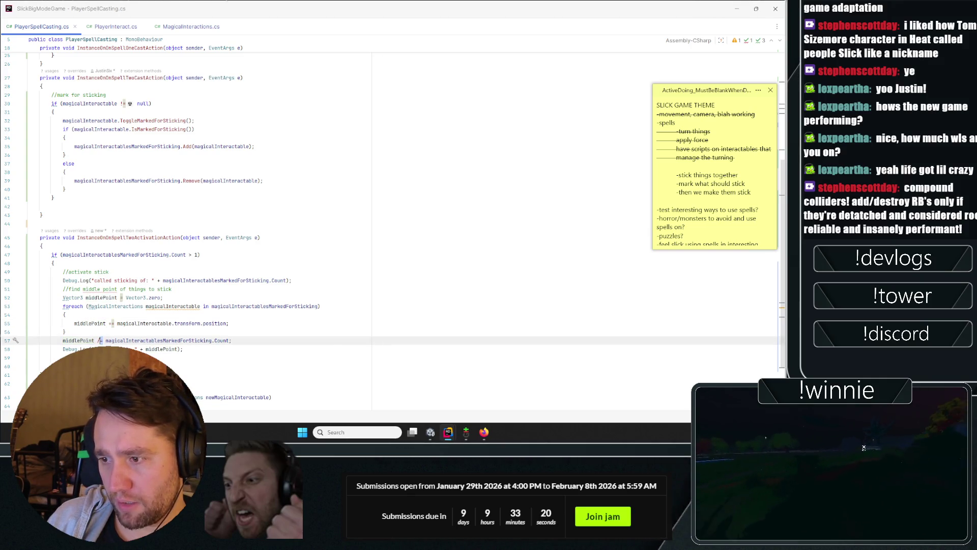
{"action": "double_click", "coordinate": [158, 340]}
Step: Go to the end of ToggleMarkedForSticking in MagicalInteractions.cs
{"action": "left_click", "coordinate": [110, 349]}
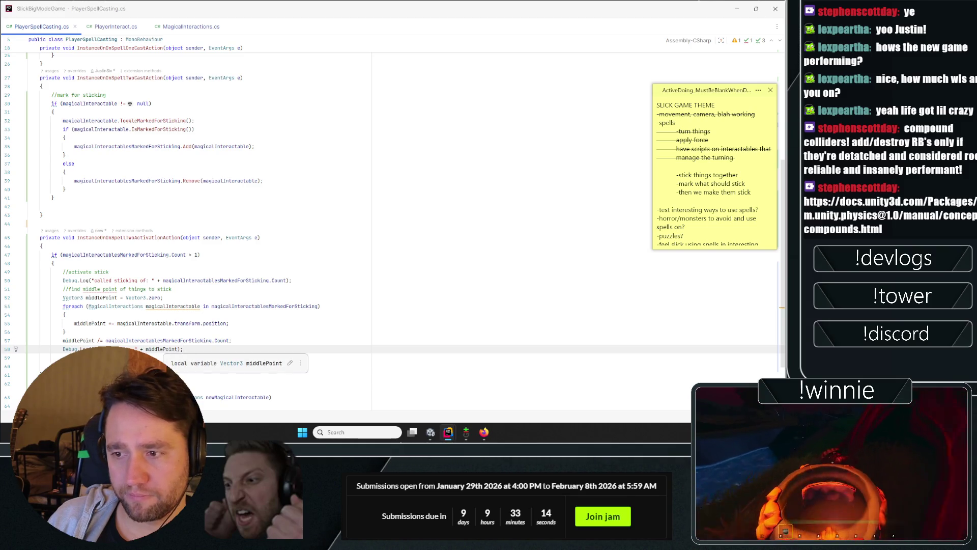
{"action": "left_click", "coordinate": [187, 27]}
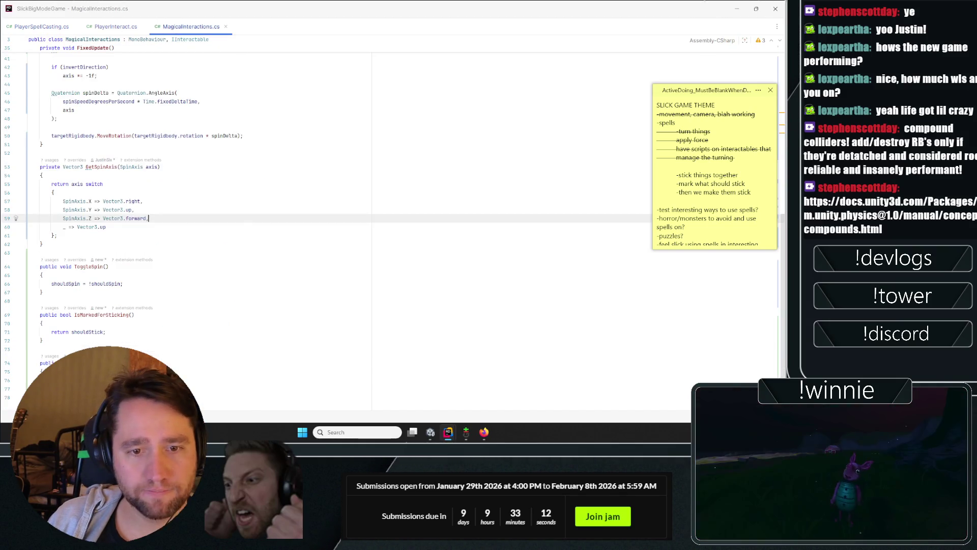
{"action": "left_click", "coordinate": [109, 266]}
Step: Add an empty public PushTowardsTransform(Transform targetTransform) method below ToggleMarkedForSticking
{"action": "scroll", "coordinate": [326, 229], "scroll_direction": "down", "scroll_amount": 1}
{"action": "left_click", "coordinate": [129, 346]}
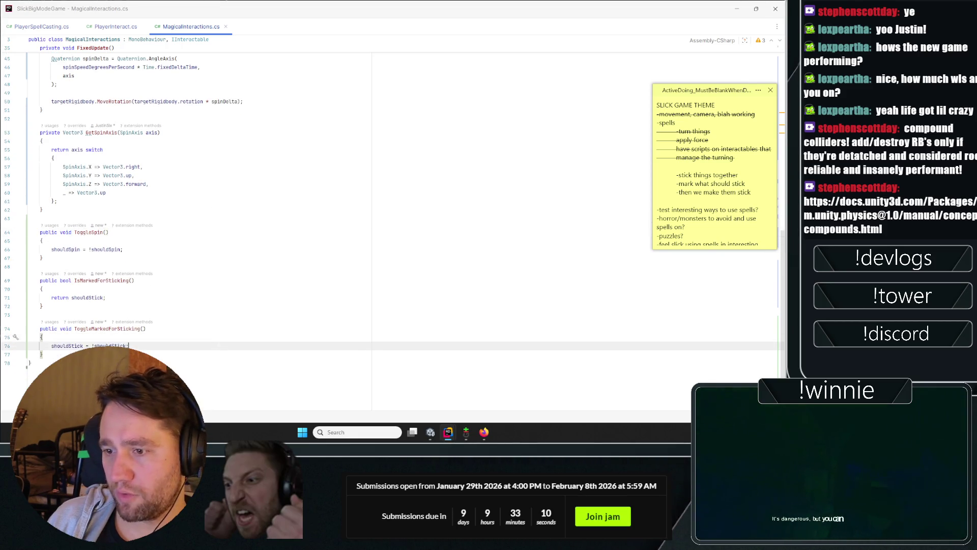
{"action": "key", "text": "Down"}
{"action": "key", "text": "Return"}
{"action": "key", "text": "Return"}
{"action": "type", "text": "p"}
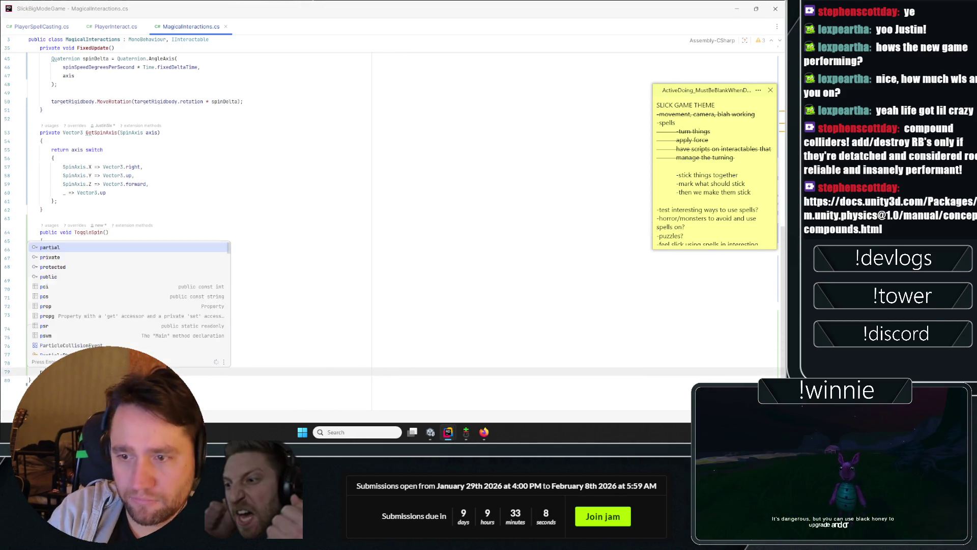
{"action": "type", "text": "ublic void "}
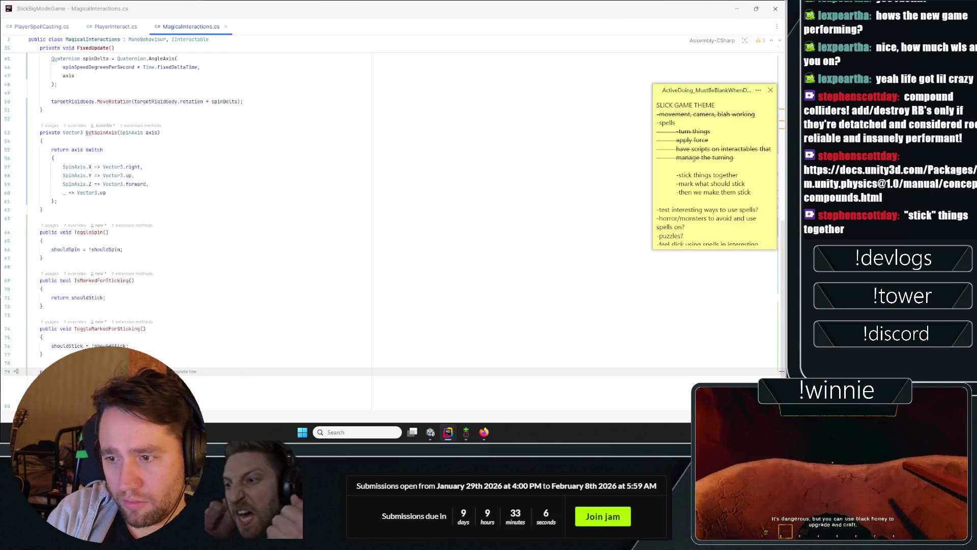
{"action": "type", "text": "Stick"}
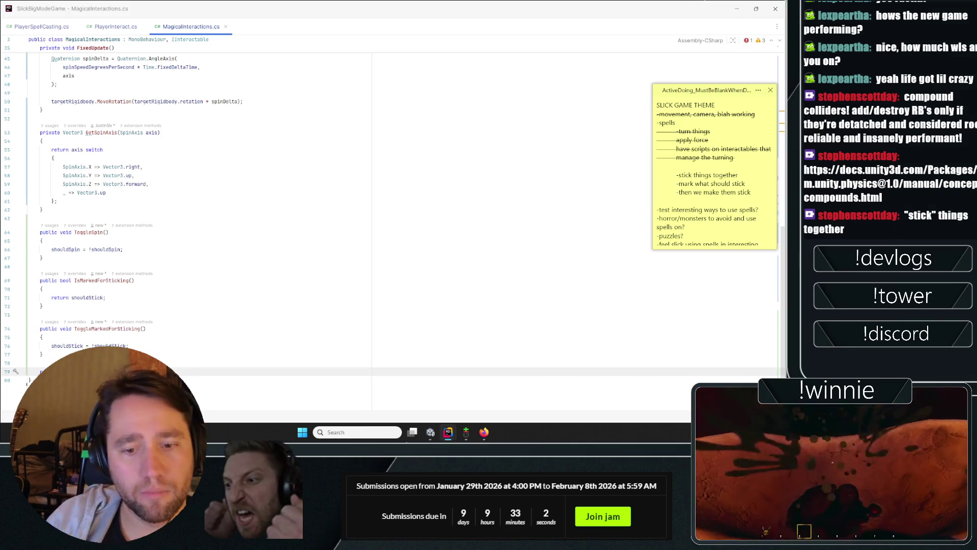
{"action": "key", "text": "Tab"}
{"action": "key", "text": "Return"}
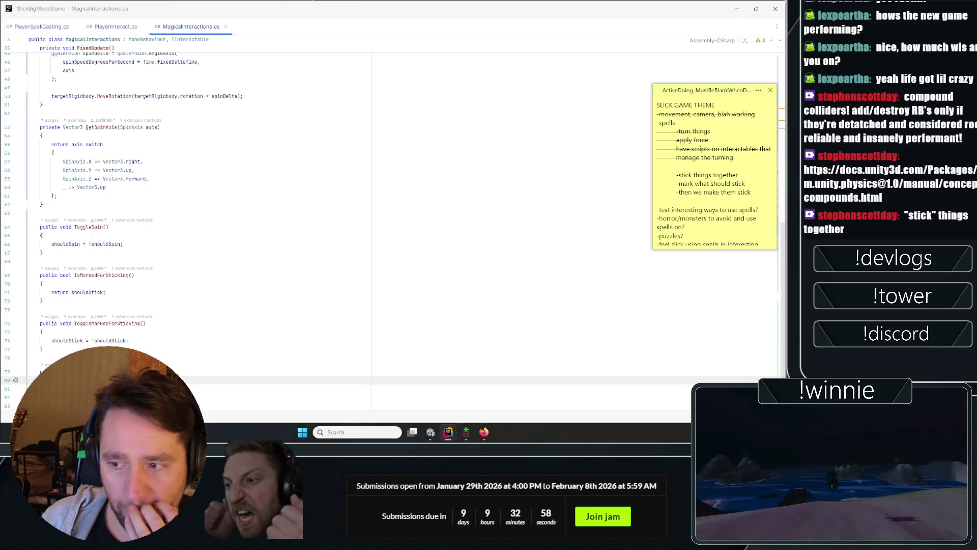
{"action": "key", "text": "BackSpace"}
{"action": "type", "text": "."}
{"action": "key", "text": "Escape"}
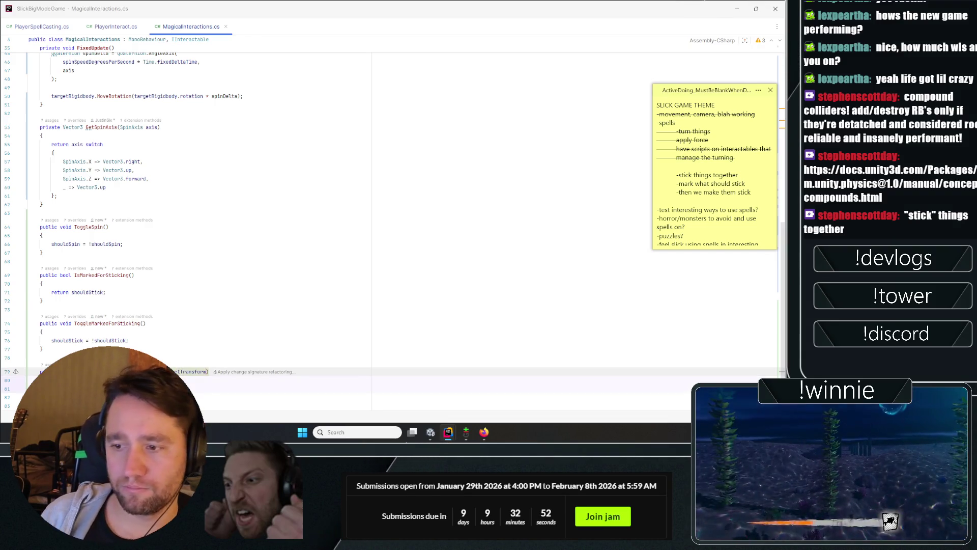
Step: Add a float forceStrength parameter to PushTowardsTransform's signature
{"action": "left_click", "coordinate": [239, 300]}
{"action": "scroll", "coordinate": [239, 299], "scroll_direction": "up", "scroll_amount": 10}
{"action": "scroll", "coordinate": [239, 300], "scroll_direction": "down", "scroll_amount": 12}
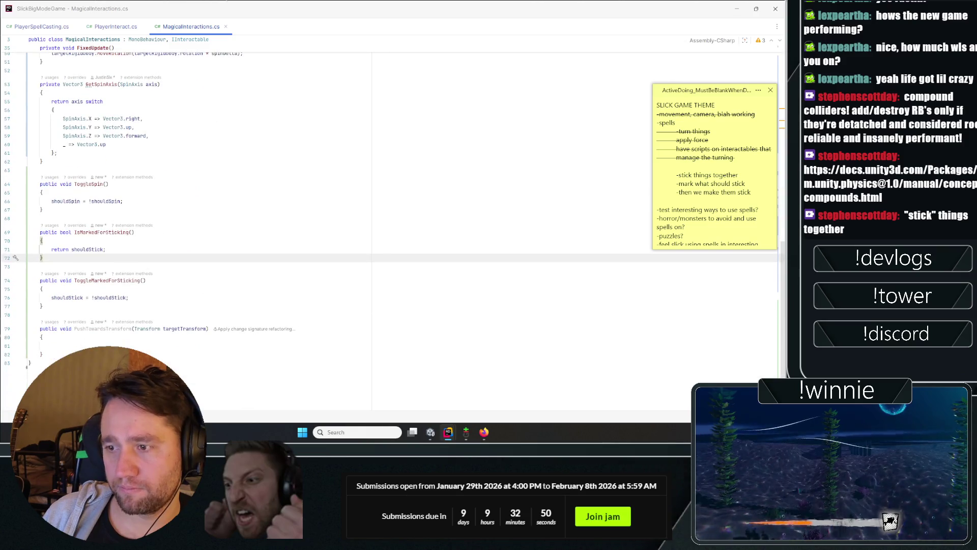
{"action": "left_click", "coordinate": [211, 329]}
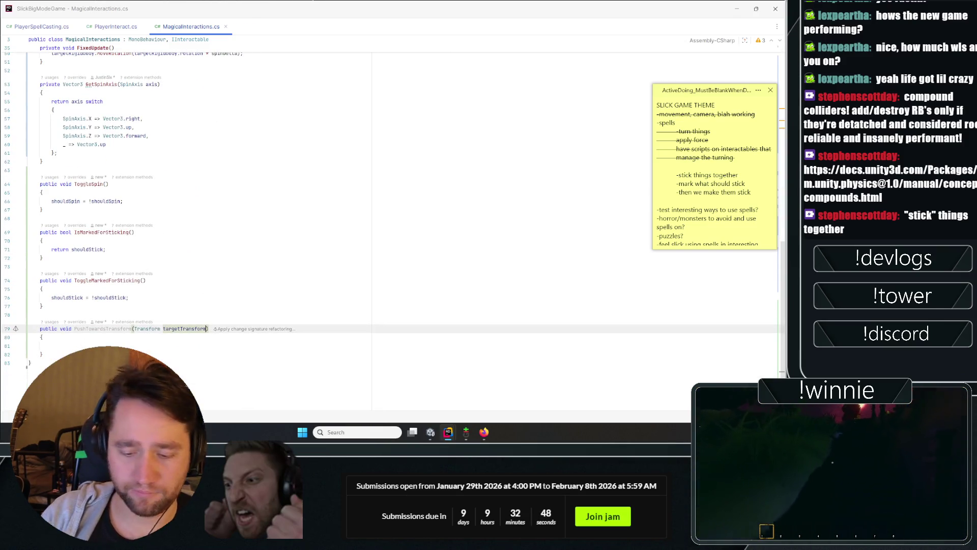
{"action": "type", "text": ", float "}
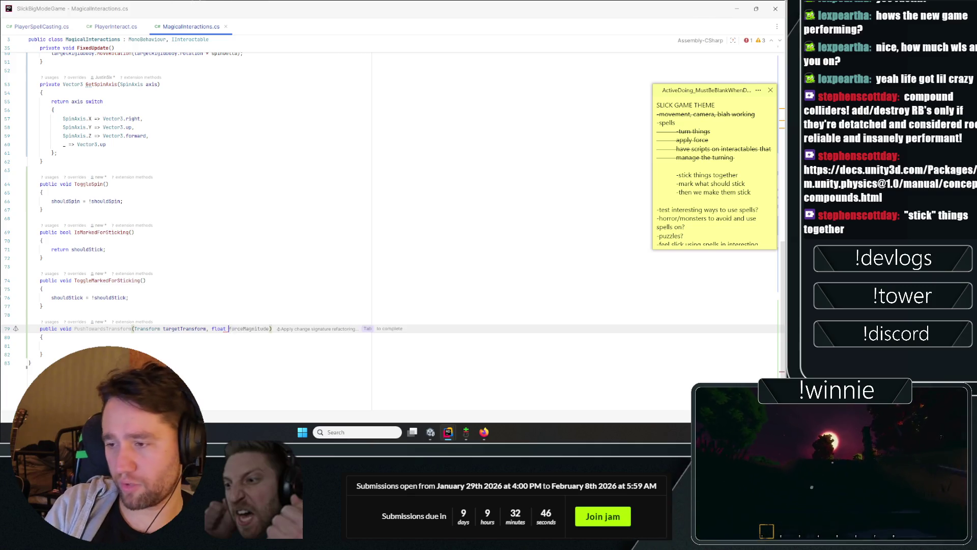
{"action": "type", "text": "forceStreng"}
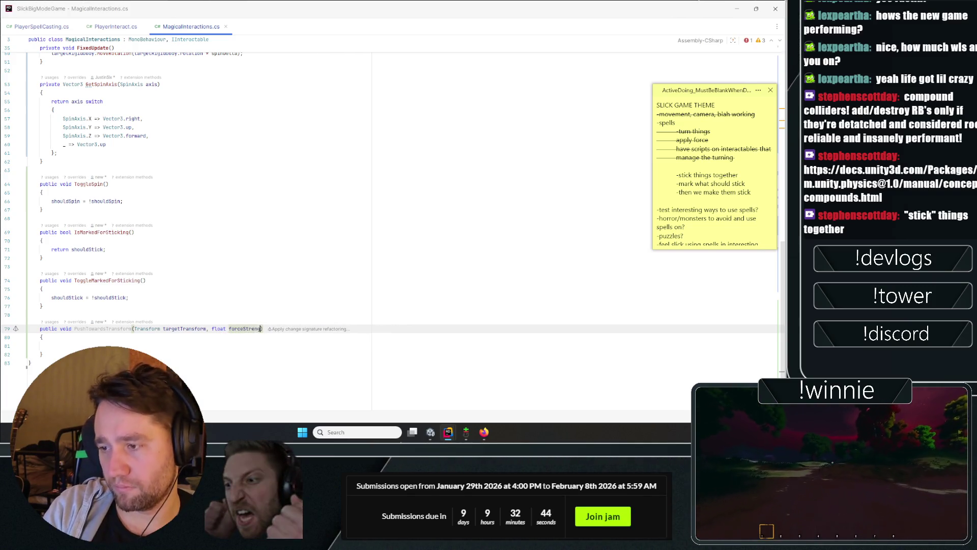
{"action": "left_click", "coordinate": [109, 183]}
{"action": "left_click", "coordinate": [55, 26]}
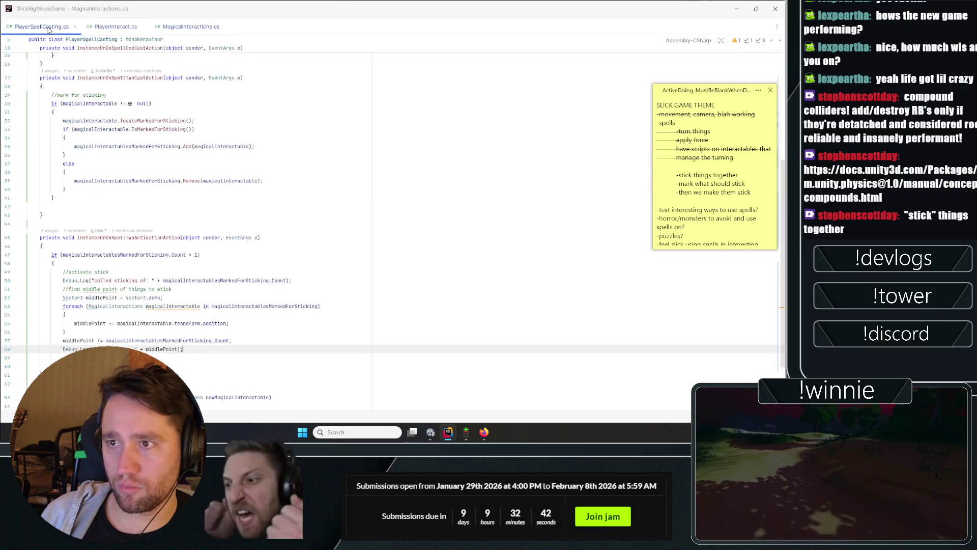
Step: Add a [SerializeField] private float forceStrength = 100f field at the top of PlayerSpellCasting
{"action": "scroll", "coordinate": [204, 204], "scroll_direction": "up", "scroll_amount": 10}
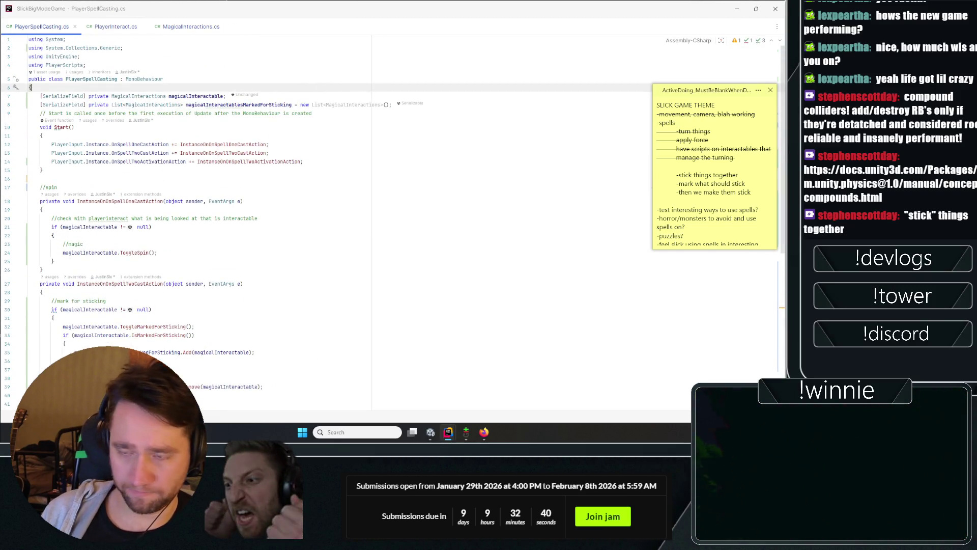
{"action": "key", "text": "Return"}
{"action": "type", "text": "[Seri"}
{"action": "key", "text": "Return"}
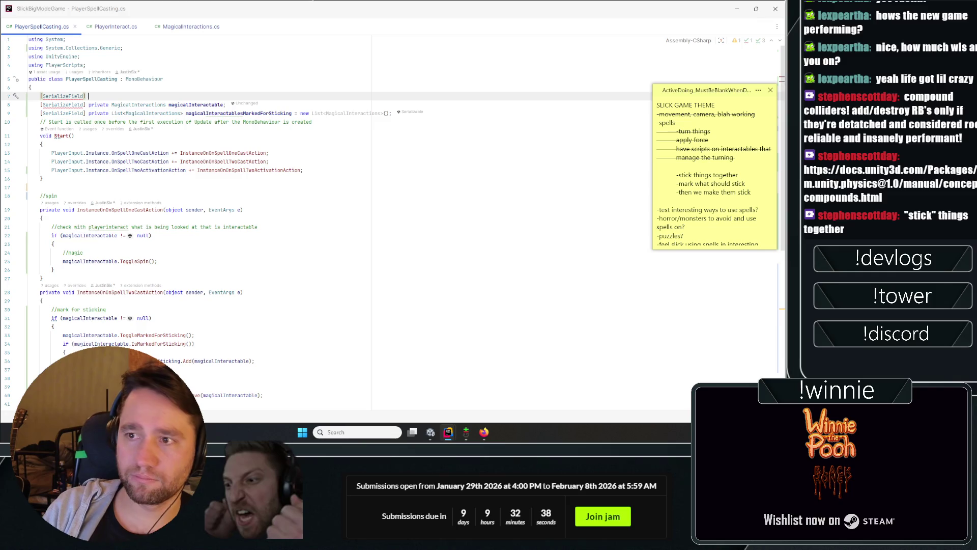
{"action": "type", "text": "private f"}
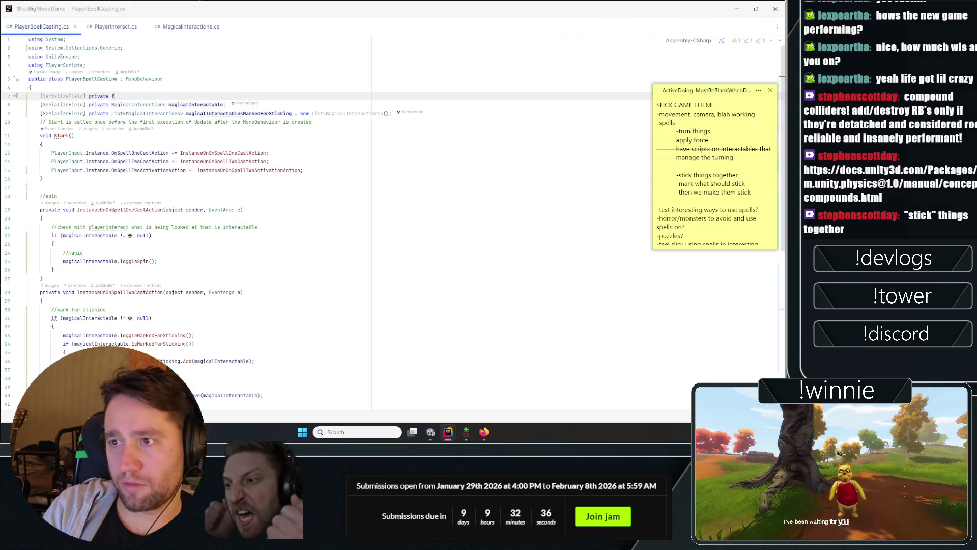
{"action": "type", "text": "loat forceStrength = 100f"}
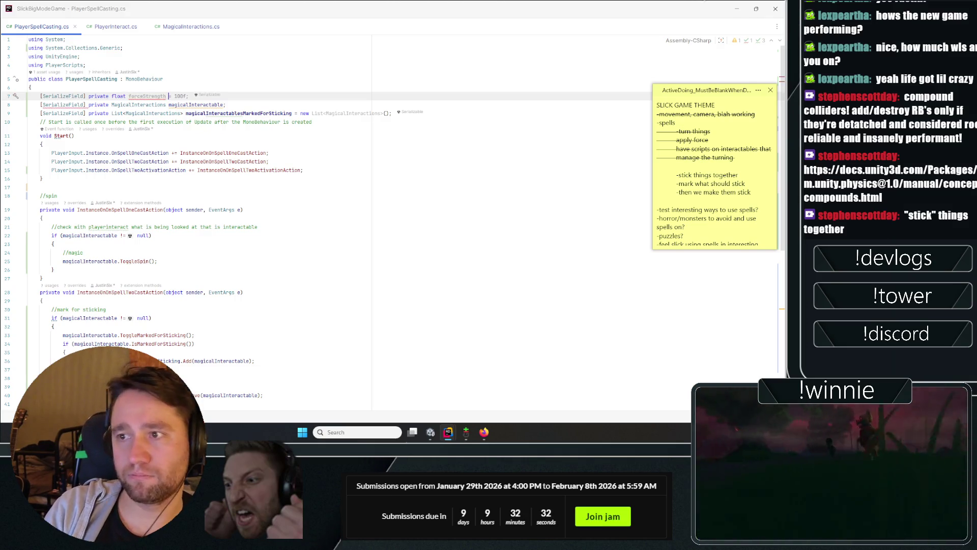
{"action": "type", "text": " = 100;"}
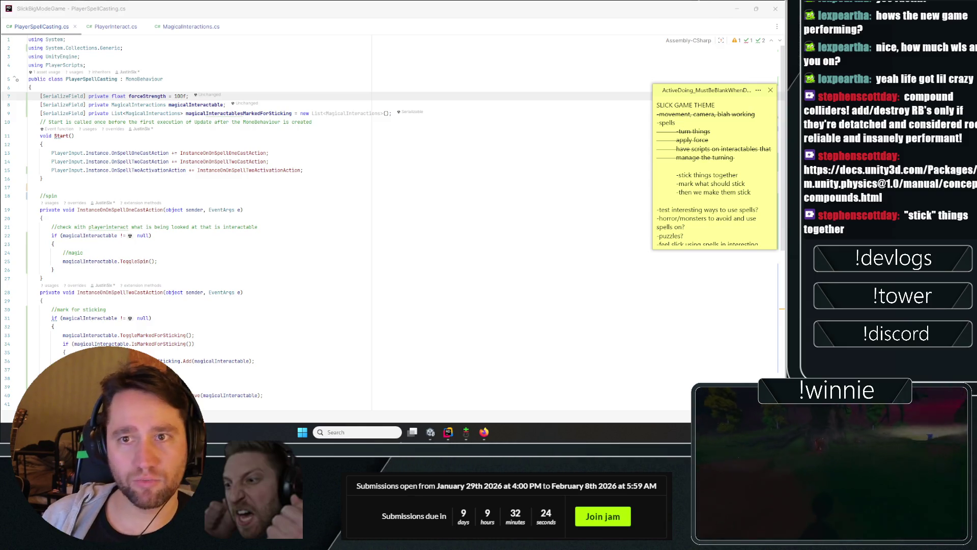
{"action": "key", "text": "alt+Tab"}
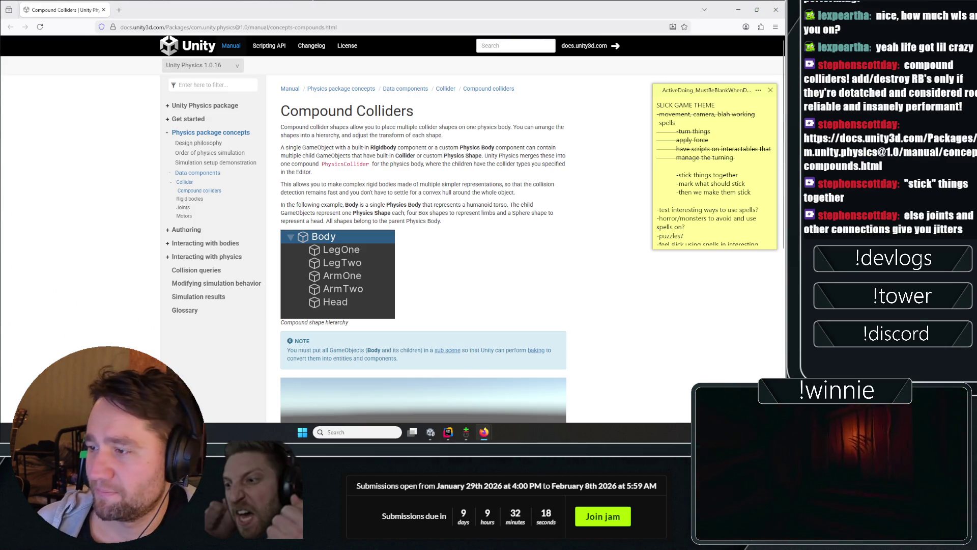
Step: Read the Compound Colliders introduction and scroll through the hierarchy example
{"action": "mouse_move", "coordinate": [306, 127]}
{"action": "left_mouse_down"}
{"action": "mouse_move", "coordinate": [534, 159]}
{"action": "mouse_move", "coordinate": [285, 127]}
{"action": "mouse_move", "coordinate": [487, 127]}
{"action": "mouse_move", "coordinate": [498, 143]}
{"action": "left_mouse_up"}
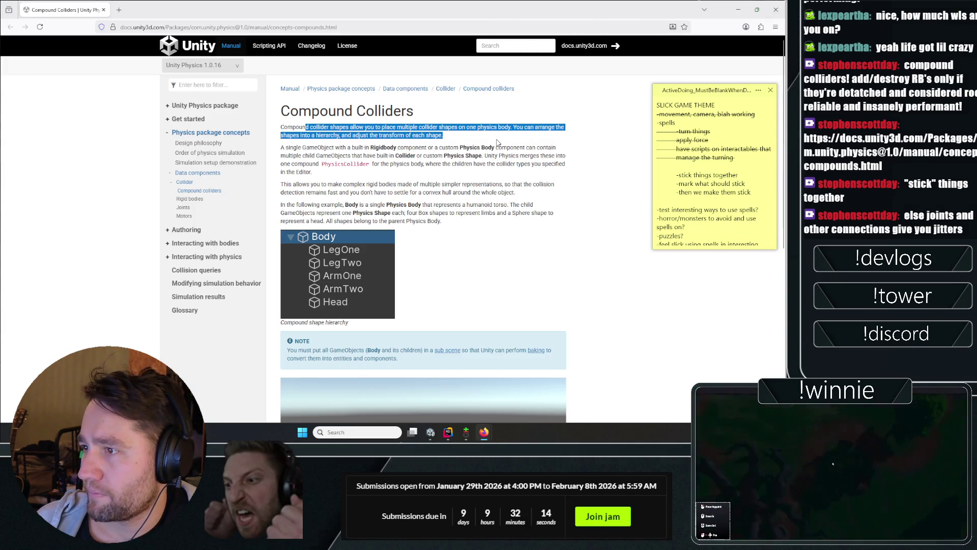
{"action": "left_click_drag", "start_coordinate": [435, 143], "coordinate": [555, 158]}
{"action": "scroll", "coordinate": [448, 168], "scroll_direction": "down", "scroll_amount": 3}
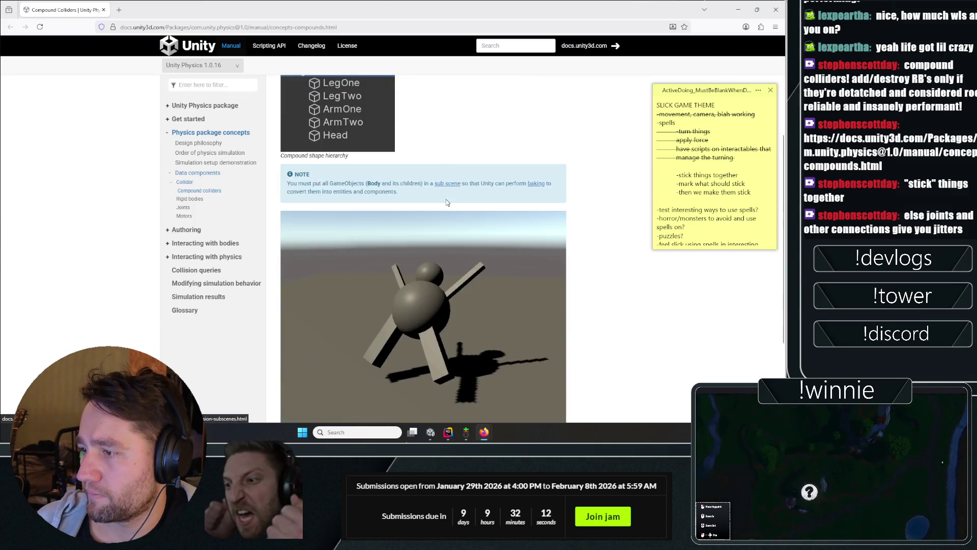
{"action": "scroll", "coordinate": [447, 168], "scroll_direction": "down", "scroll_amount": 1}
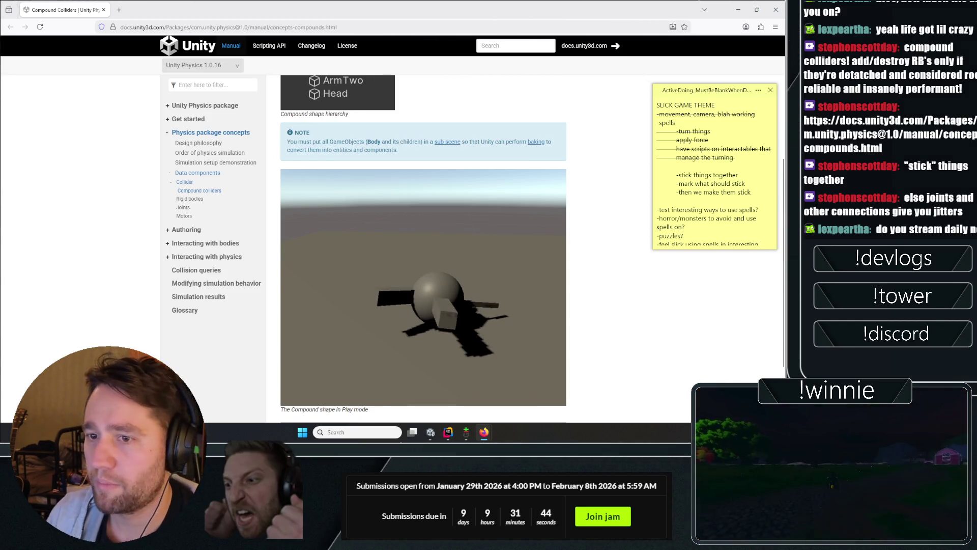
{"action": "scroll", "coordinate": [118, 174], "scroll_direction": "down", "scroll_amount": 2}
{"action": "middle_click", "coordinate": [112, 299]}
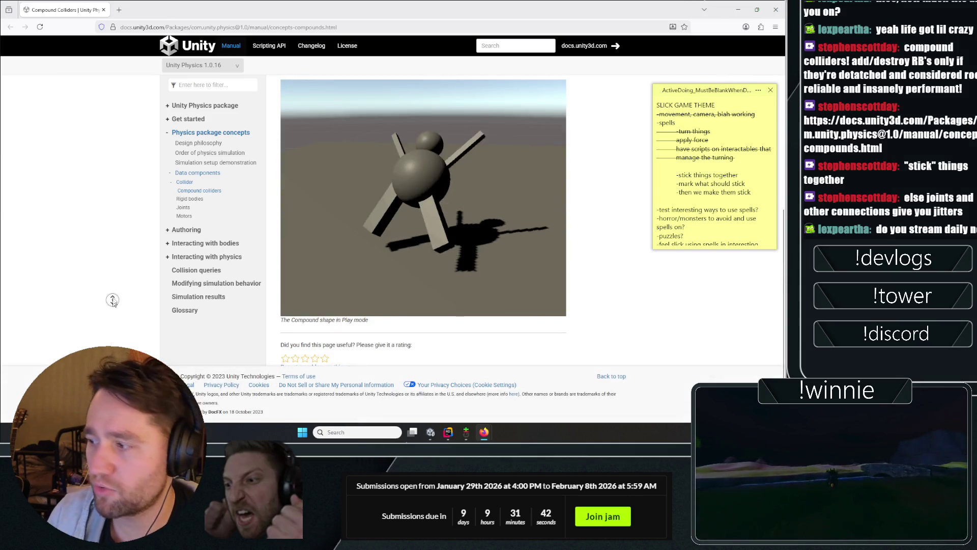
{"action": "scroll", "coordinate": [87, 179], "scroll_direction": "down", "scroll_amount": 4}
{"action": "scroll", "coordinate": [87, 155], "scroll_direction": "up", "scroll_amount": 4}
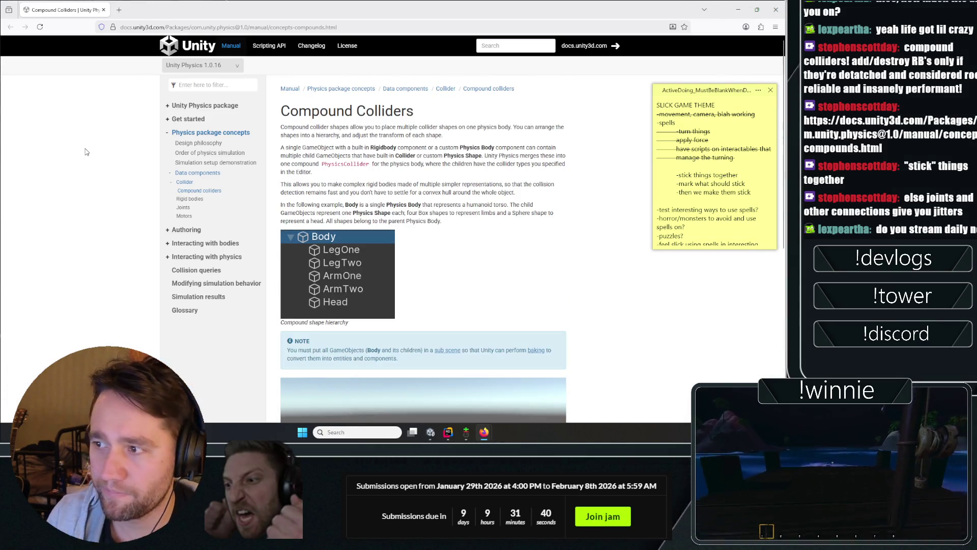
Step: Read the paragraph on Rigidbody child colliders, then return to Rider
{"action": "triple_click", "coordinate": [395, 164]}
{"action": "left_click", "coordinate": [395, 164]}
{"action": "triple_click", "coordinate": [402, 160]}
{"action": "left_click", "coordinate": [402, 160]}
{"action": "triple_click", "coordinate": [417, 153]}
{"action": "left_click", "coordinate": [422, 147]}
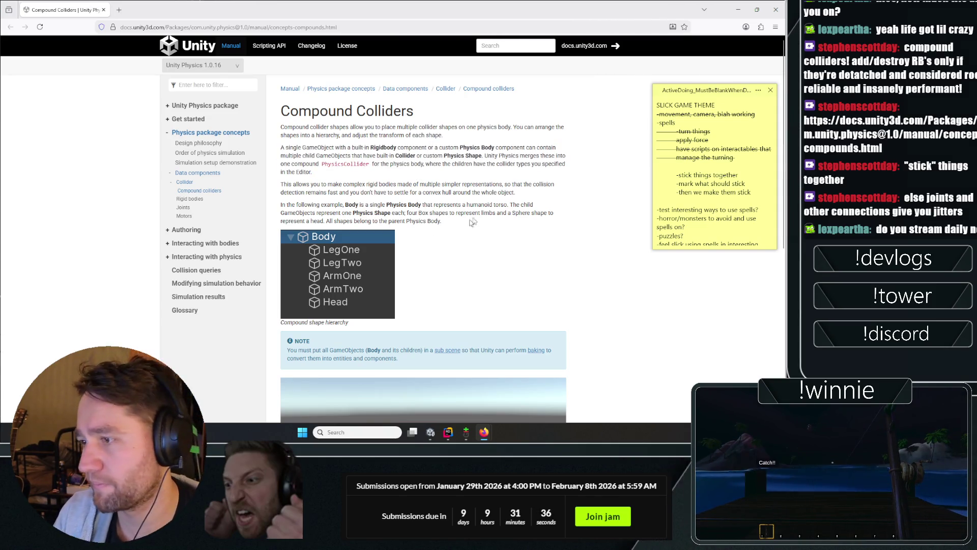
{"action": "scroll", "coordinate": [462, 228], "scroll_direction": "down", "scroll_amount": 5}
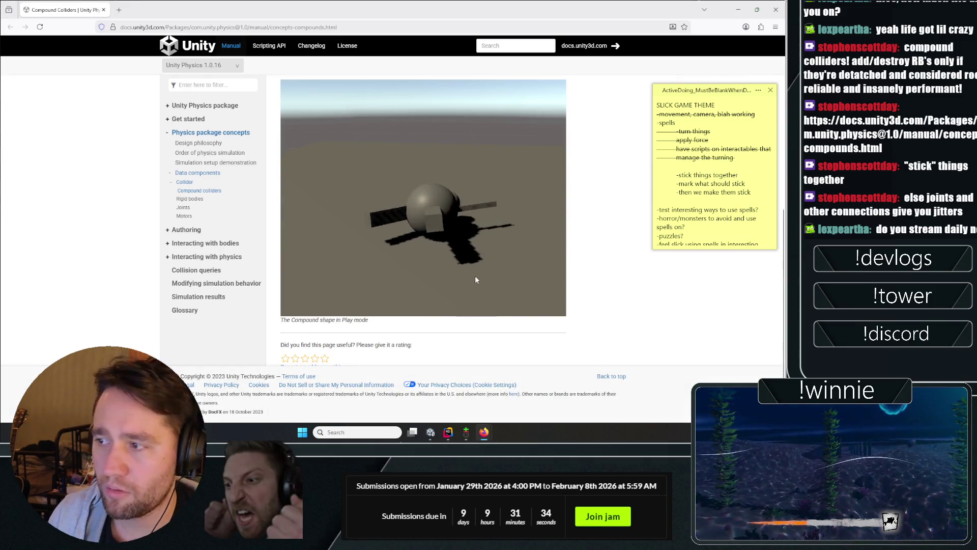
{"action": "scroll", "coordinate": [475, 279], "scroll_direction": "up", "scroll_amount": 6}
{"action": "key", "text": "alt+Tab"}
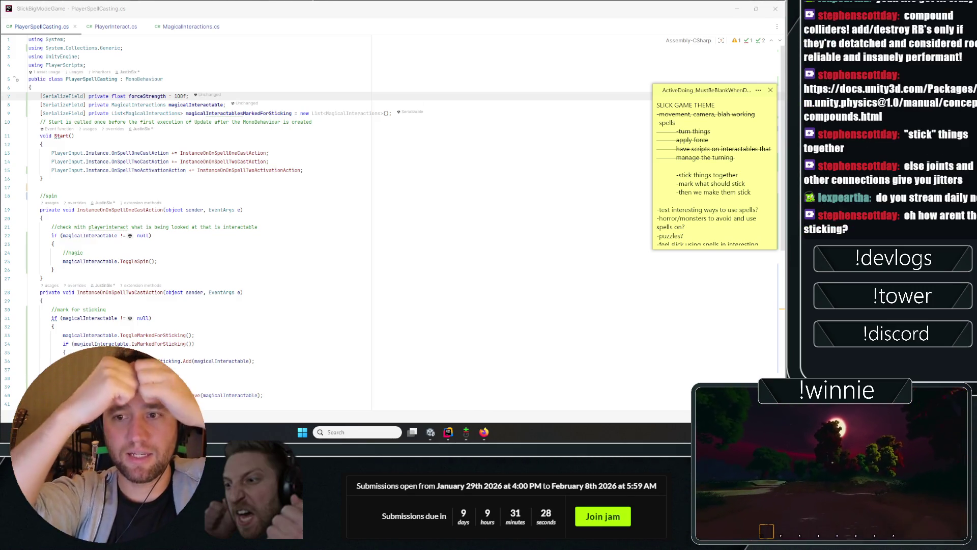
Step: Review the activation handler in PlayerSpellCasting.cs
{"action": "left_click", "coordinate": [203, 187]}
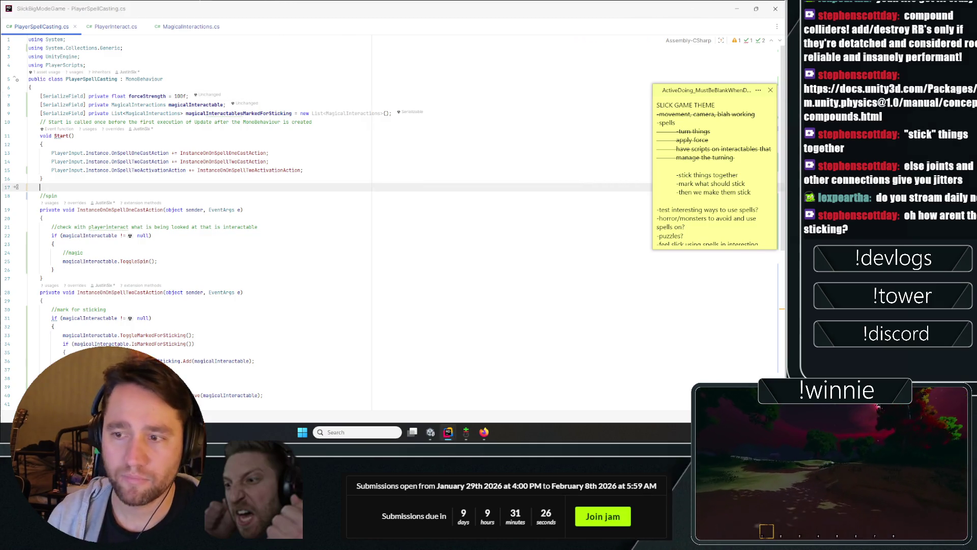
{"action": "scroll", "coordinate": [325, 224], "scroll_direction": "down", "scroll_amount": 10}
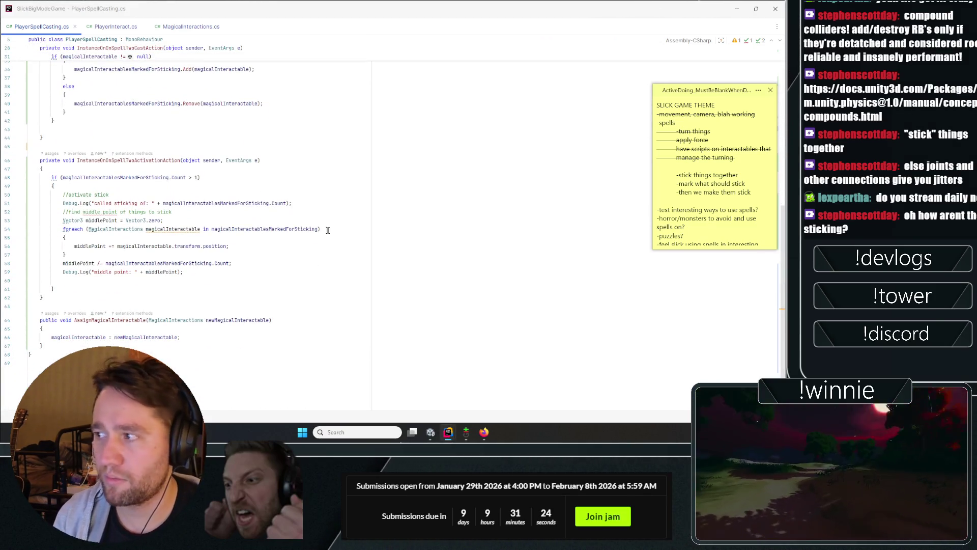
{"action": "mouse_move", "coordinate": [285, 229]}
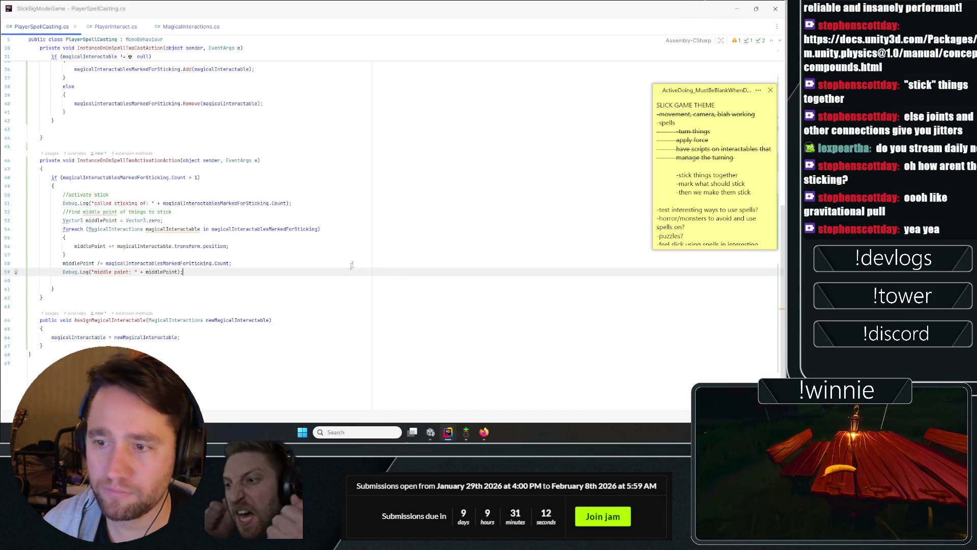
{"action": "left_click", "coordinate": [260, 161]}
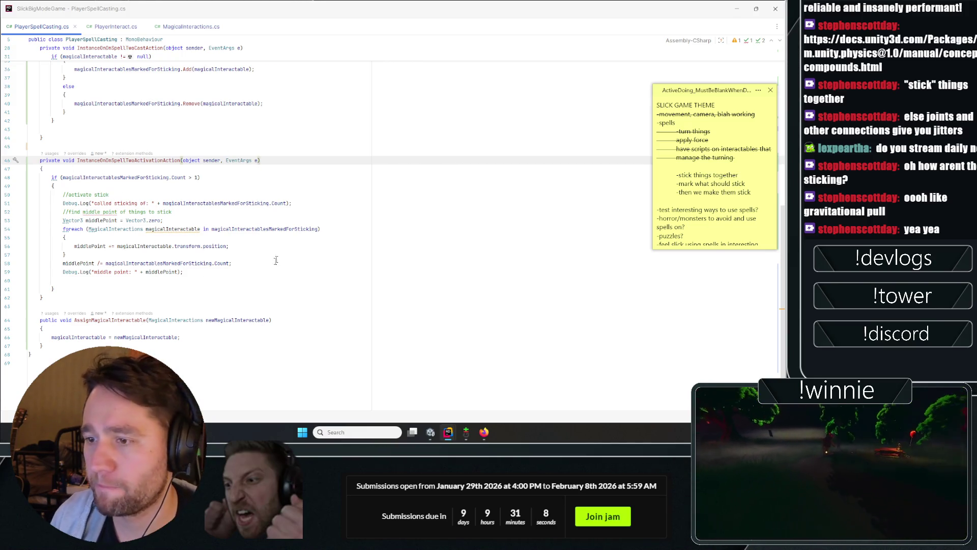
Step: Glance at PlayerInteract.cs, then bring up the empty PushTowardsTransform method in MagicalInteractions.cs
{"action": "left_click", "coordinate": [121, 23]}
{"action": "left_click", "coordinate": [46, 26]}
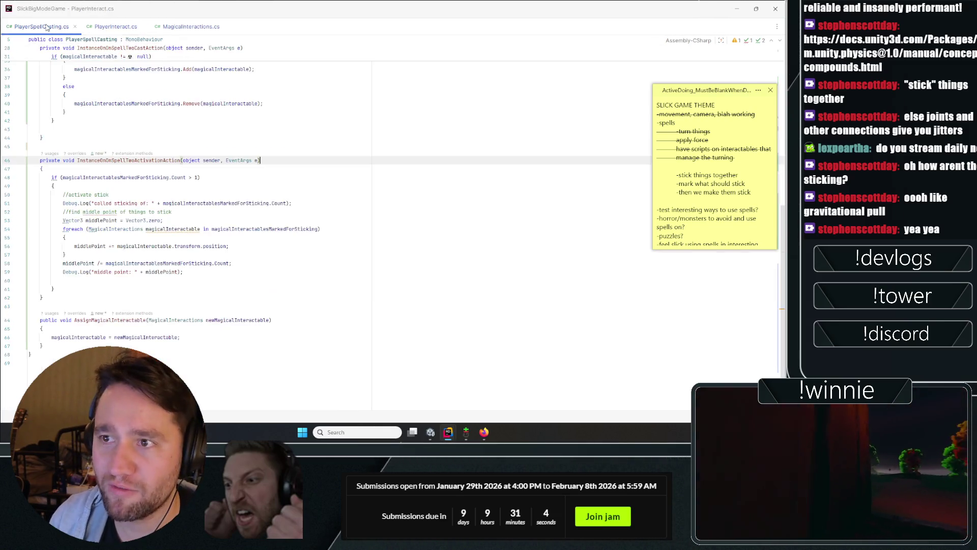
{"action": "left_click", "coordinate": [243, 280]}
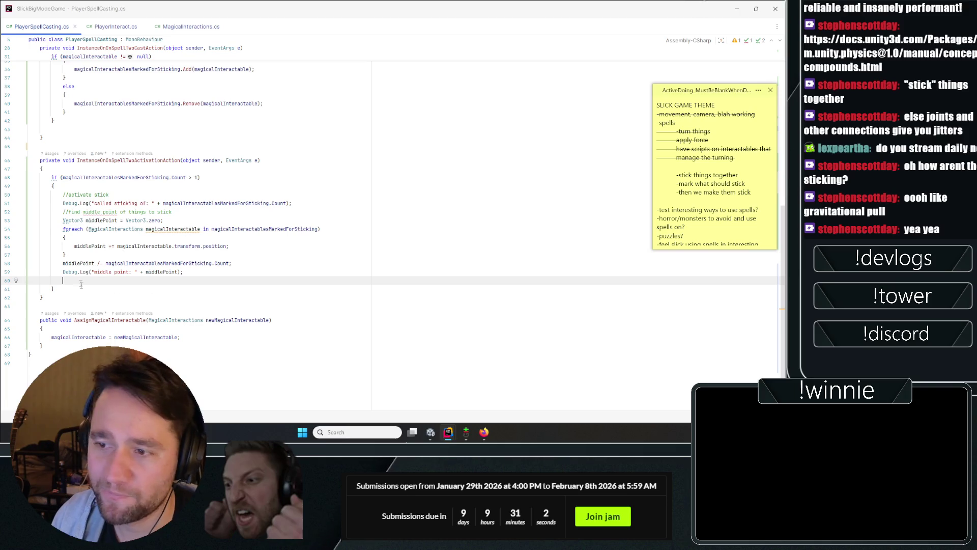
{"action": "left_click", "coordinate": [191, 27]}
{"action": "scroll", "coordinate": [102, 119], "scroll_direction": "down", "scroll_amount": 10}
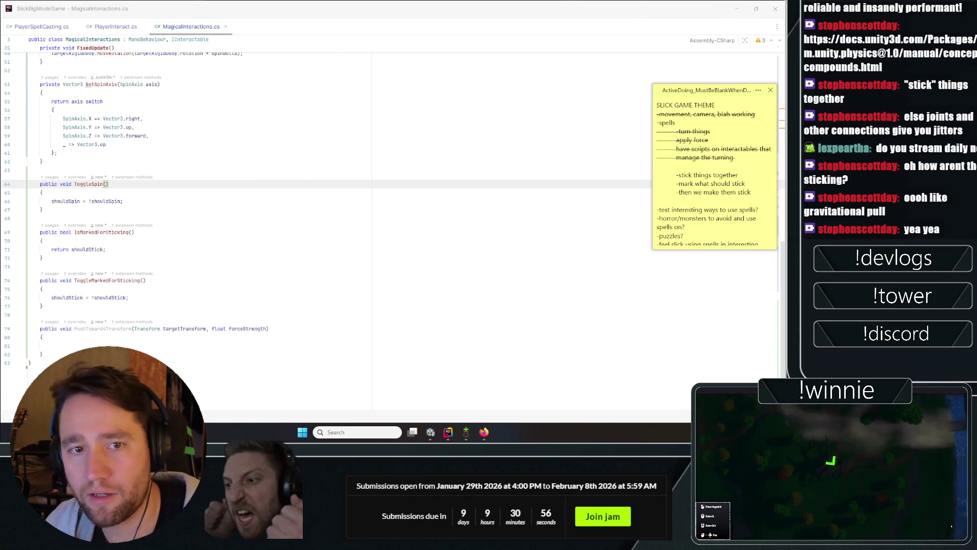
Step: Add a normalized Vector3 directionToTarget toward targetTransform plus a force line via the suggestion
{"action": "left_click", "coordinate": [173, 346]}
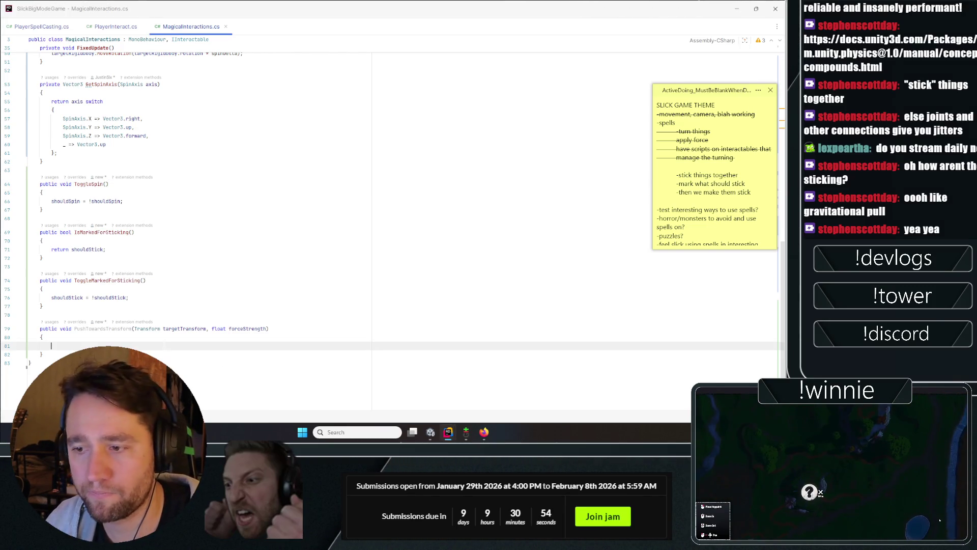
{"action": "type", "text": "Vectro"}
{"action": "key", "text": "Escape"}
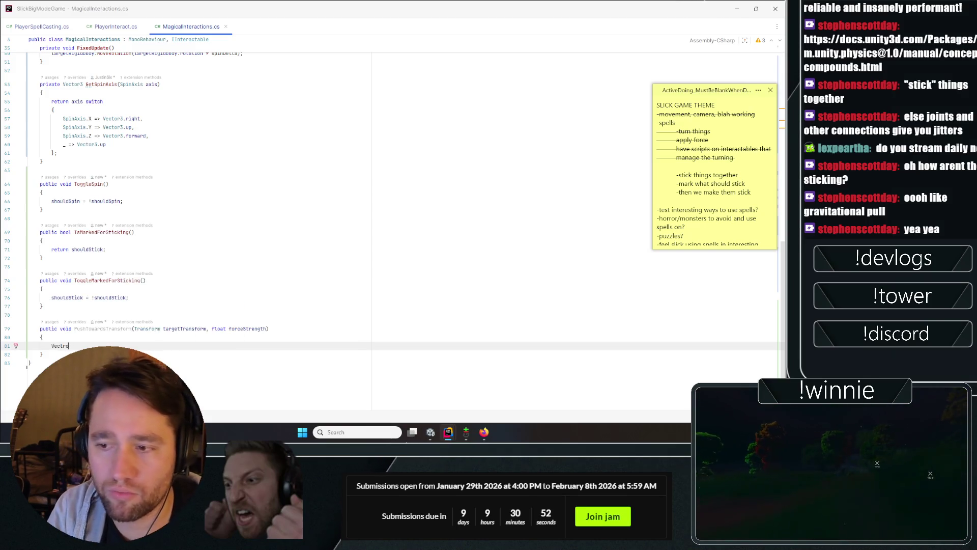
{"action": "type", "text": "r3 dir"}
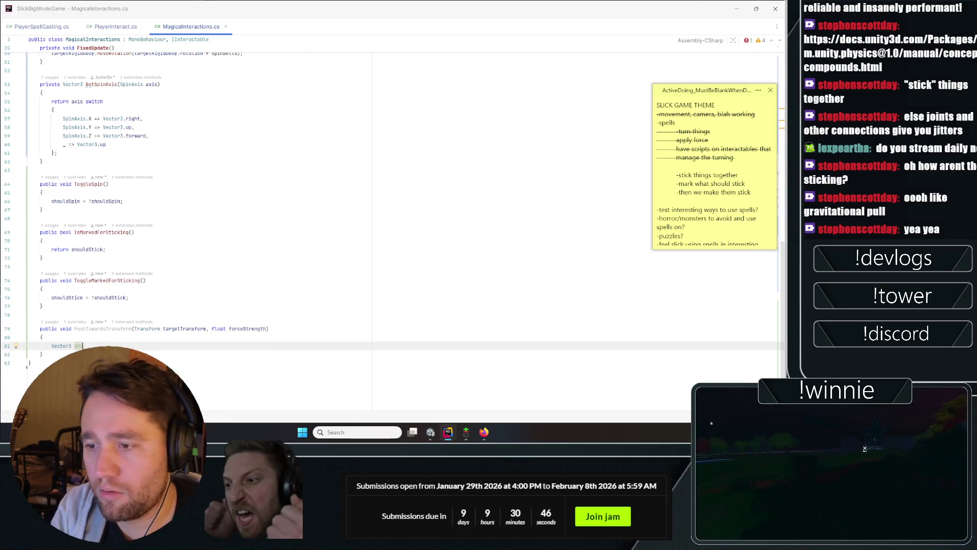
{"action": "type", "text": "ectionTo"}
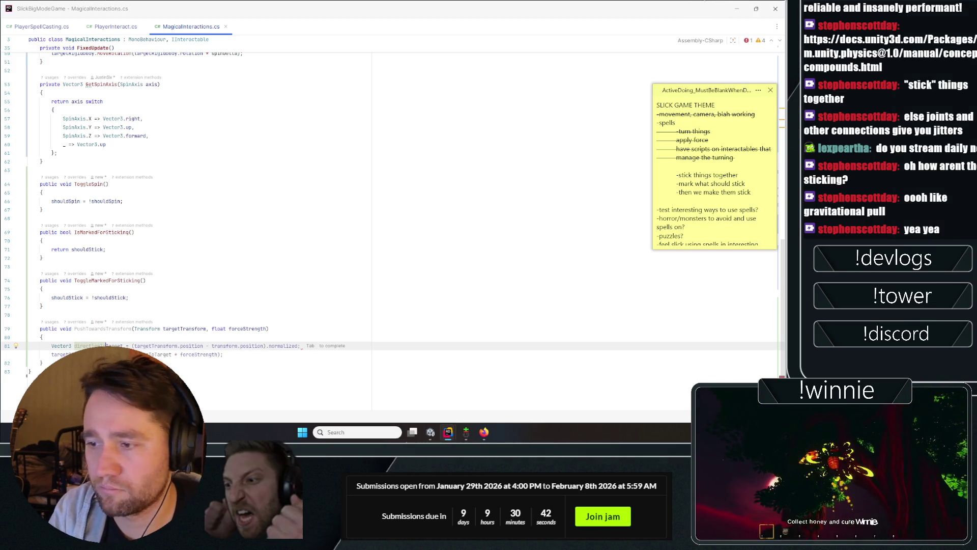
{"action": "key", "text": "Tab"}
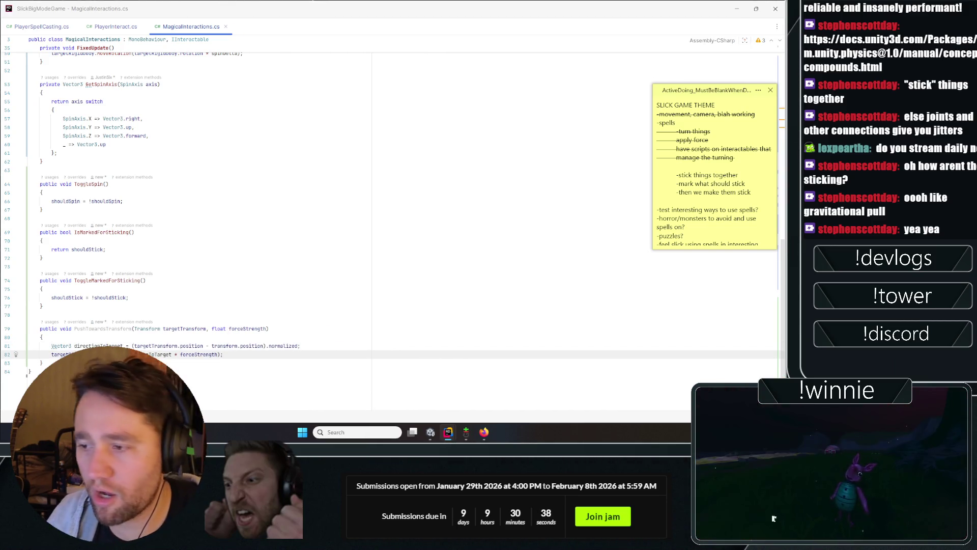
Step: Rewrite line 82 as targetRigidbody.AddForce(directionToTarget * forceStrength)
{"action": "key", "text": "shift+Home"}
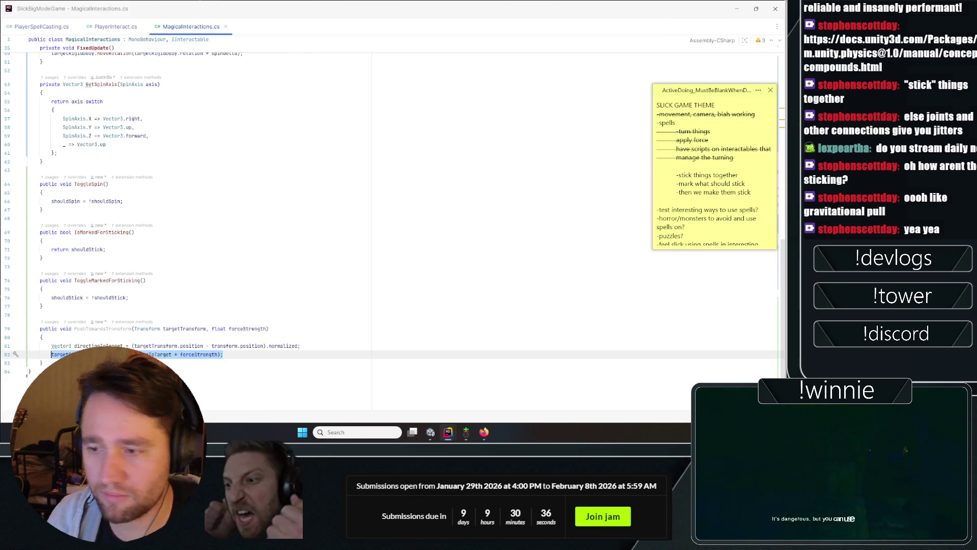
{"action": "key", "text": "Delete"}
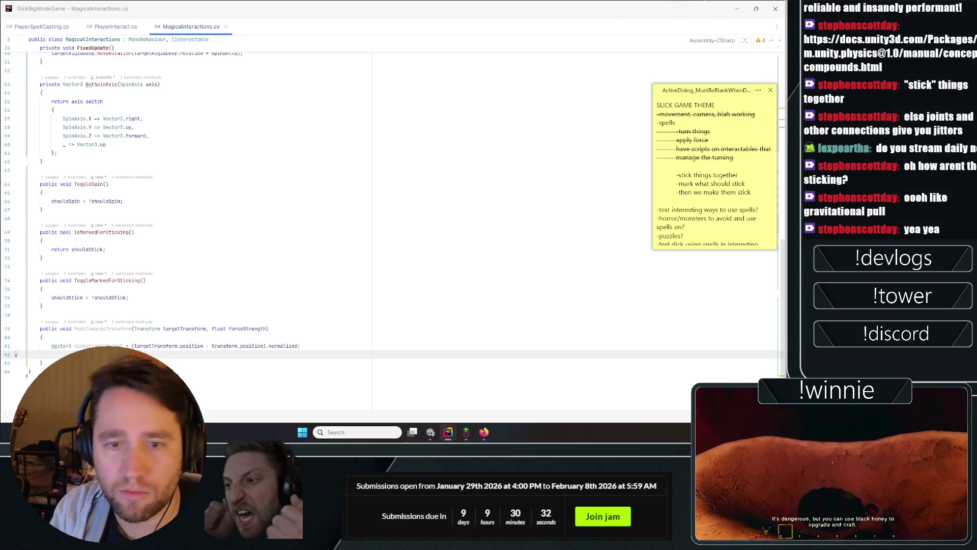
{"action": "type", "text": "tar"}
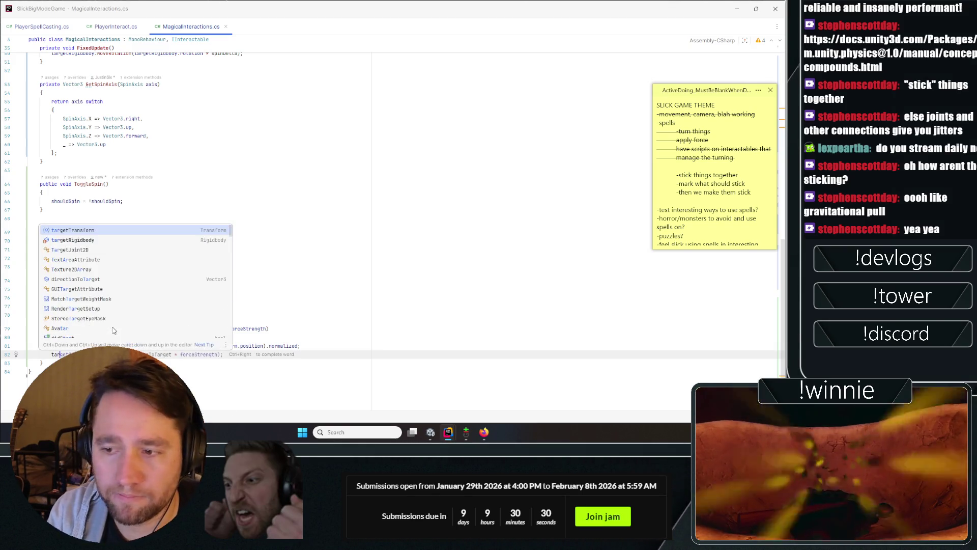
{"action": "key", "text": "Tab"}
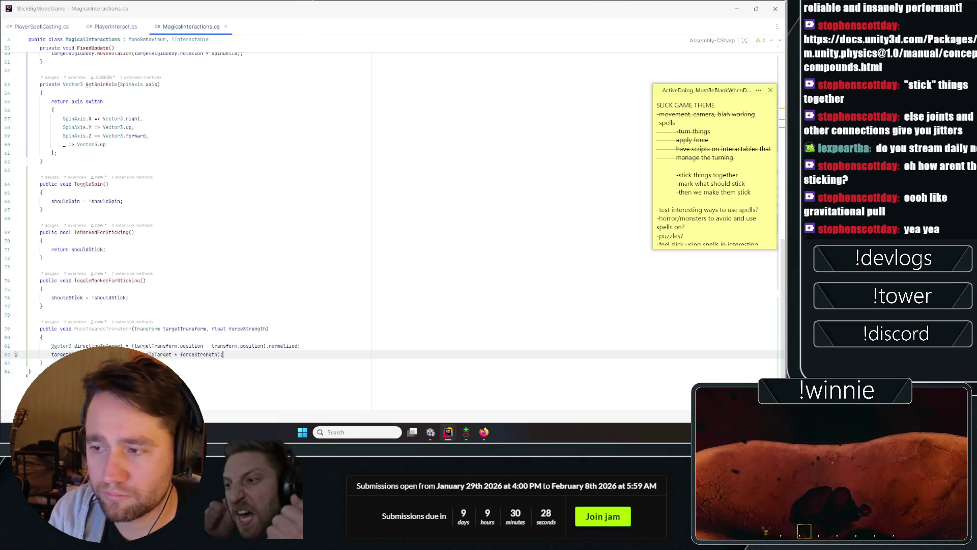
{"action": "scroll", "coordinate": [114, 326], "scroll_direction": "up", "scroll_amount": 12}
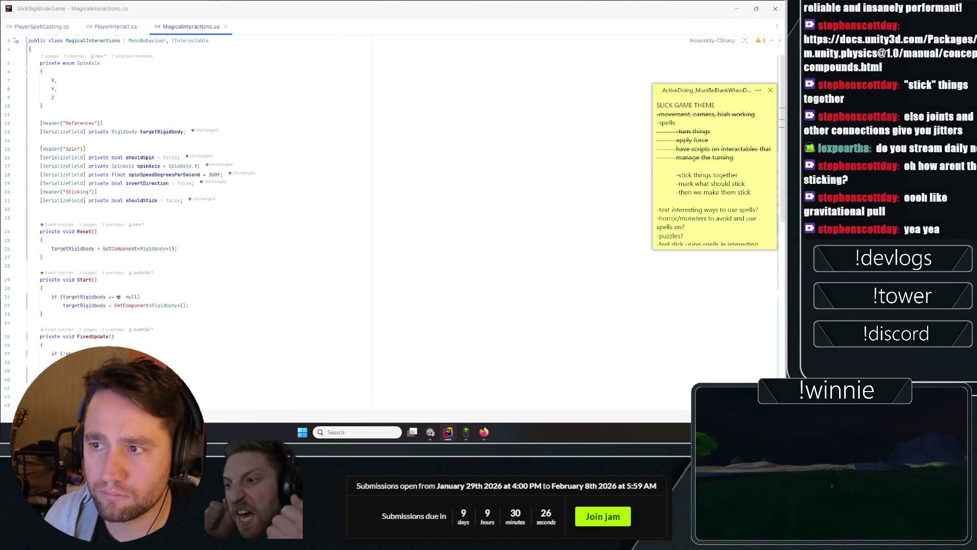
Step: Correct line 82 to reference the targetRigidbody field
{"action": "scroll", "coordinate": [130, 243], "scroll_direction": "down", "scroll_amount": 12}
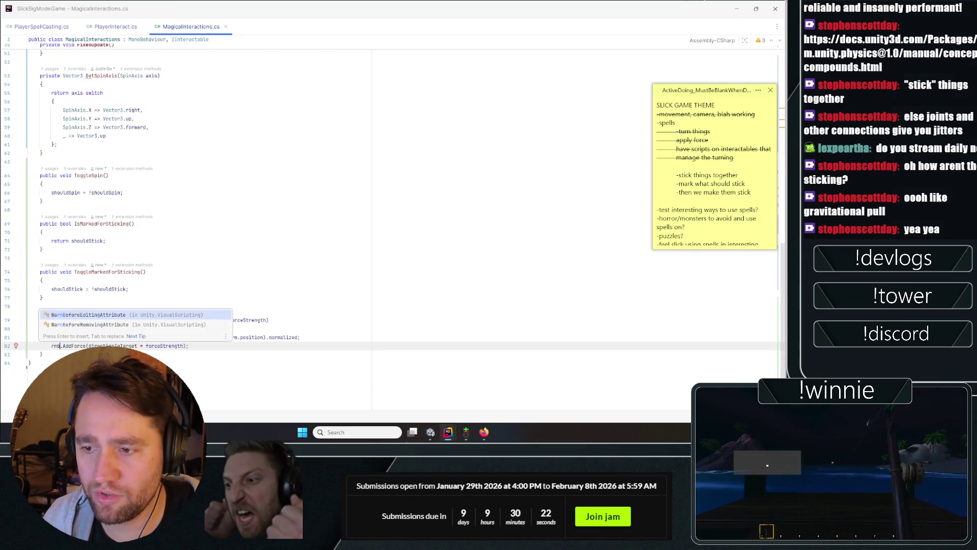
{"action": "type", "text": "n"}
{"action": "key", "text": "ctrl+shift+BackSpace"}
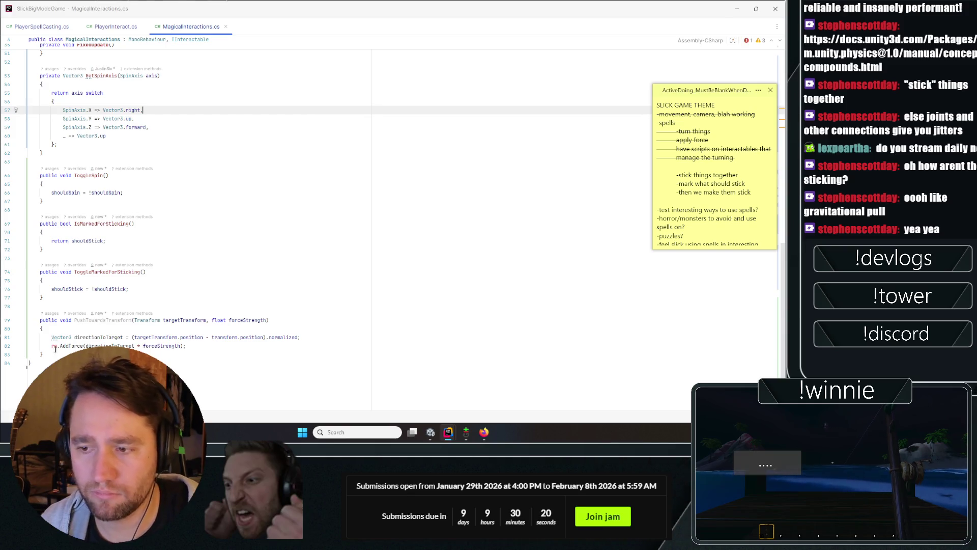
{"action": "key", "text": "ctrl+shift+BackSpace"}
{"action": "scroll", "coordinate": [123, 295], "scroll_direction": "up", "scroll_amount": 17}
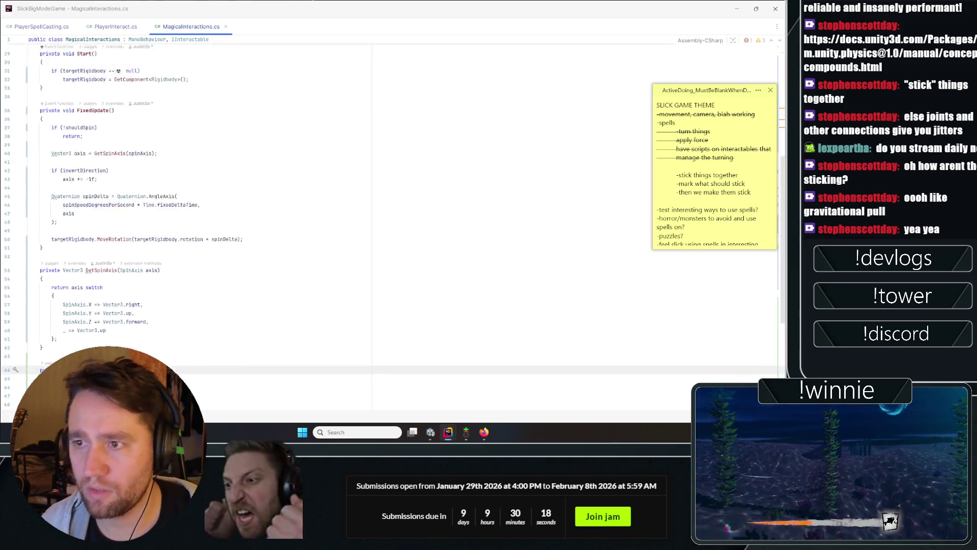
{"action": "left_click", "coordinate": [154, 152]}
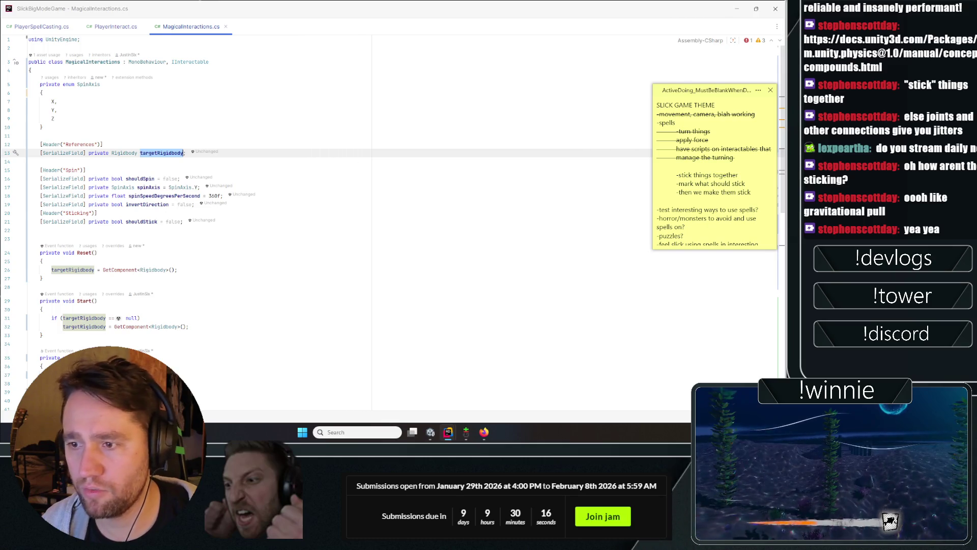
{"action": "scroll", "coordinate": [106, 303], "scroll_direction": "down", "scroll_amount": 17}
{"action": "double_click", "coordinate": [54, 345]}
{"action": "key", "text": "ctrl+v"}
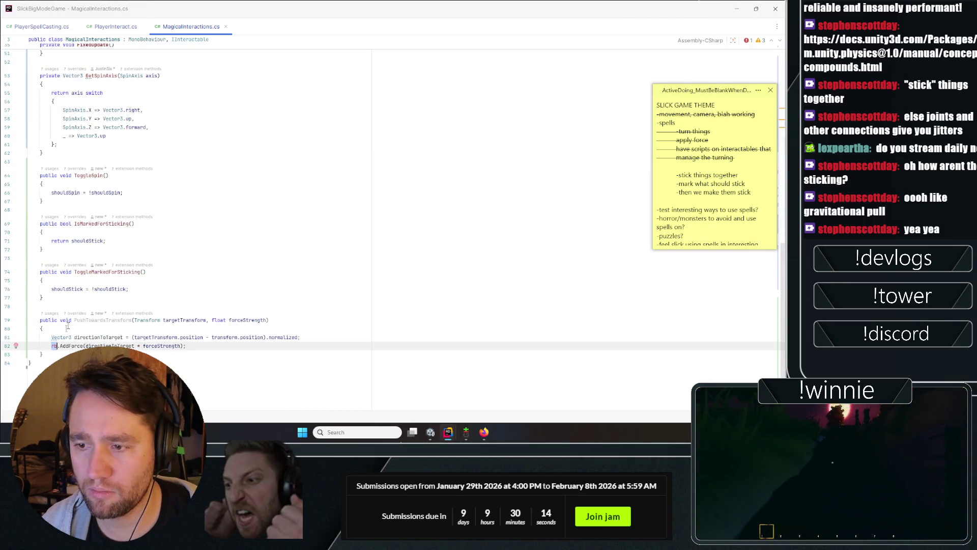
{"action": "left_click", "coordinate": [42, 201]}
Step: Rename the targetRigidbody field to rb, so PushTowardsTransform calls rb.AddForce
{"action": "double_click", "coordinate": [72, 345]}
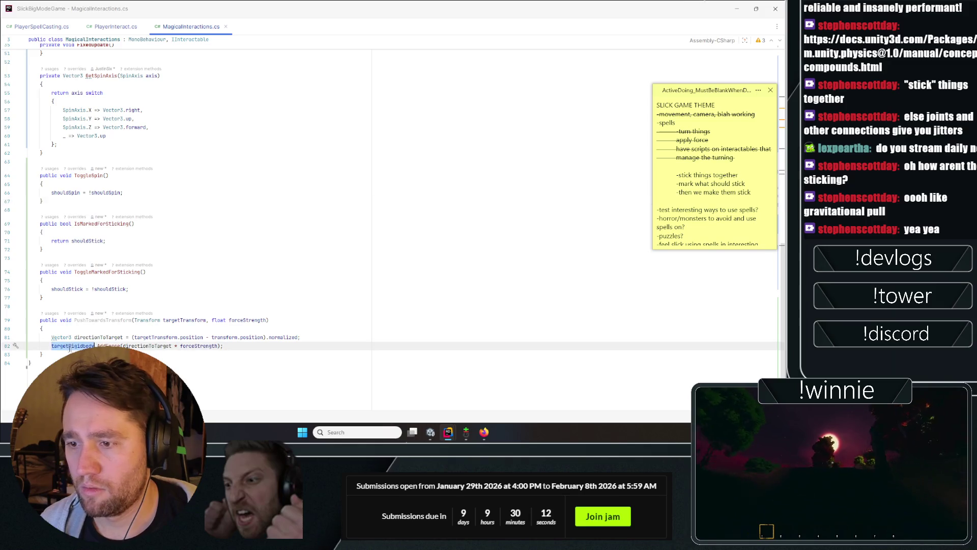
{"action": "key", "text": "ctrl+r"}
{"action": "key", "text": "ctrl+r"}
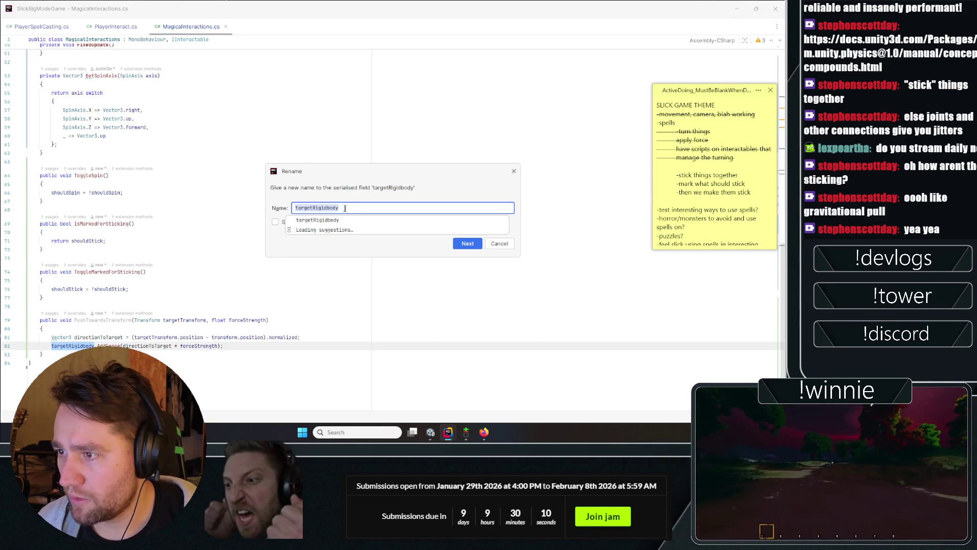
{"action": "type", "text": "rb"}
{"action": "key", "text": "Escape"}
{"action": "left_click", "coordinate": [461, 241]}
{"action": "key", "text": "alt+Up"}
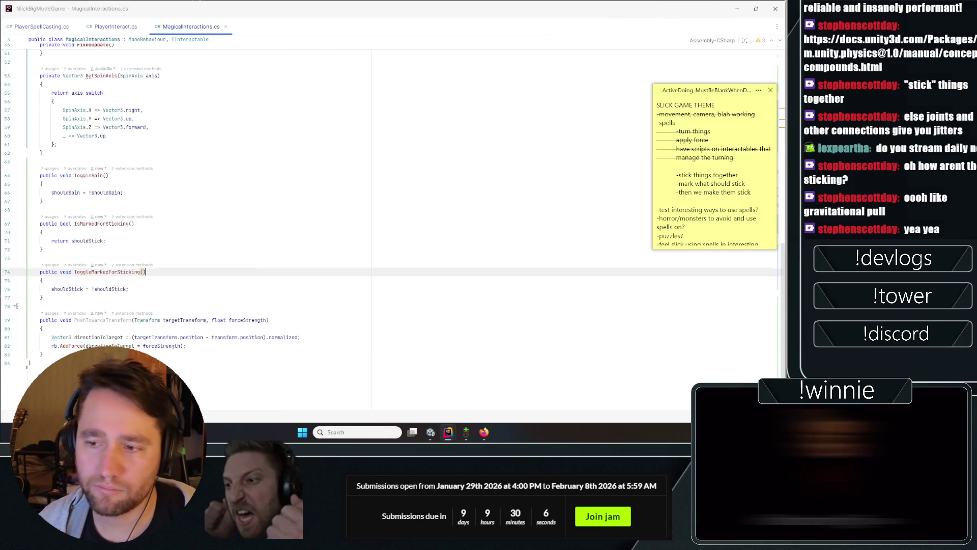
{"action": "key", "text": "alt+Up"}
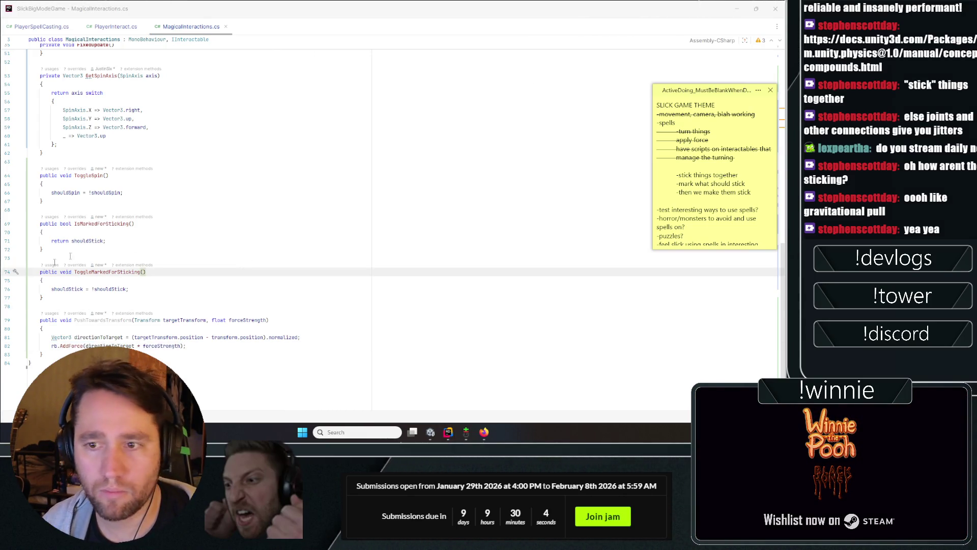
{"action": "left_click", "coordinate": [289, 328]}
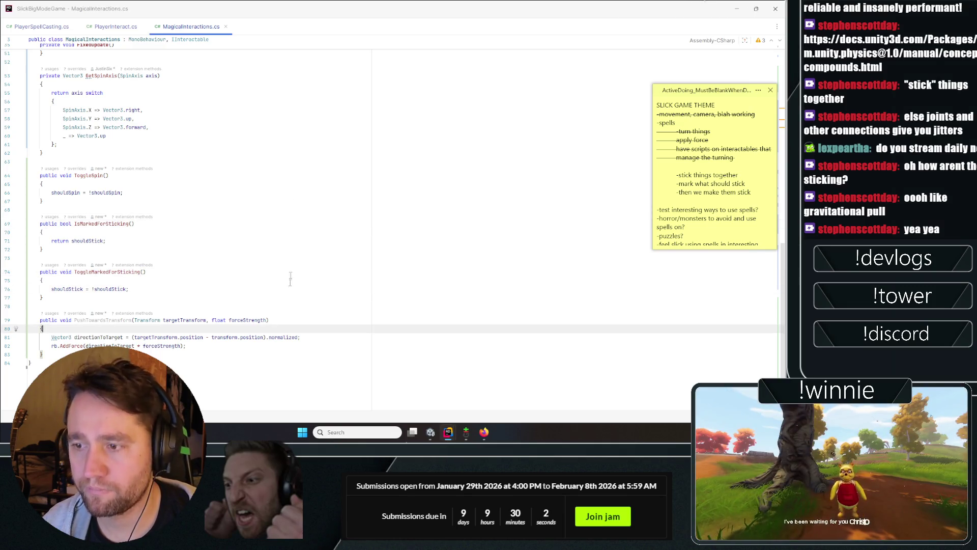
{"action": "key", "text": "alt+Up"}
{"action": "key", "text": "alt+Down"}
{"action": "key", "text": "ctrl+w"}
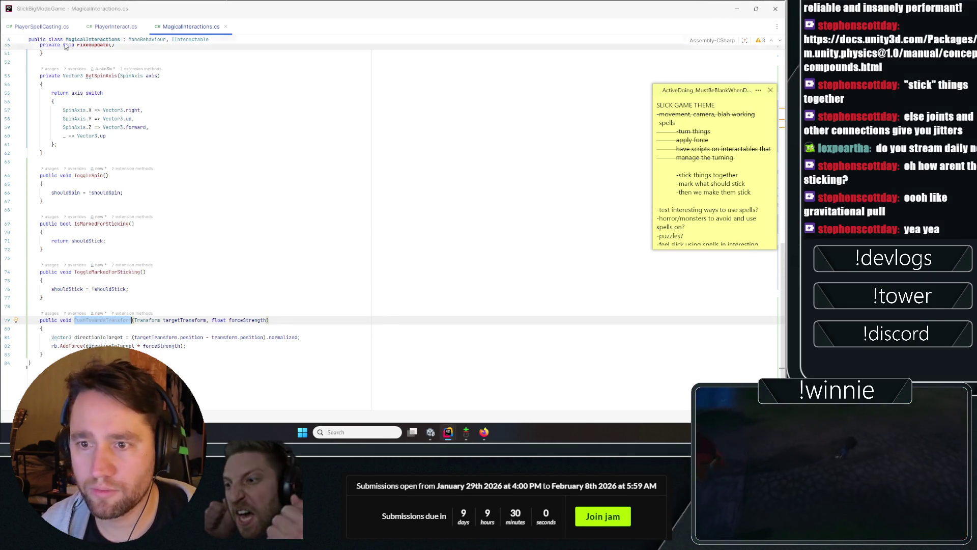
{"action": "left_click", "coordinate": [48, 26]}
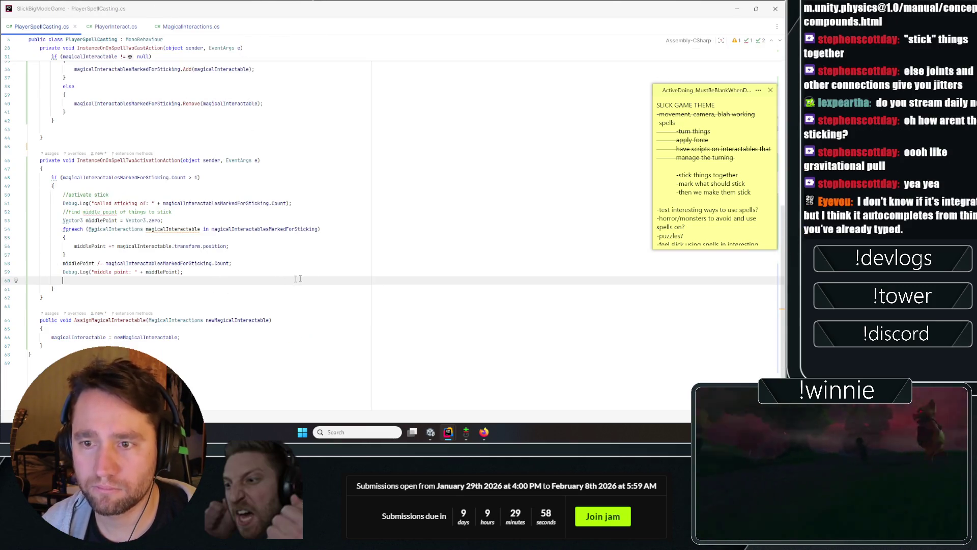
{"action": "left_click", "coordinate": [295, 298]}
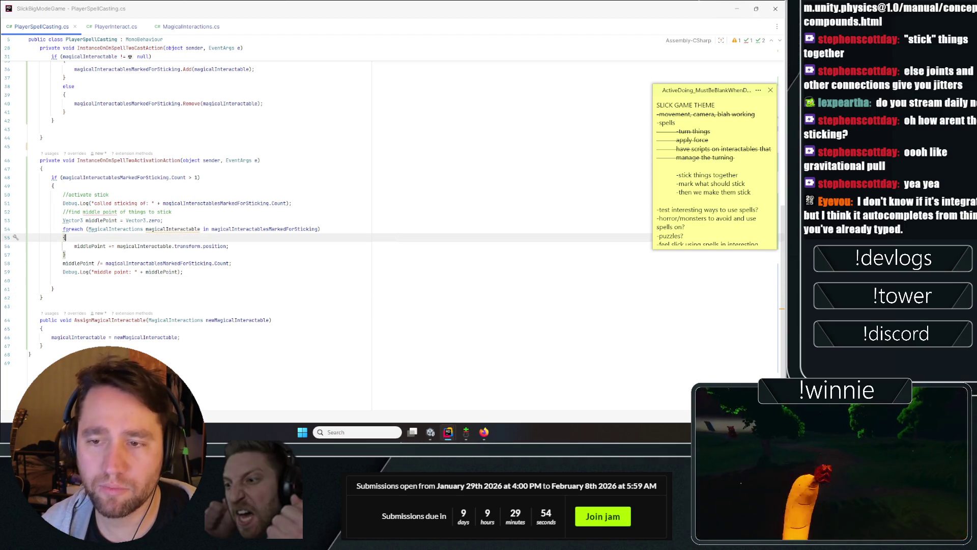
Step: After the middle point log, add a foreach loop calling PushTowardsTransform(transform, forceStrength) on each marked interactable
{"action": "left_click", "coordinate": [183, 272]}
{"action": "left_click", "coordinate": [302, 279]}
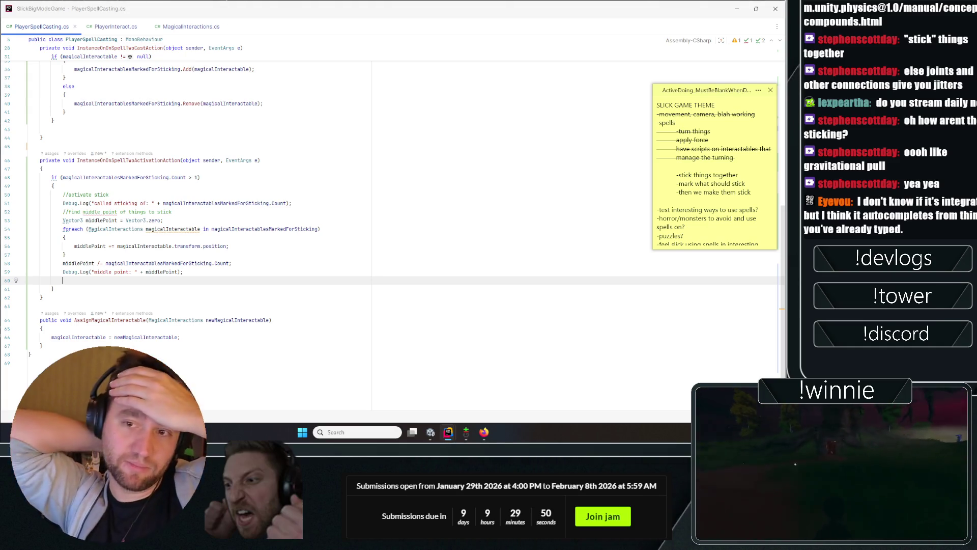
{"action": "key", "text": "Return"}
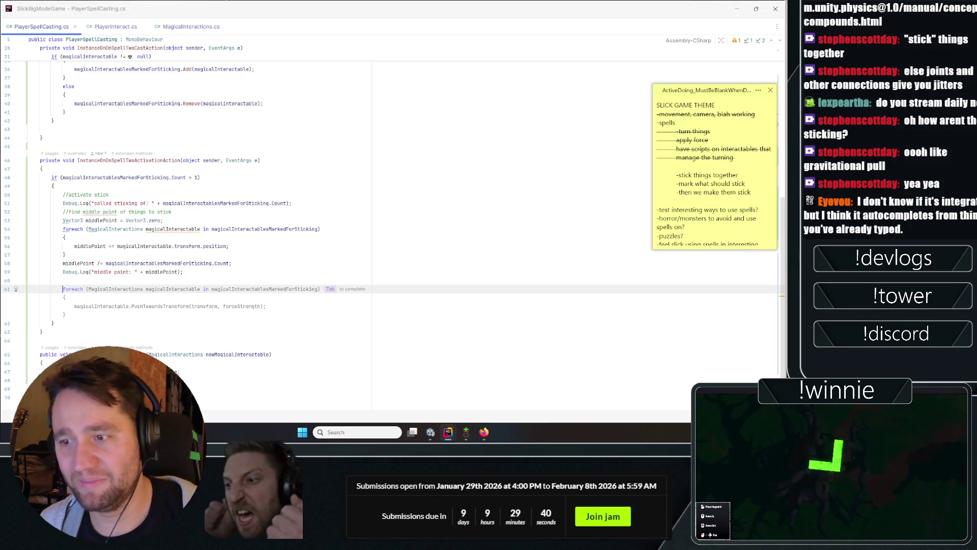
{"action": "key", "text": "Tab"}
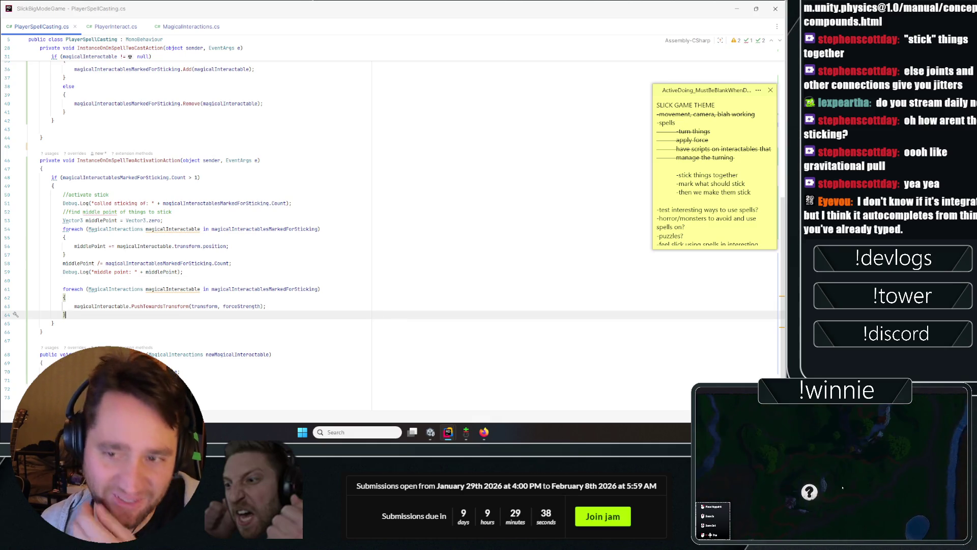
{"action": "left_click", "coordinate": [396, 261]}
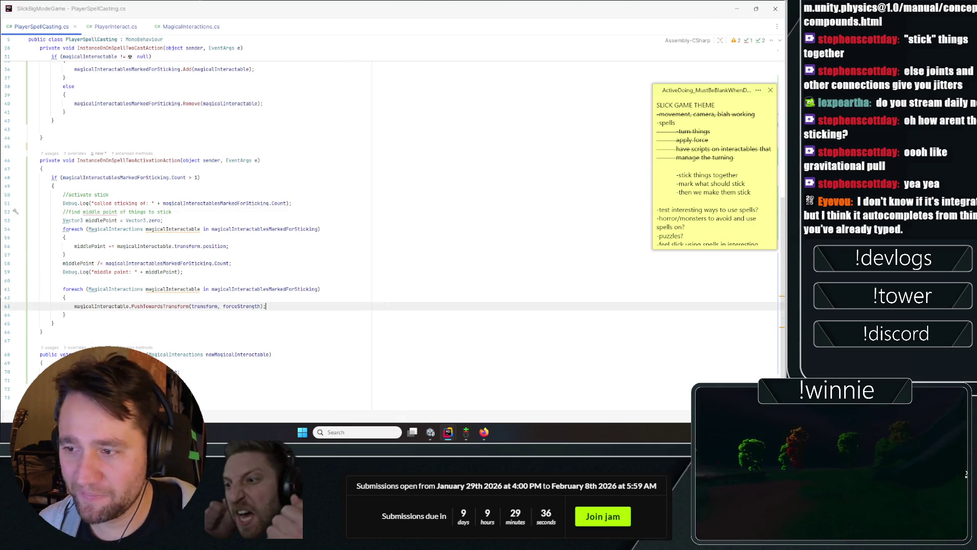
{"action": "left_click", "coordinate": [188, 306]}
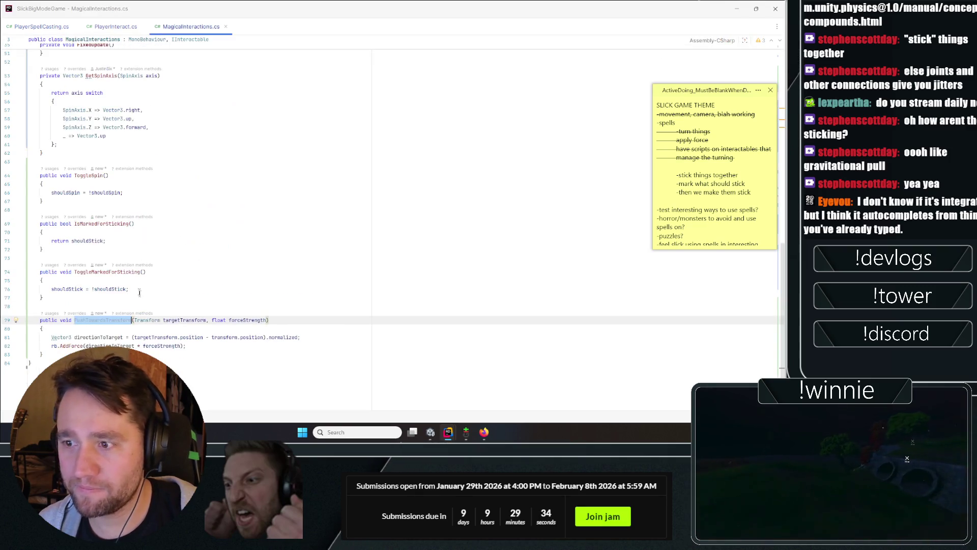
Step: Check the PushTowardsTransform signature in MagicalInteractions.cs
{"action": "left_click", "coordinate": [183, 27]}
{"action": "left_click", "coordinate": [238, 250]}
{"action": "left_click", "coordinate": [115, 320]}
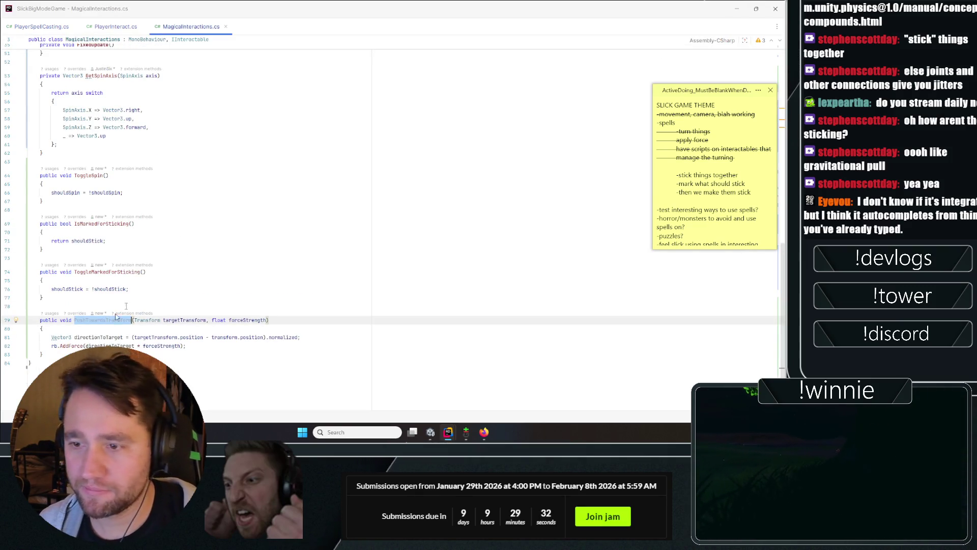
{"action": "left_click", "coordinate": [152, 193]}
{"action": "left_click", "coordinate": [68, 23]}
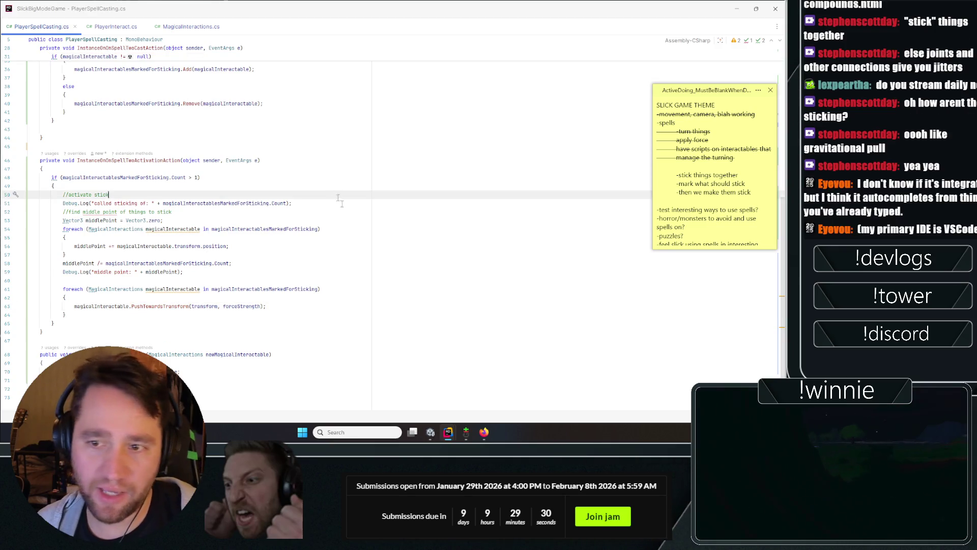
Step: Review the middlePoint and push loops in PlayerSpellCasting.cs, including the forceStrength argument
{"action": "left_click", "coordinate": [397, 212]}
{"action": "left_click", "coordinate": [407, 306]}
{"action": "left_click", "coordinate": [407, 246]}
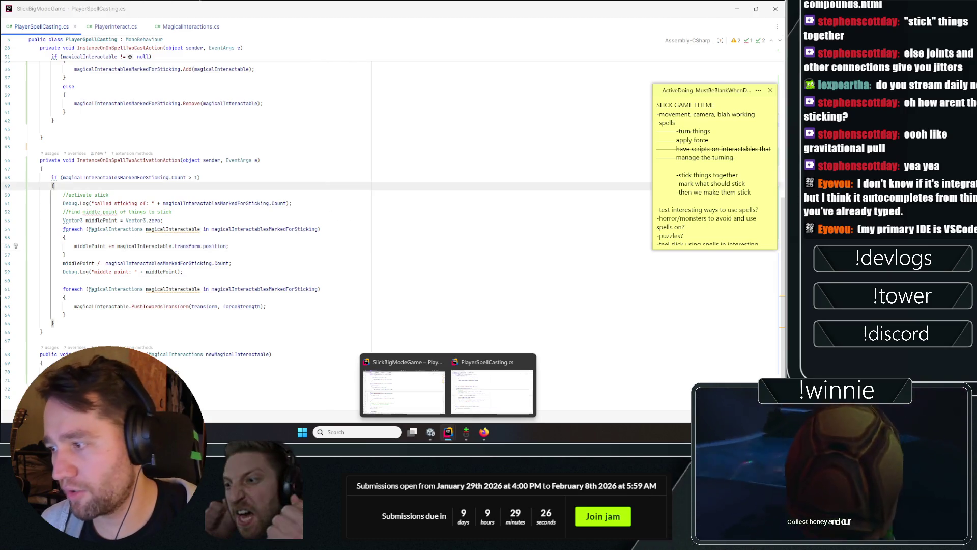
{"action": "left_click", "coordinate": [419, 323]}
{"action": "left_click", "coordinate": [162, 220]}
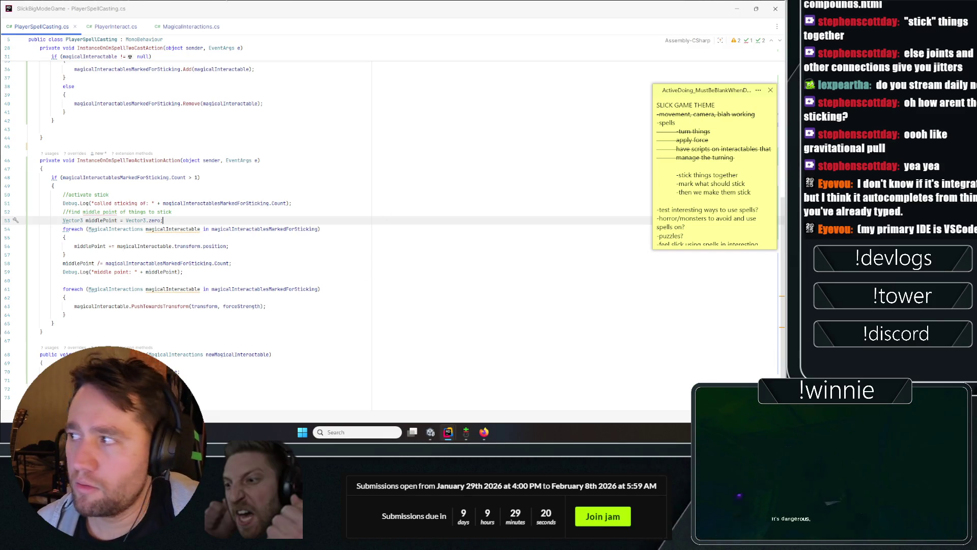
{"action": "double_click", "coordinate": [162, 306]}
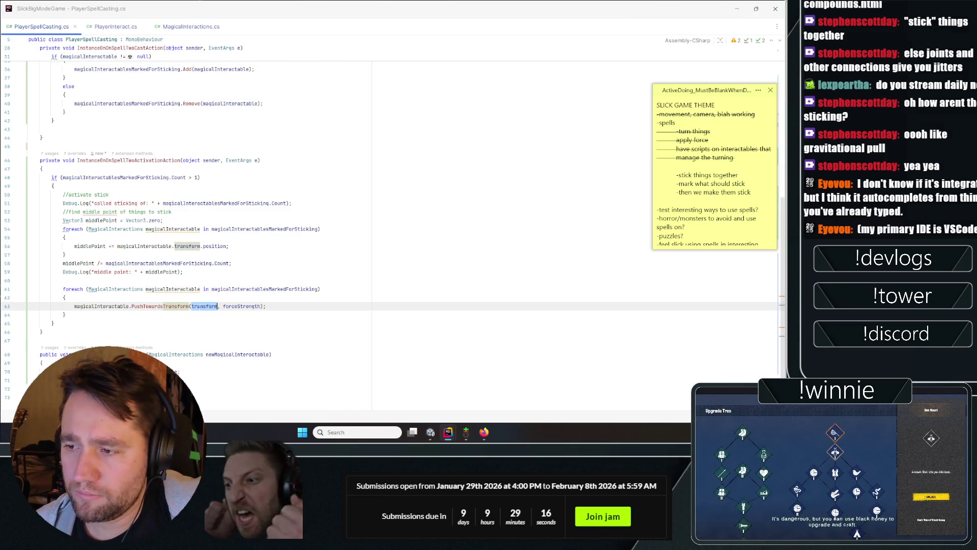
{"action": "double_click", "coordinate": [242, 306]}
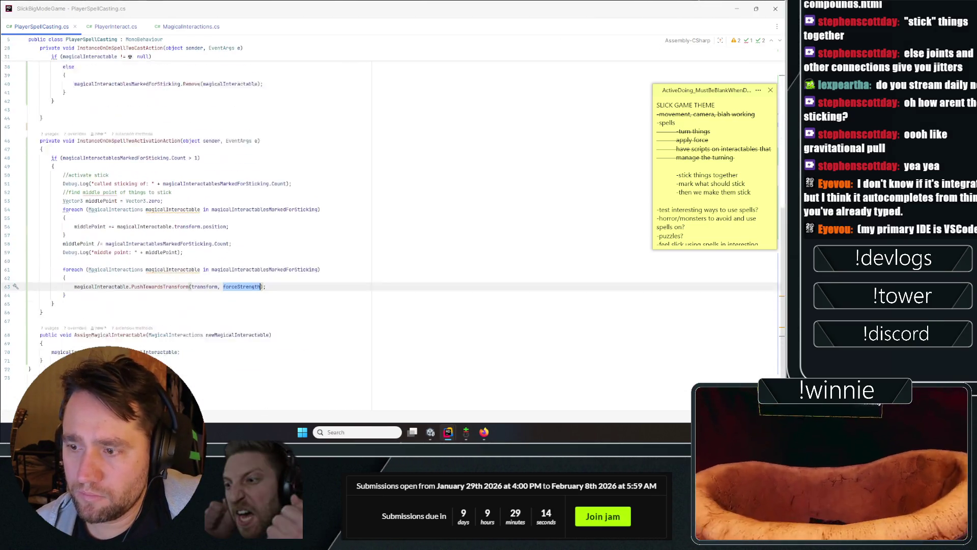
{"action": "scroll", "coordinate": [161, 272], "scroll_direction": "down", "scroll_amount": 2}
{"action": "left_click", "coordinate": [139, 289]}
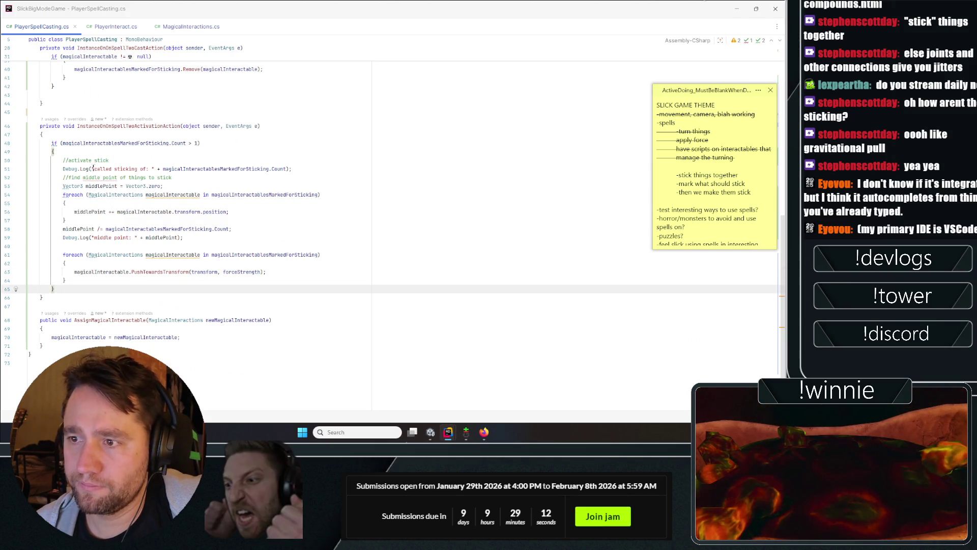
{"action": "key", "text": "alt+Tab"}
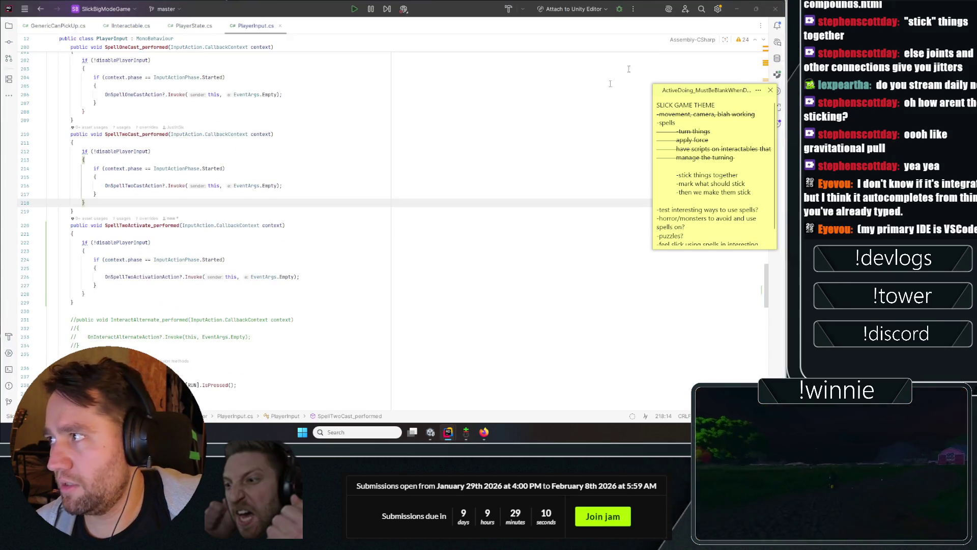
Step: Bring the Unity editor with the game scene to the front
{"action": "key", "text": "alt+Tab"}
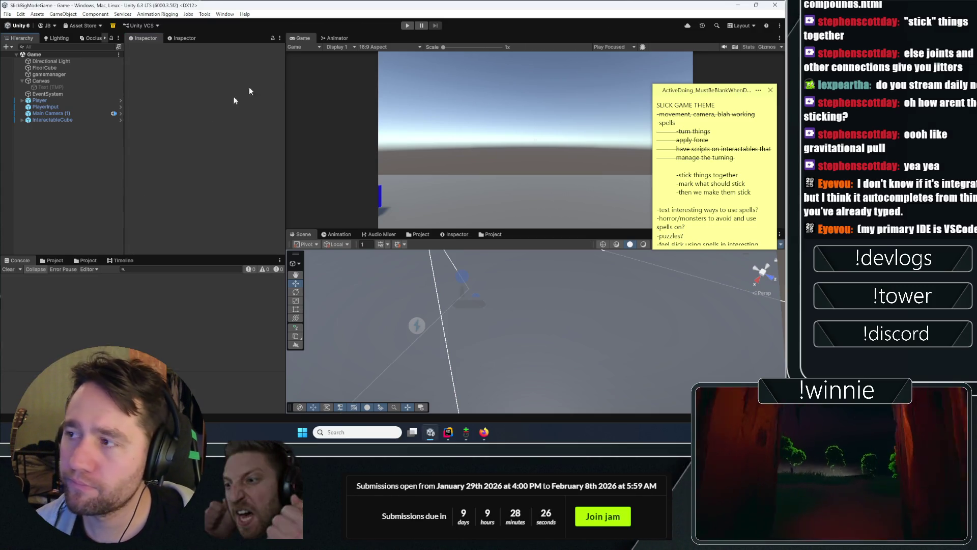
Step: Duplicate the InteractableCube and spread the copies across the floor
{"action": "left_click", "coordinate": [52, 119]}
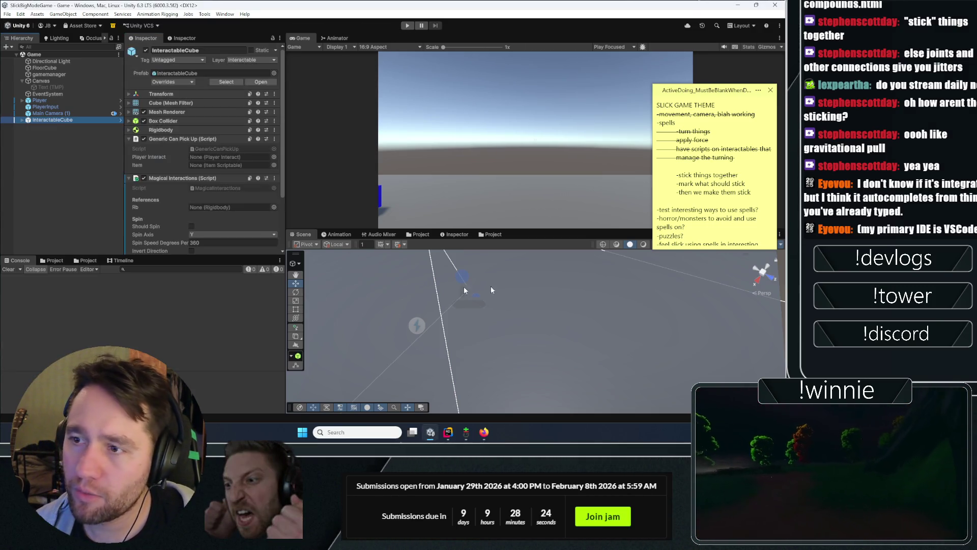
{"action": "key", "text": "f"}
{"action": "key", "text": "ctrl+d"}
{"action": "mouse_move", "coordinate": [571, 328]}
{"action": "left_mouse_down"}
{"action": "mouse_move", "coordinate": [522, 334]}
{"action": "mouse_move", "coordinate": [494, 317]}
{"action": "left_mouse_up"}
{"action": "key", "text": "ctrl+d"}
{"action": "key", "text": "ctrl+d"}
{"action": "key", "text": "ctrl+d"}
{"action": "key", "text": "ctrl+d"}
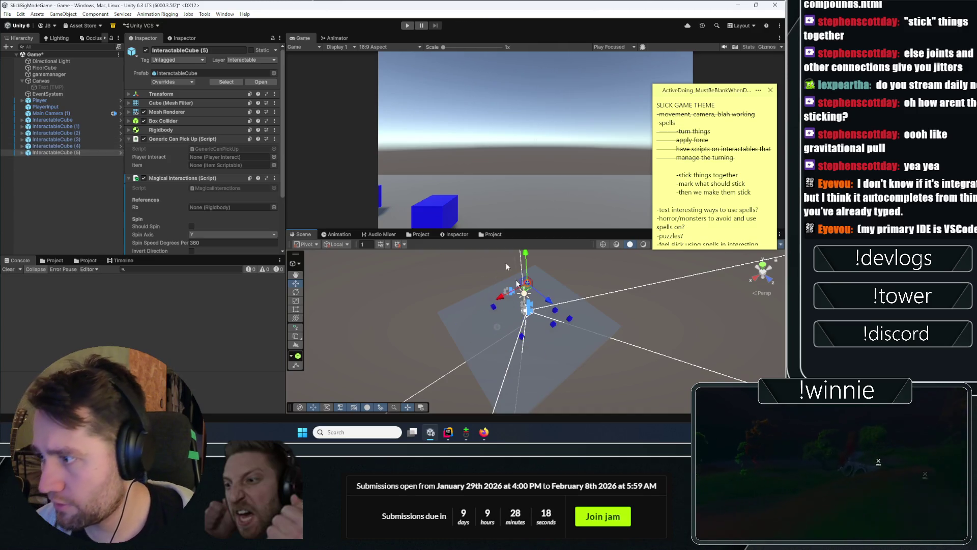
Step: Play-test the stick spell, which logs sticking of 3 cubes and their middle point
{"action": "left_click", "coordinate": [407, 25]}
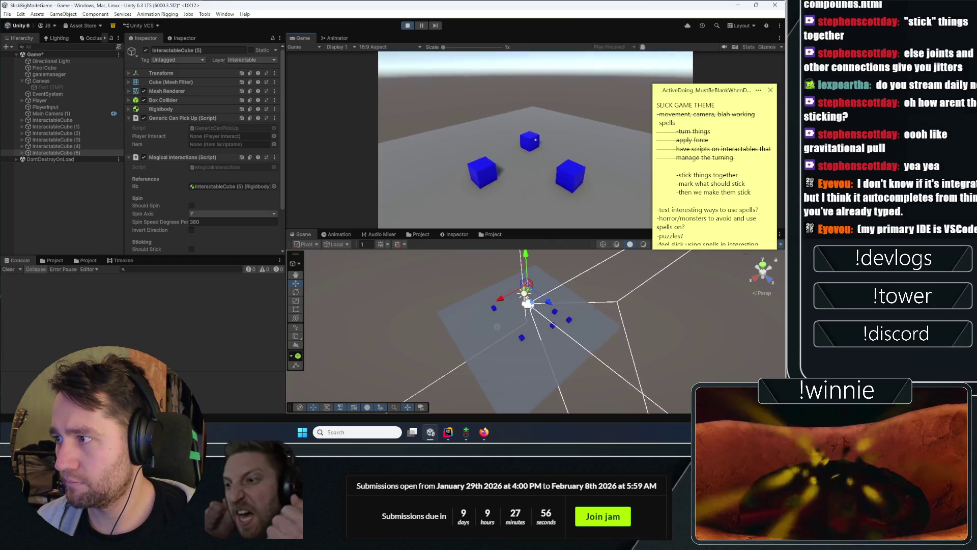
{"action": "key", "text": "e"}
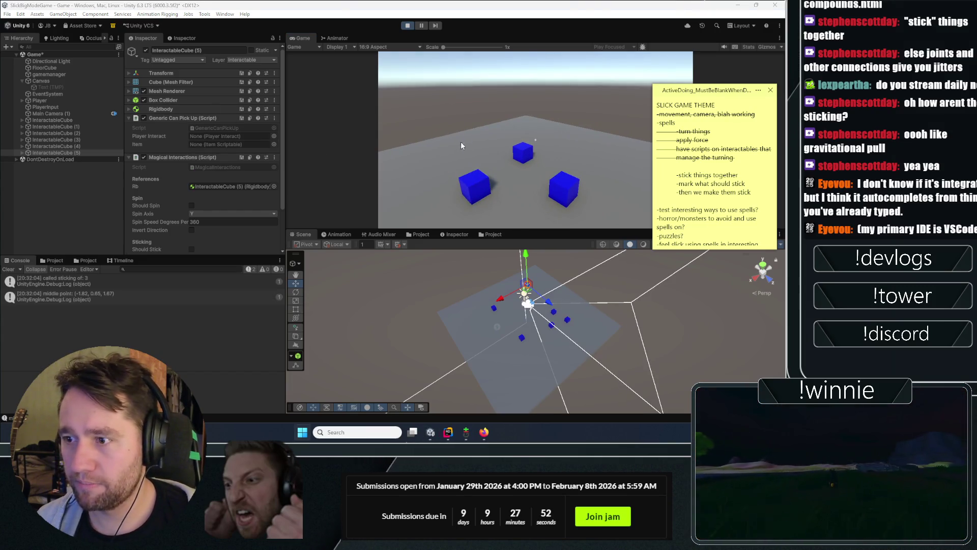
{"action": "key", "text": "ctrl+p"}
Step: Bring Rider forward and look through the MagicalInteractions, PlayerInteract and PlayerSpellCasting scripts
{"action": "mouse_move", "coordinate": [448, 432]}
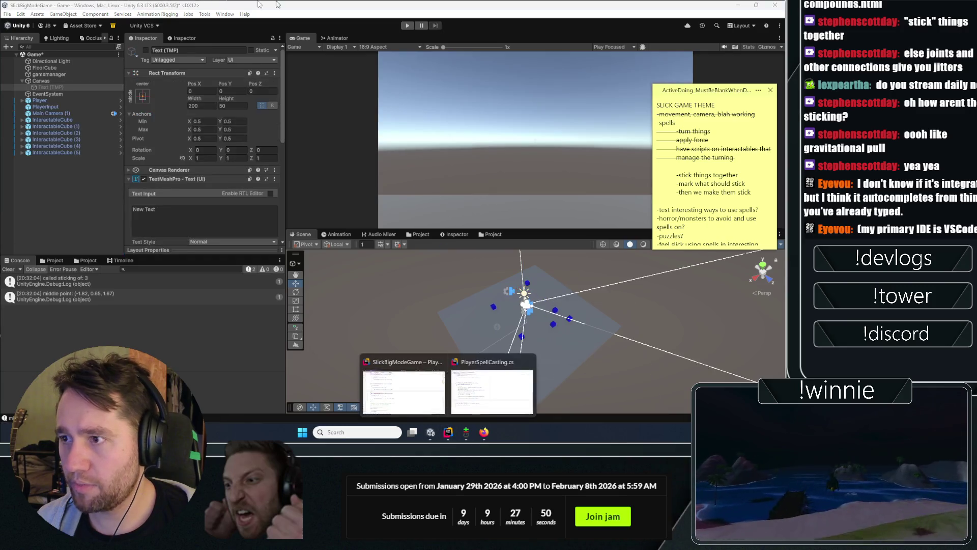
{"action": "left_click", "coordinate": [406, 379]}
{"action": "scroll", "coordinate": [407, 379], "scroll_direction": "down", "scroll_amount": 5}
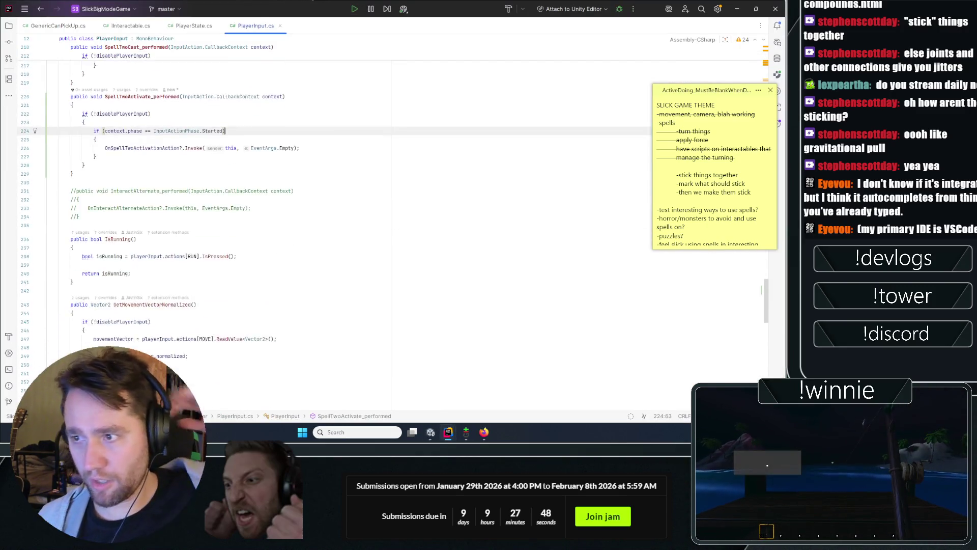
{"action": "scroll", "coordinate": [219, 204], "scroll_direction": "down", "scroll_amount": 7}
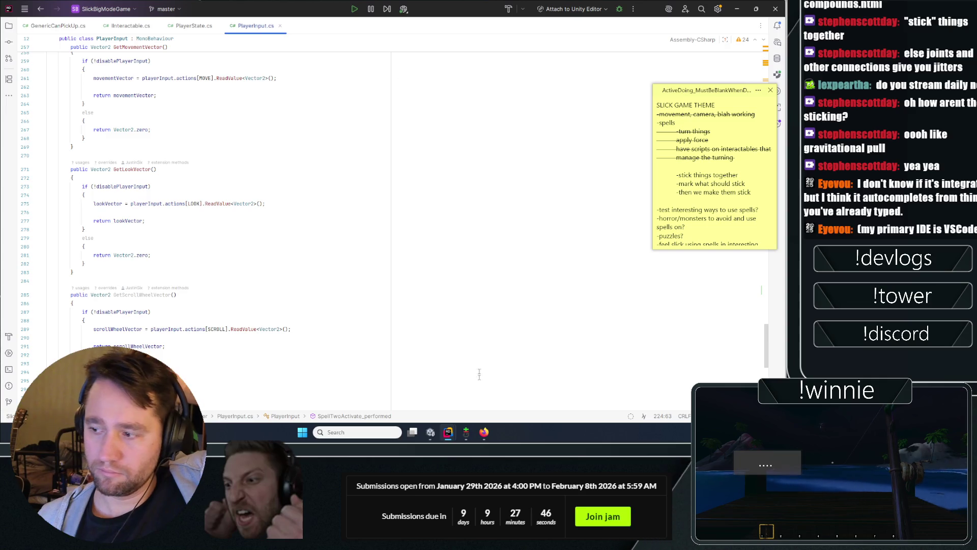
{"action": "mouse_move", "coordinate": [447, 432]}
{"action": "left_click", "coordinate": [509, 382]}
{"action": "left_click", "coordinate": [171, 27]}
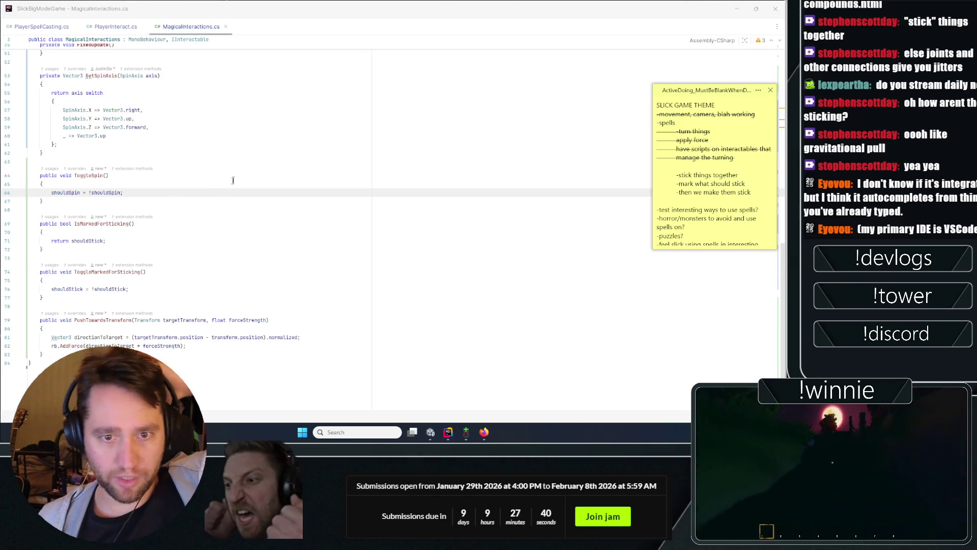
{"action": "left_click", "coordinate": [113, 26]}
{"action": "left_click", "coordinate": [37, 28]}
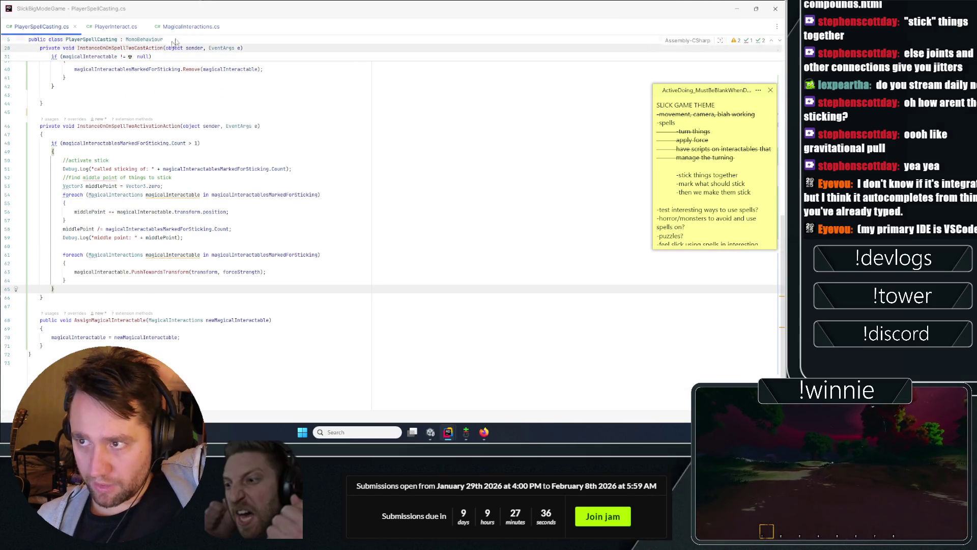
{"action": "left_click", "coordinate": [191, 27]}
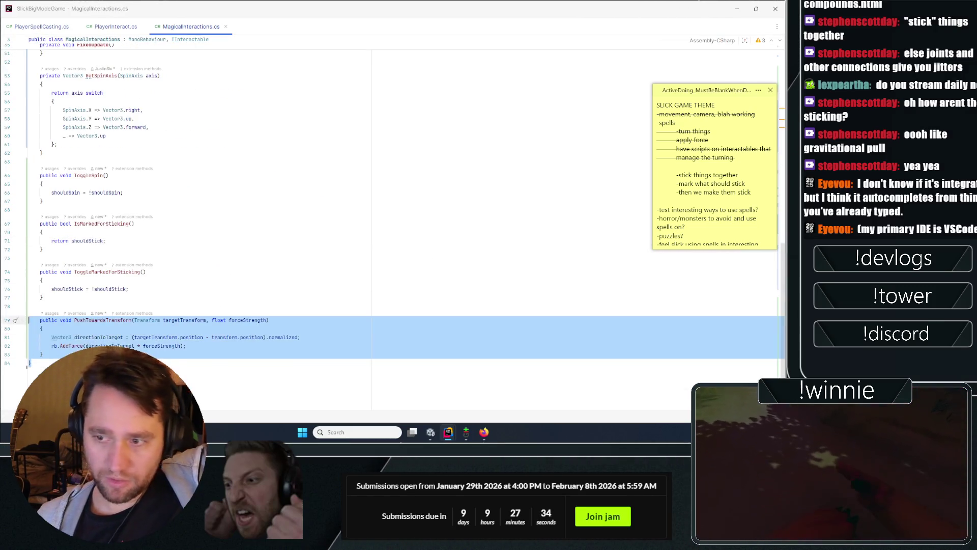
Step: Discard a half-typed 'pri' line below PushTowardsTransform in MagicalInteractions.cs, returning to PlayerSpellCasting.cs
{"action": "left_click", "coordinate": [42, 353]}
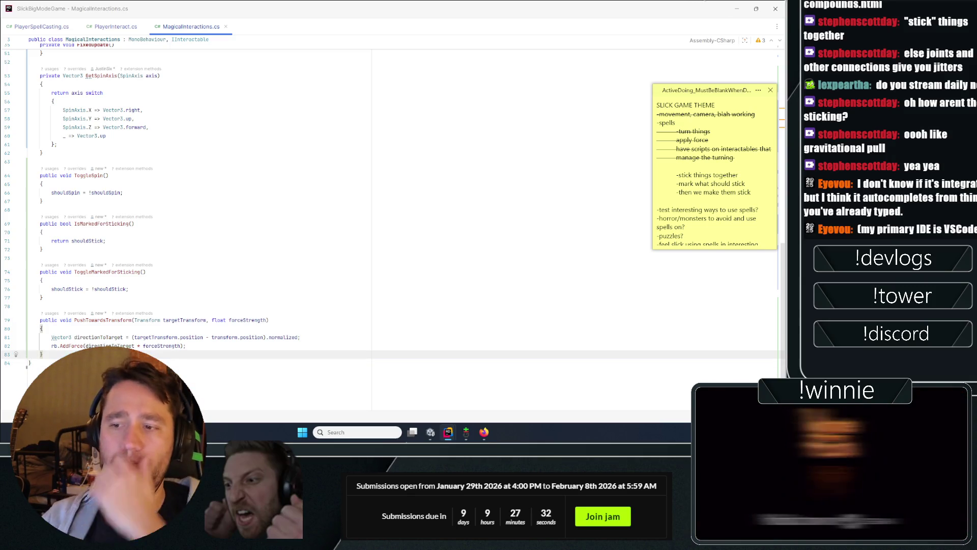
{"action": "key", "text": "Return"}
{"action": "key", "text": "Return"}
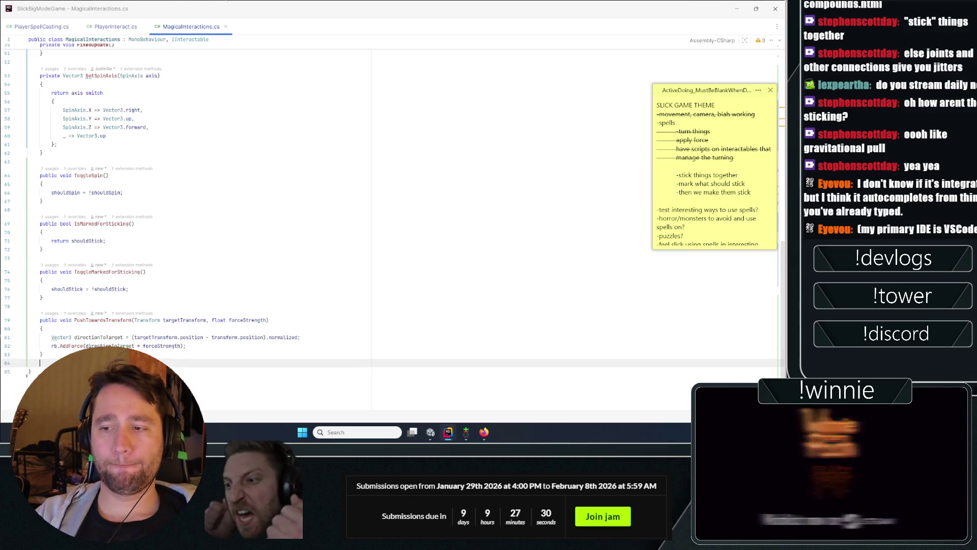
{"action": "type", "text": "pri"}
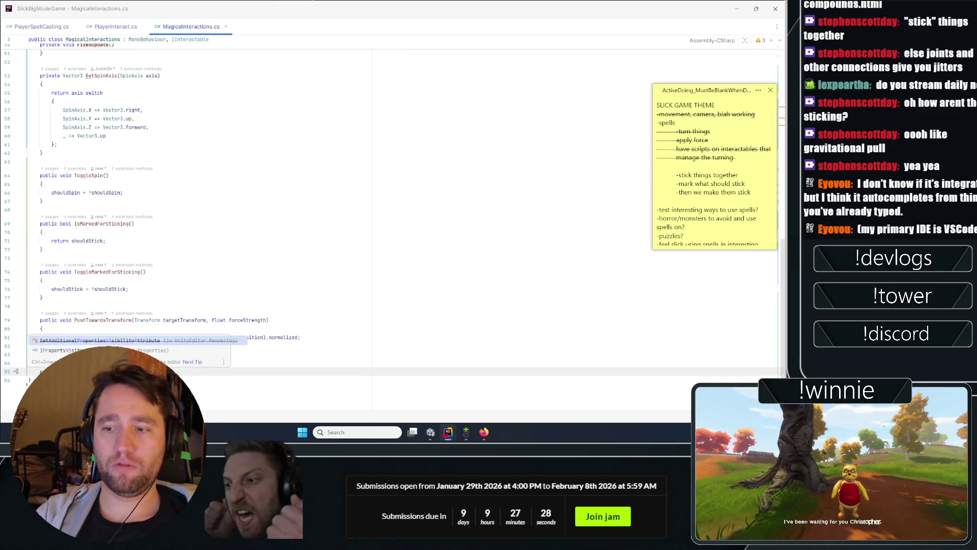
{"action": "key", "text": "Escape"}
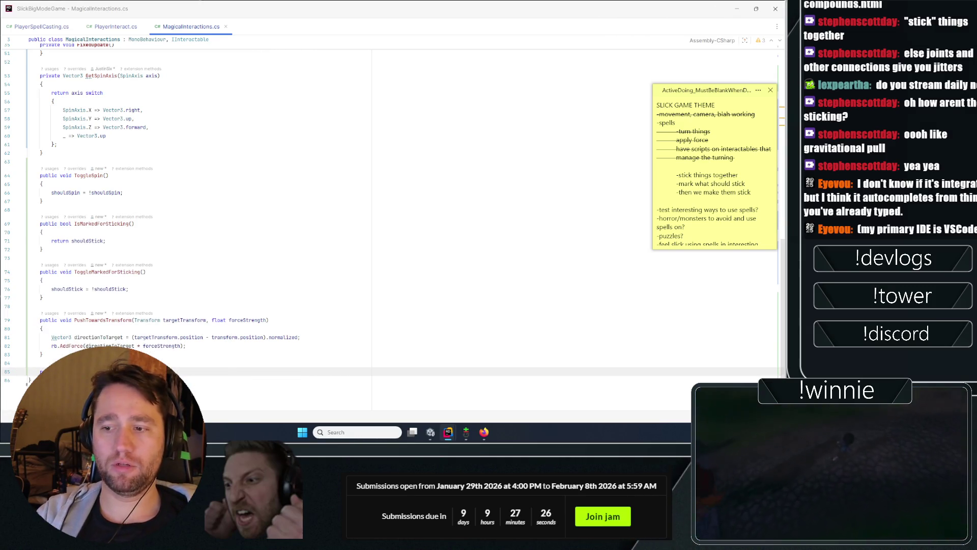
{"action": "key", "text": "ctrl+z"}
{"action": "key", "text": "ctrl+z"}
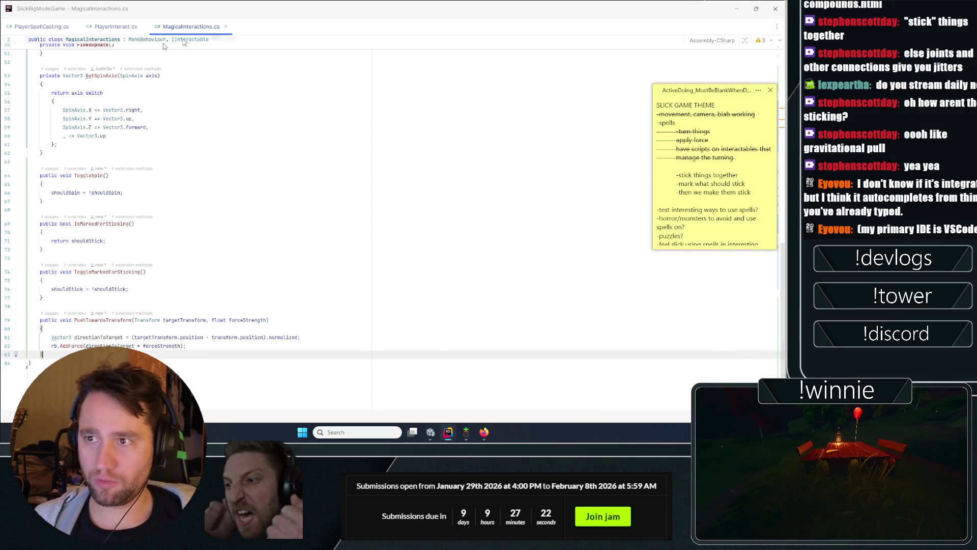
{"action": "key", "text": "ctrl+alt+Left"}
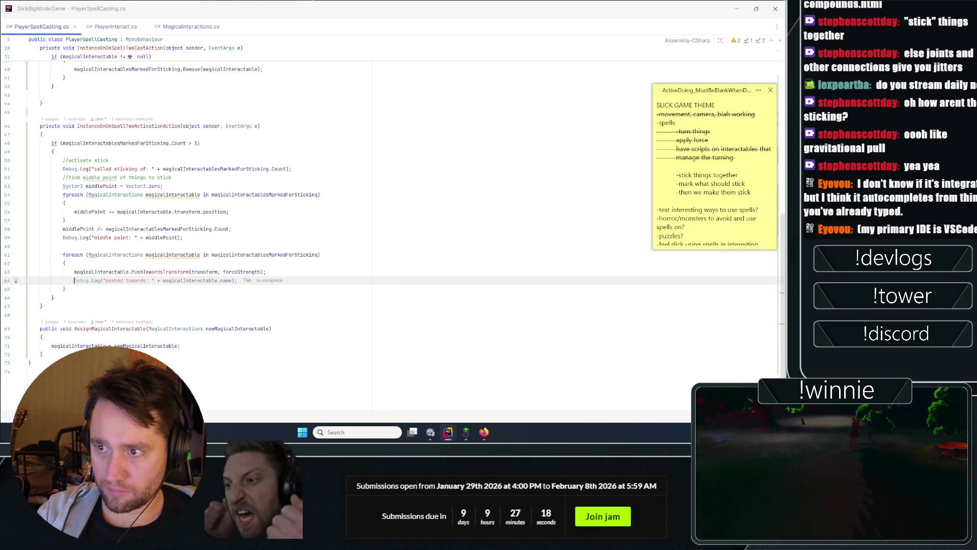
Step: Try a Remove call on the marked-for-sticking list inside the push loop, then delete it
{"action": "type", "text": "stick"}
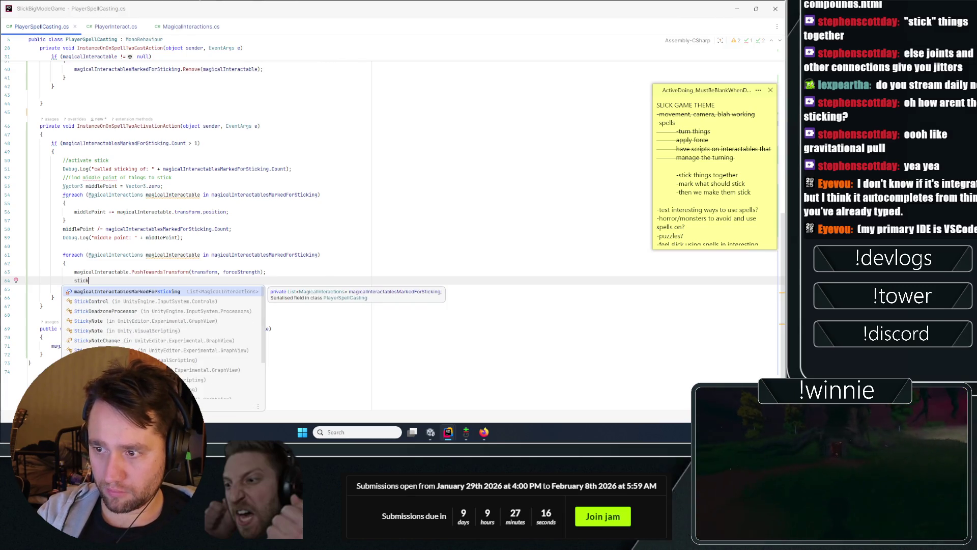
{"action": "key", "text": "Return"}
{"action": "type", "text": ".re"}
{"action": "key", "text": "Return"}
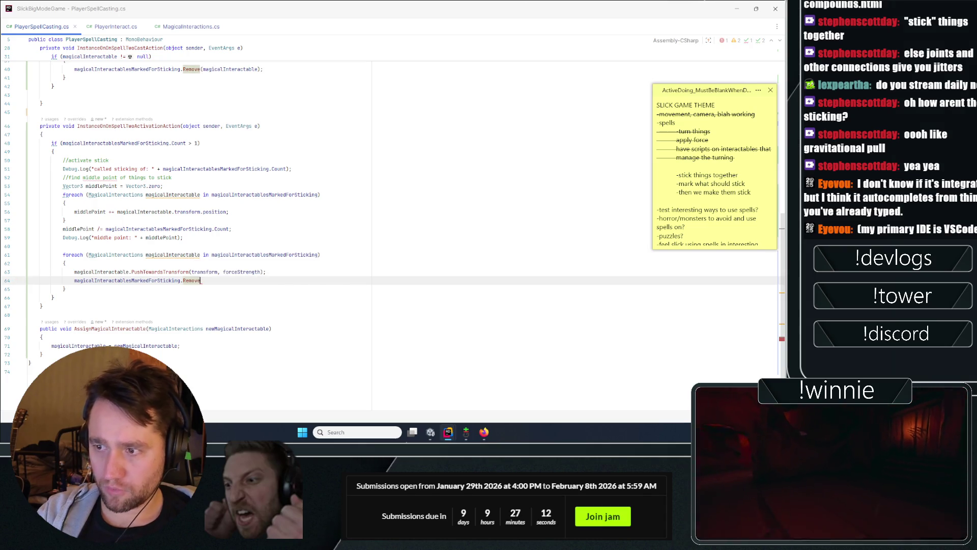
{"action": "key", "text": "BackSpace"}
{"action": "key", "text": "BackSpace"}
{"action": "key", "text": "BackSpace"}
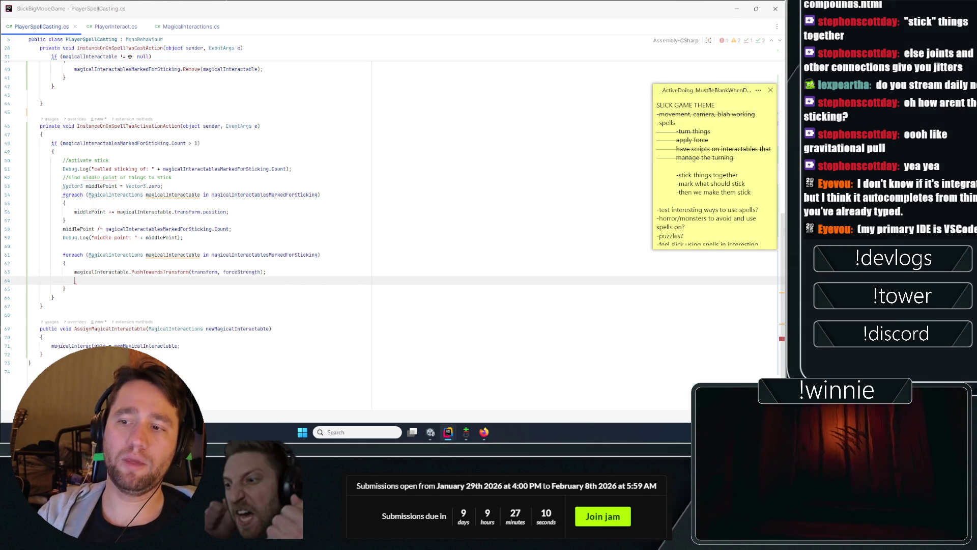
{"action": "key", "text": "BackSpace"}
{"action": "key", "text": "BackSpace"}
{"action": "key", "text": "BackSpace"}
Step: Add magicalInteractablesMarkedForSticking.Clear(); after the push loop and return to MagicalInteractions.cs
{"action": "key", "text": "Down"}
{"action": "key", "text": "End"}
{"action": "key", "text": "Return"}
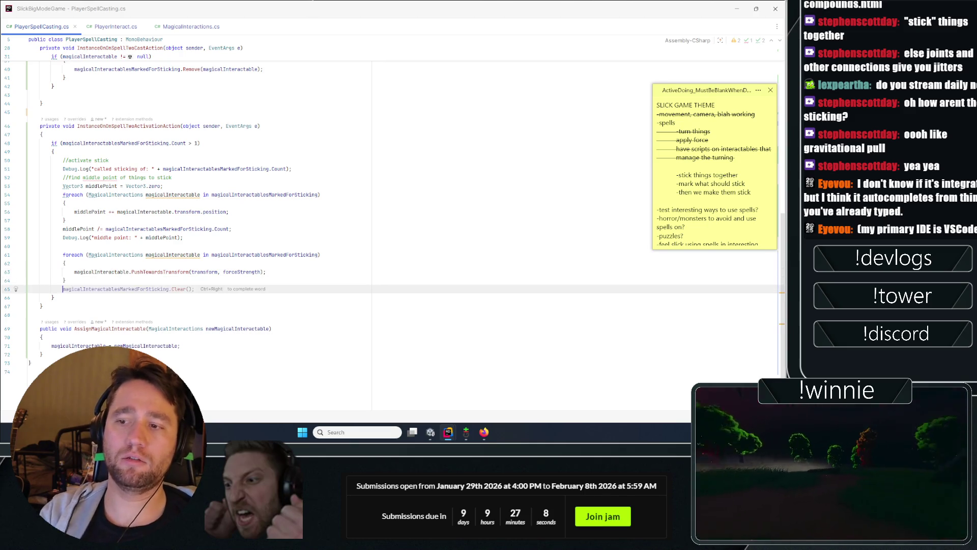
{"action": "type", "text": "magicalInteractablesMarkedForSticking.Clear();"}
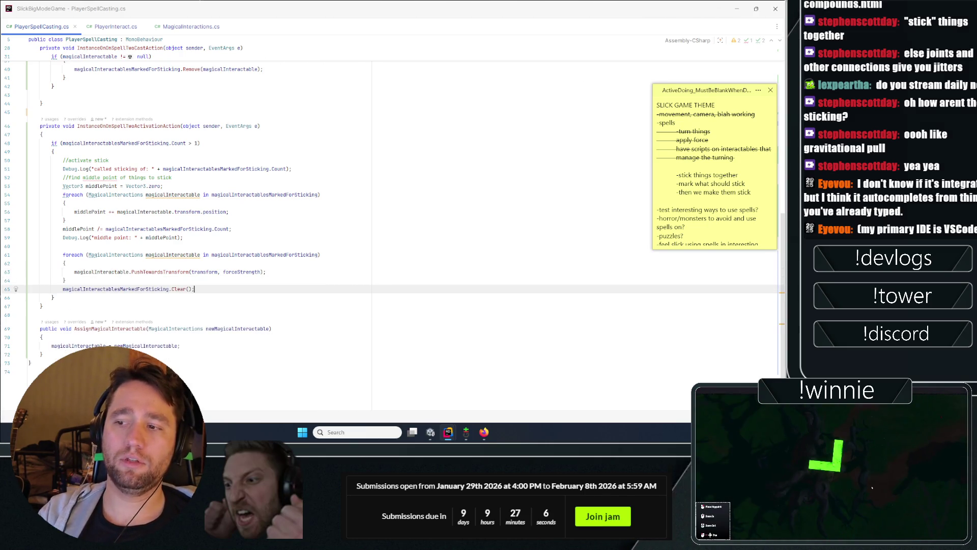
{"action": "left_click", "coordinate": [422, 254]}
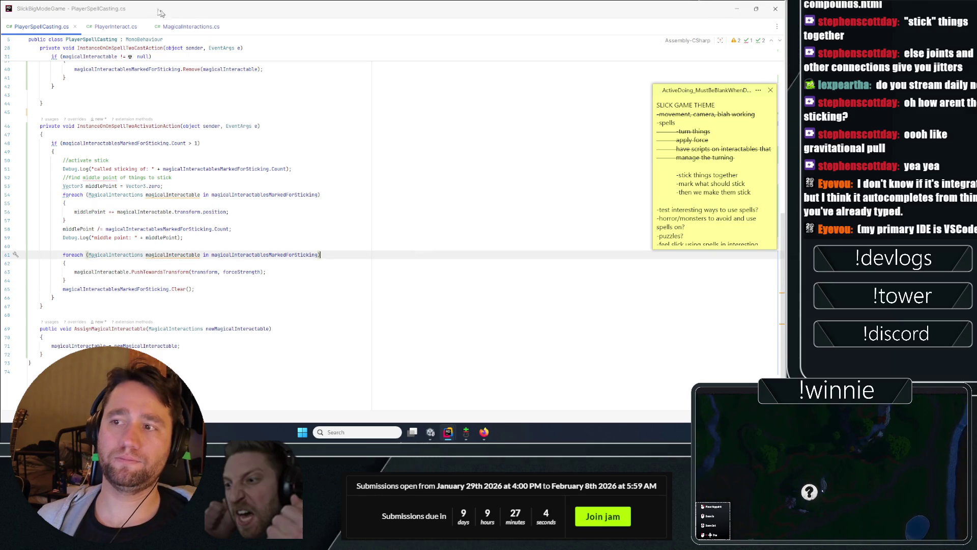
{"action": "left_click", "coordinate": [418, 213]}
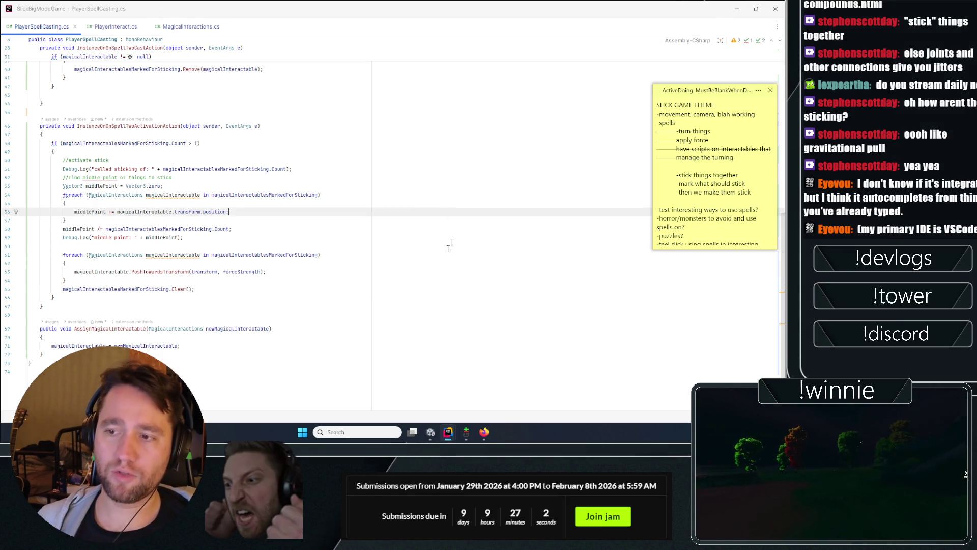
{"action": "key", "text": "ctrl+Tab"}
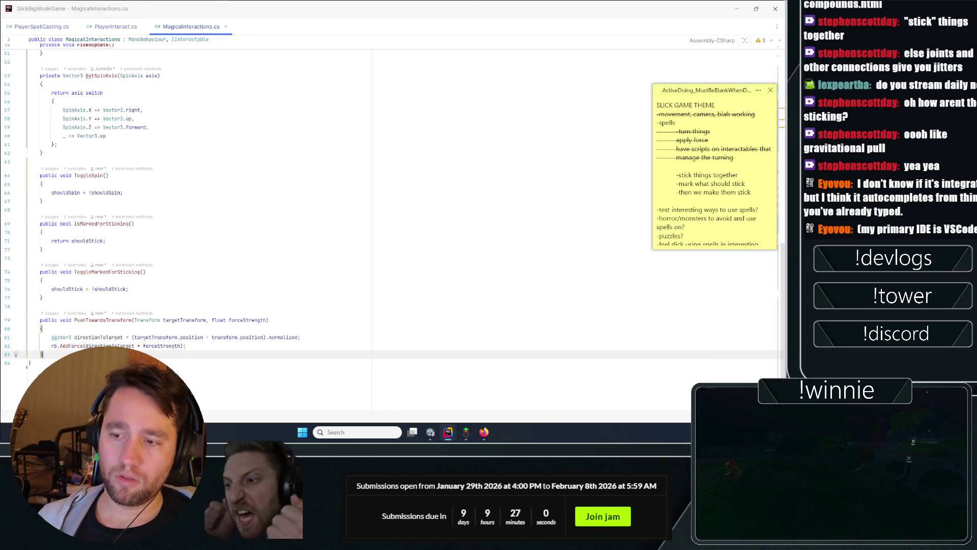
{"action": "left_click", "coordinate": [208, 348]}
Step: Create a private ClearStick method that sets shouldStick = false
{"action": "key", "text": "Return"}
{"action": "key", "text": "Return"}
{"action": "type", "text": "p"}
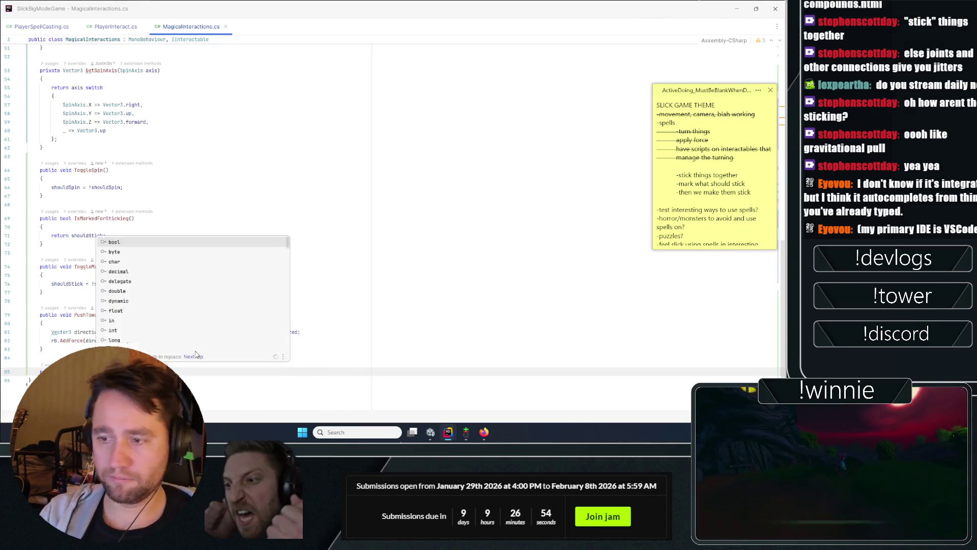
{"action": "key", "text": "Return"}
{"action": "scroll", "coordinate": [187, 202], "scroll_direction": "up", "scroll_amount": 15}
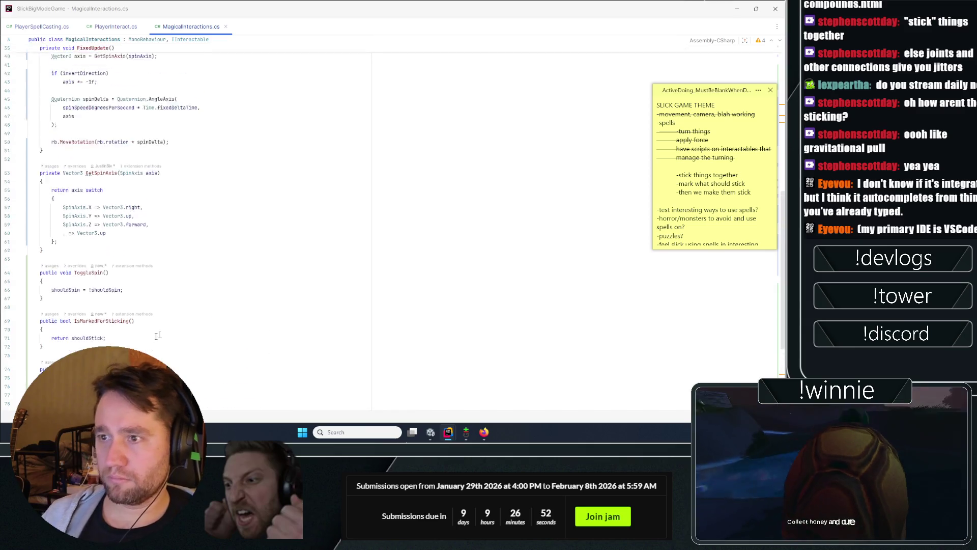
{"action": "left_click", "coordinate": [141, 222]}
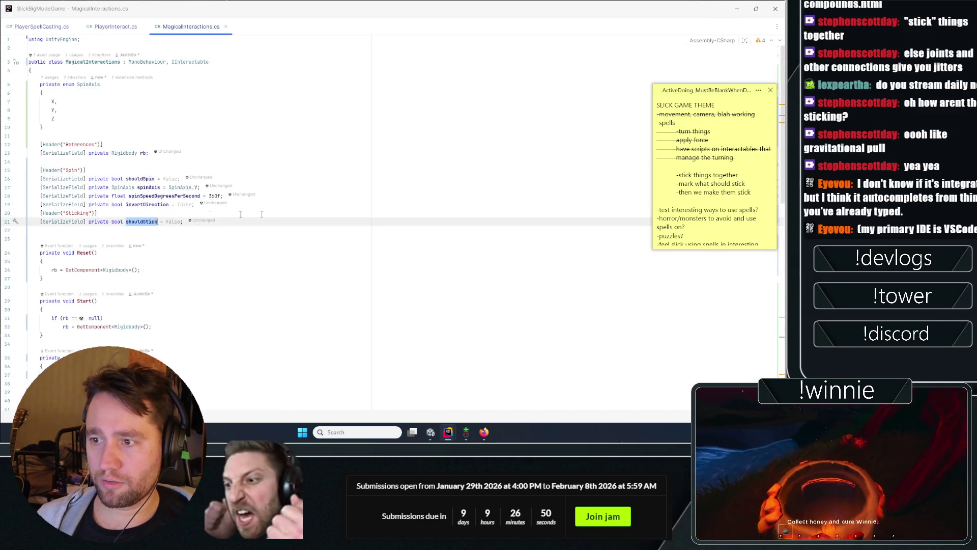
{"action": "scroll", "coordinate": [80, 325], "scroll_direction": "down", "scroll_amount": 15}
{"action": "left_click", "coordinate": [51, 346]}
{"action": "type", "text": "shouldStick = !shouldStick"}
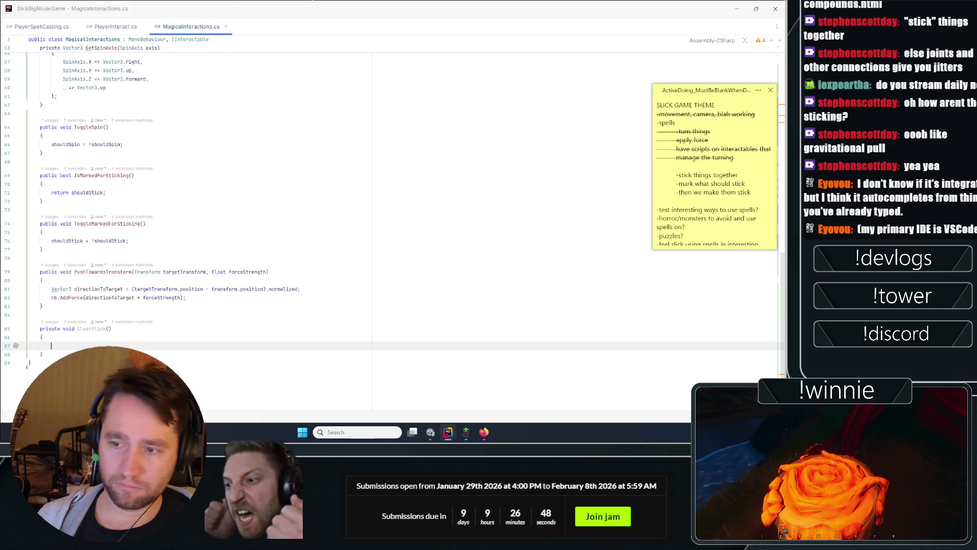
{"action": "type", "text": "false"}
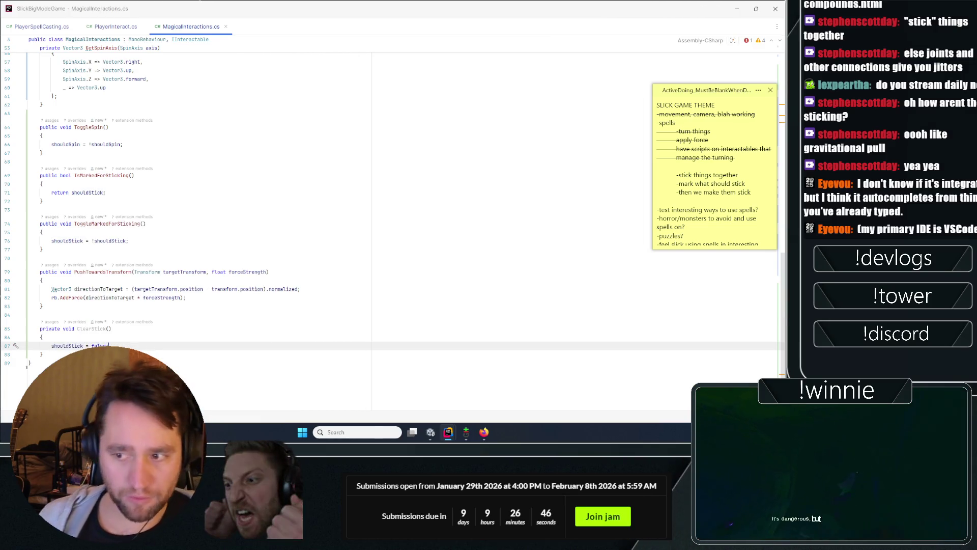
Step: Call ClearStick(); after AddForce in PushTowardsTransform, then close the extra window and minimize Rider
{"action": "key", "text": "Up"}
{"action": "key", "text": "Up"}
{"action": "key", "text": "Up"}
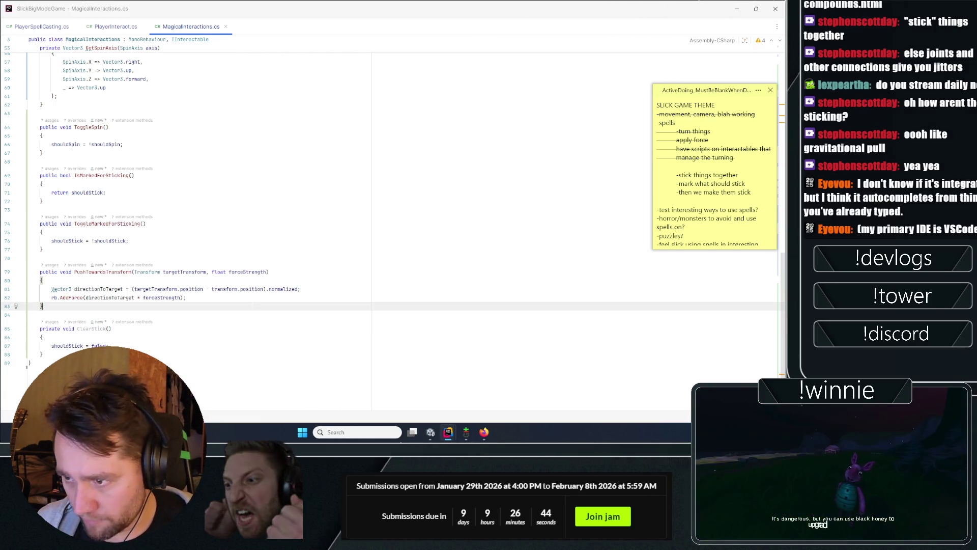
{"action": "key", "text": "Up"}
{"action": "key", "text": "Up"}
{"action": "key", "text": "Up"}
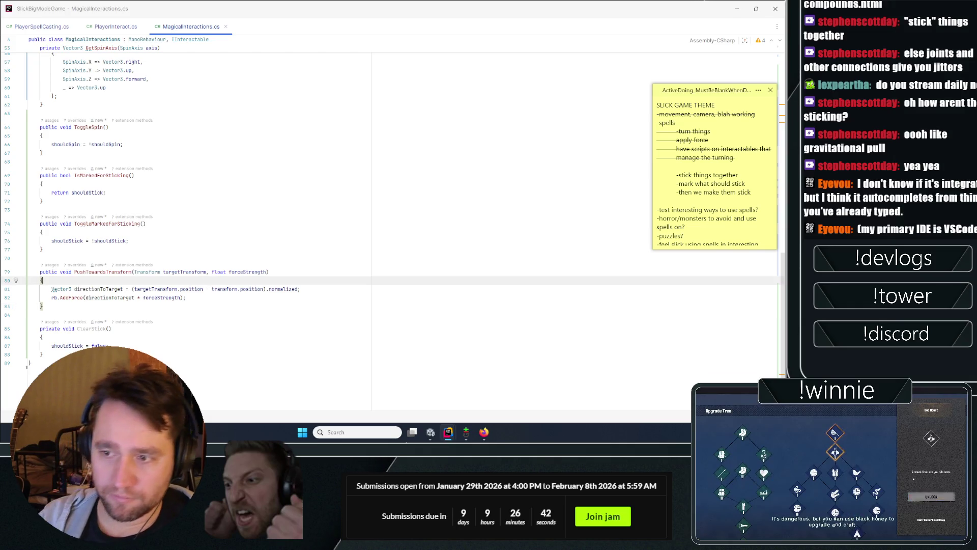
{"action": "left_click", "coordinate": [187, 298]}
{"action": "key", "text": "Return"}
{"action": "key", "text": "Return"}
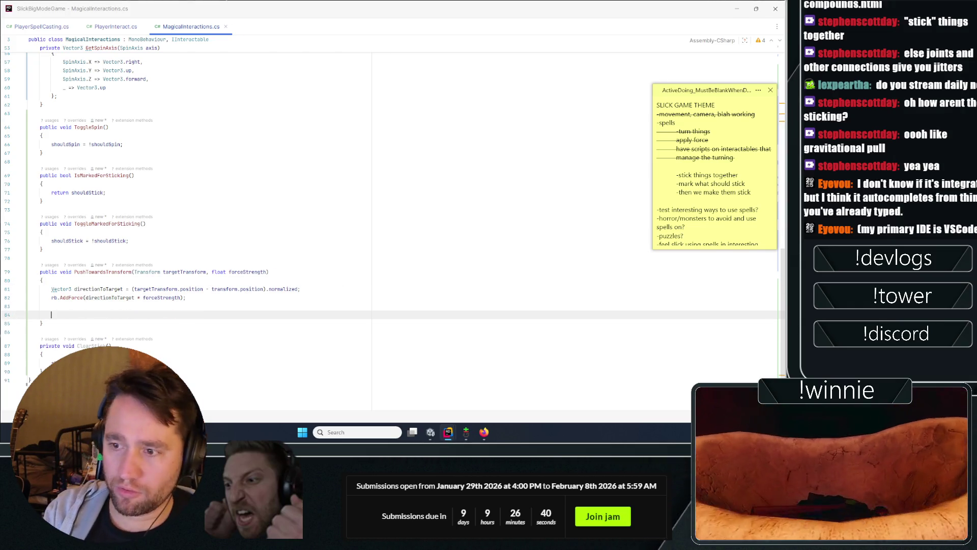
{"action": "type", "text": "ClearStick();"}
{"action": "key", "text": "Up"}
{"action": "key", "text": "Up"}
{"action": "key", "text": "Up"}
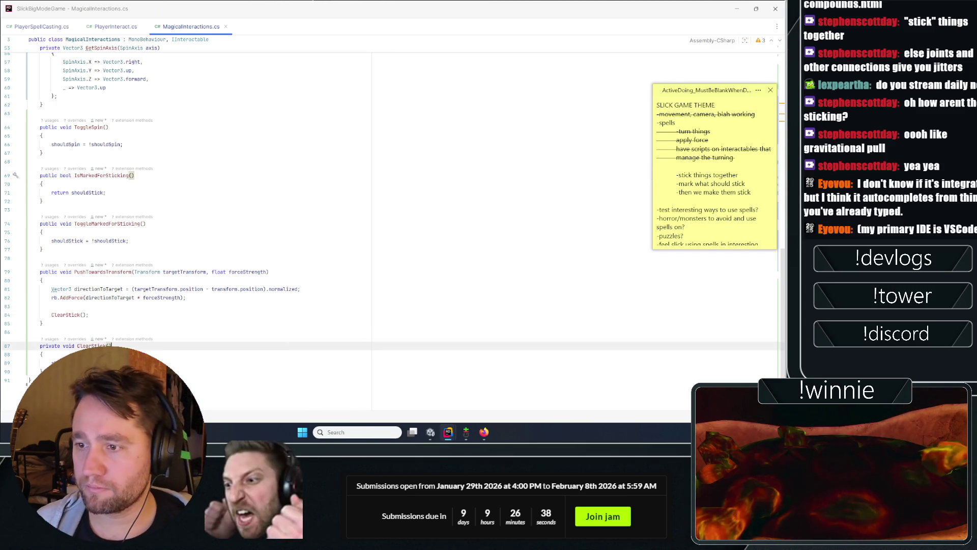
{"action": "left_click", "coordinate": [736, 9]}
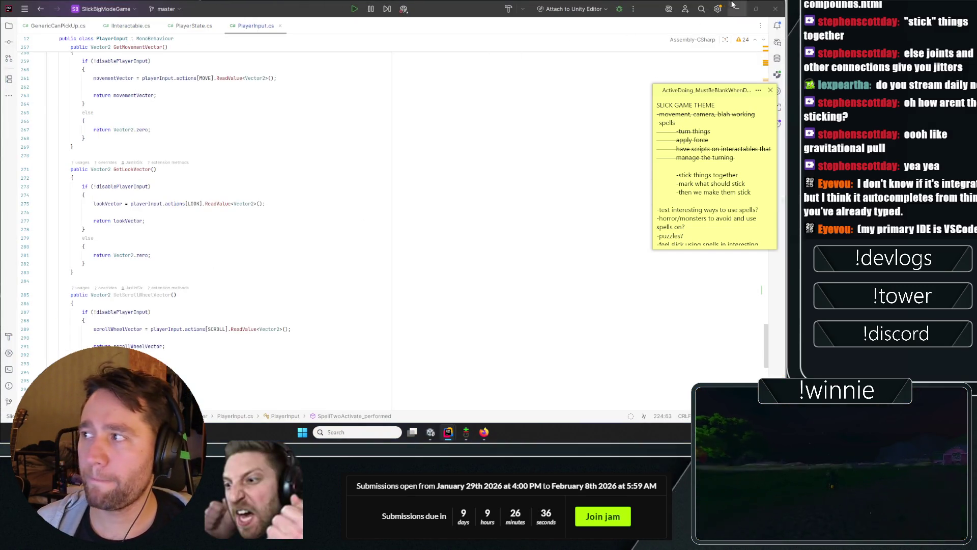
{"action": "left_click", "coordinate": [733, 6]}
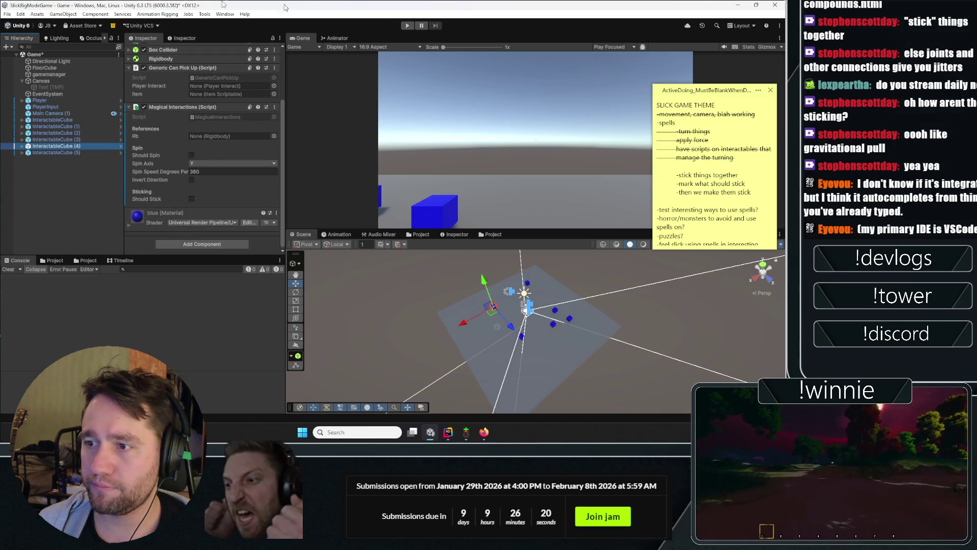
Step: Start play mode and set Player Spell Casting's Force Strength from 100 to 1000
{"action": "left_click", "coordinate": [406, 26]}
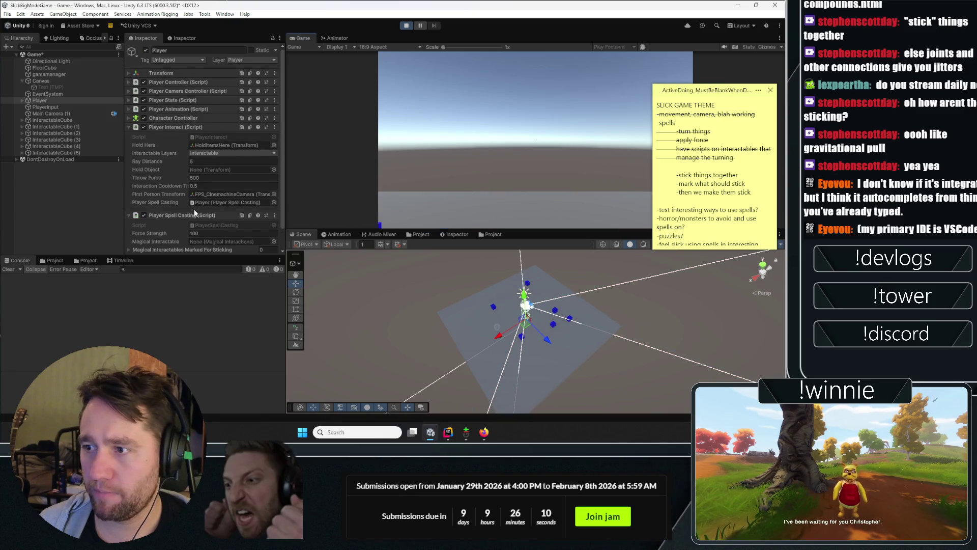
{"action": "left_click", "coordinate": [192, 211]}
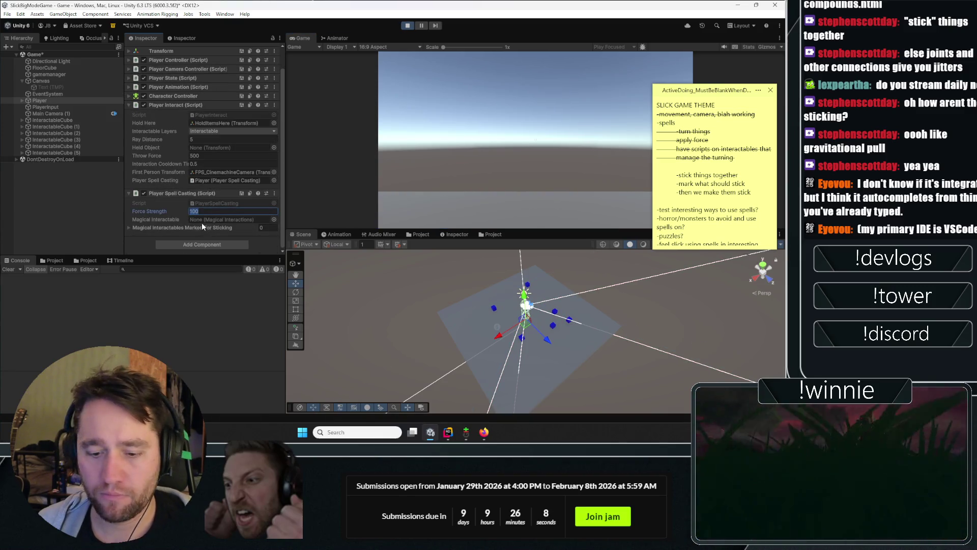
{"action": "type", "text": "1000"}
{"action": "left_click", "coordinate": [469, 147]}
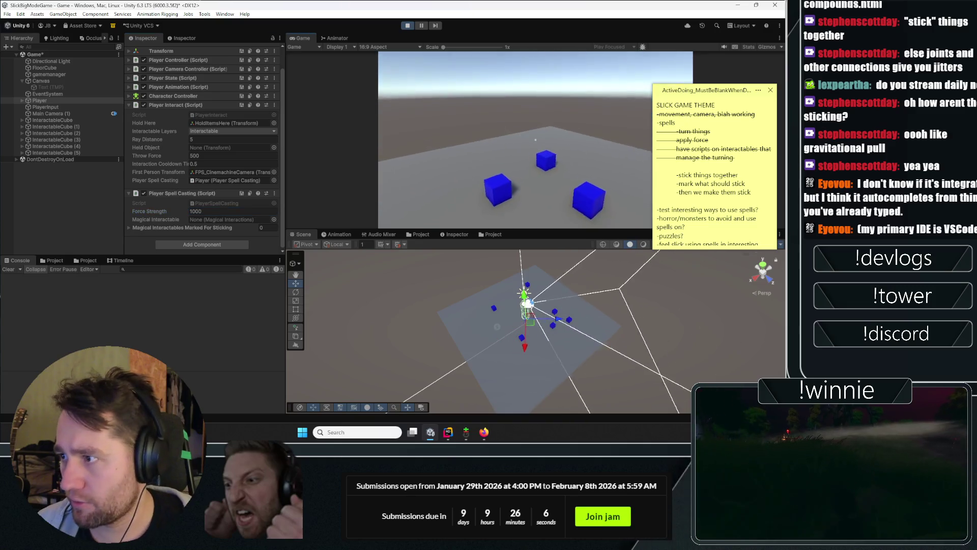
Step: Mark pairs of cubes and cast the stick spell repeatedly, pulling each pair together
{"action": "left_click", "coordinate": [536, 140]}
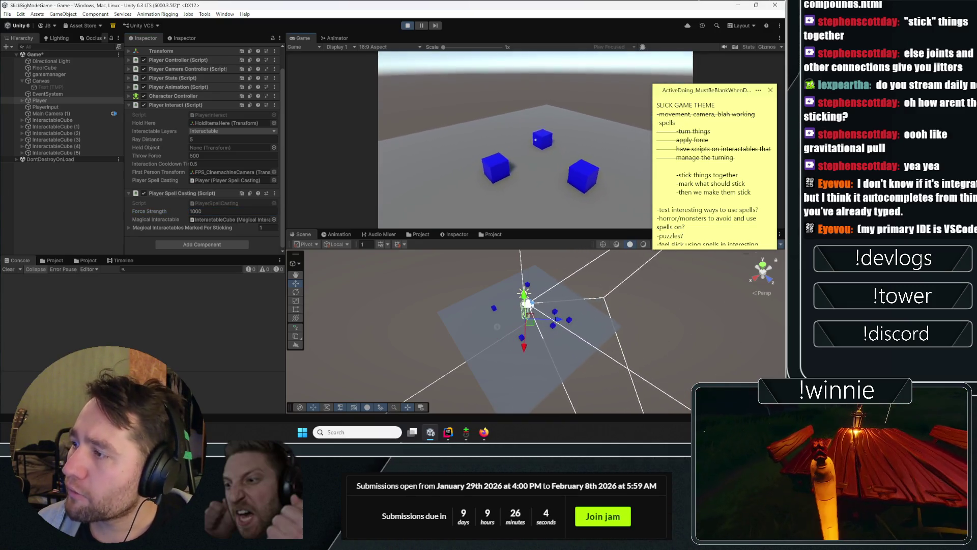
{"action": "left_click", "coordinate": [535, 140]}
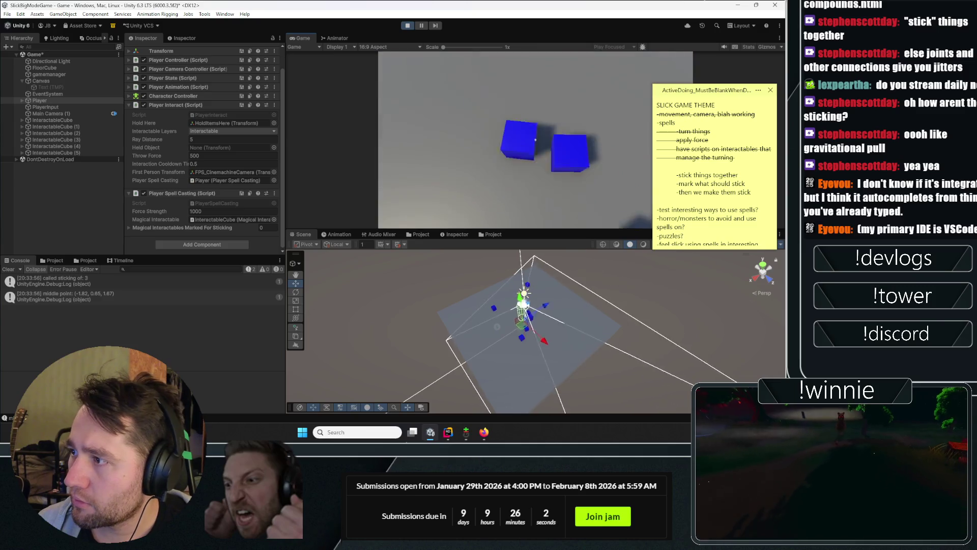
{"action": "key", "text": "s"}
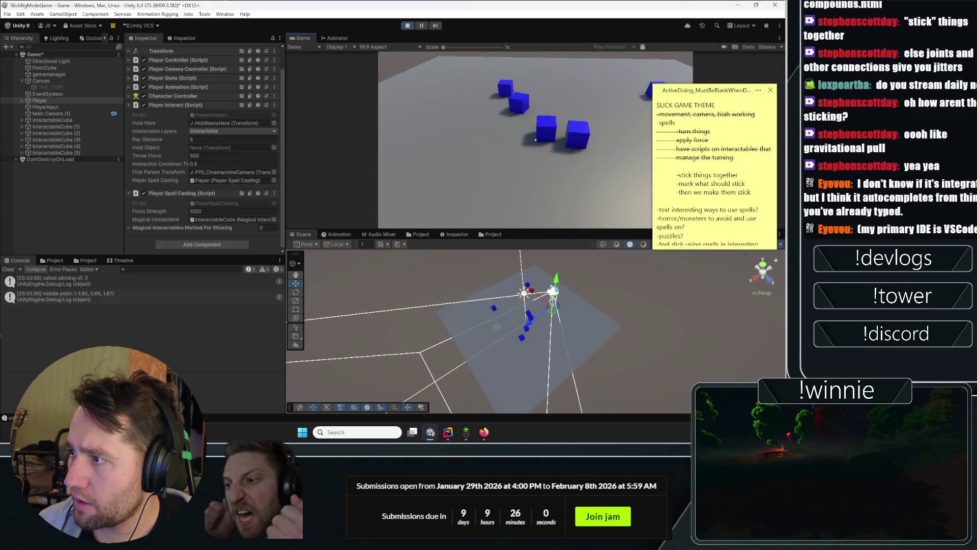
{"action": "left_click", "coordinate": [535, 140]}
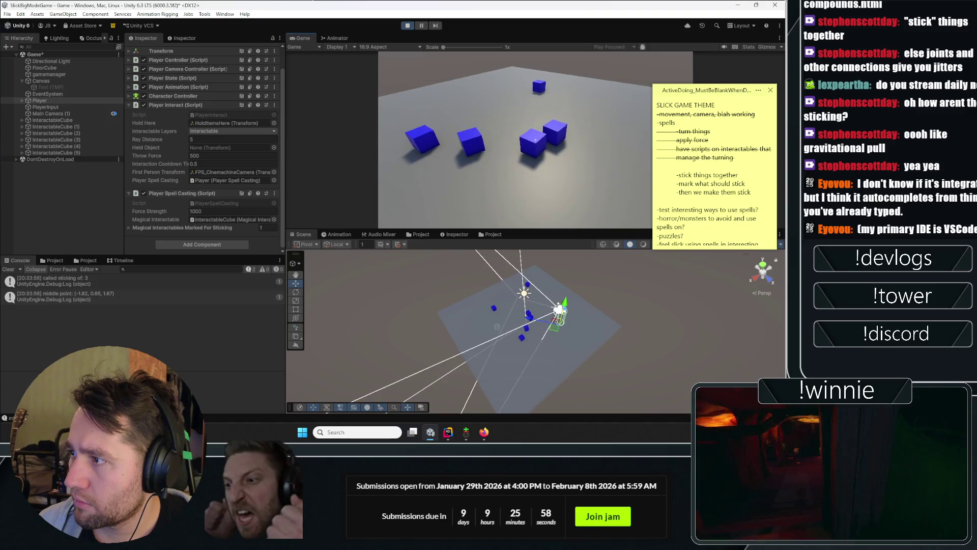
{"action": "left_click", "coordinate": [536, 139]}
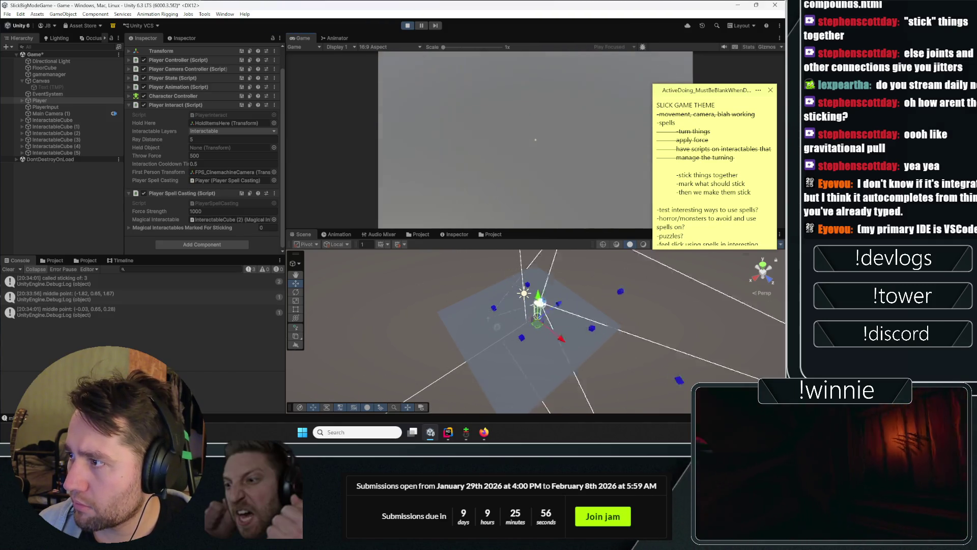
{"action": "left_click", "coordinate": [535, 140]}
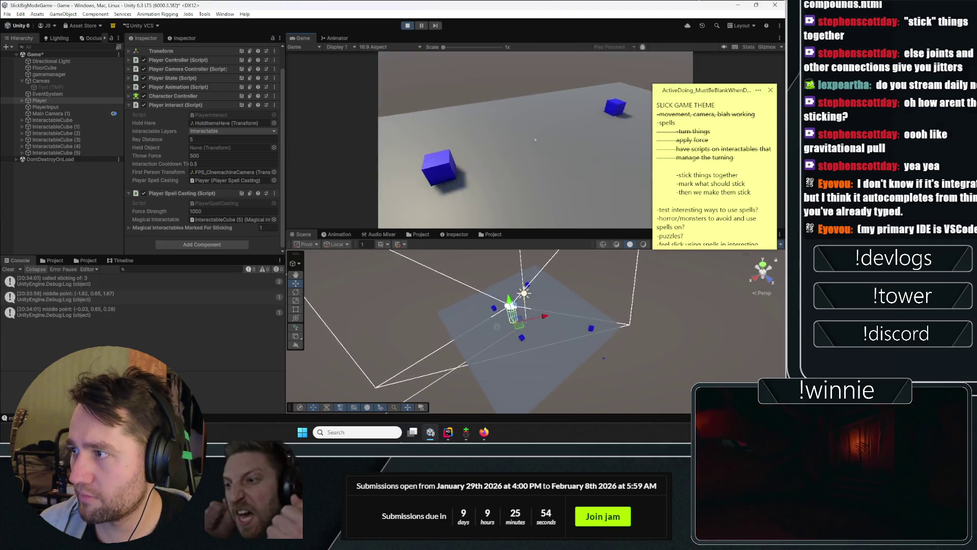
{"action": "left_click", "coordinate": [535, 139]}
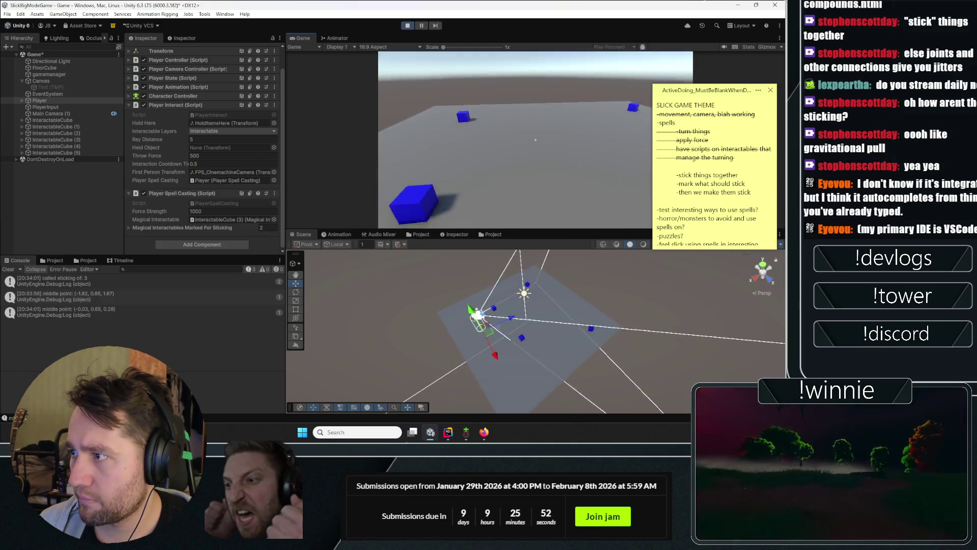
{"action": "left_click", "coordinate": [535, 140]}
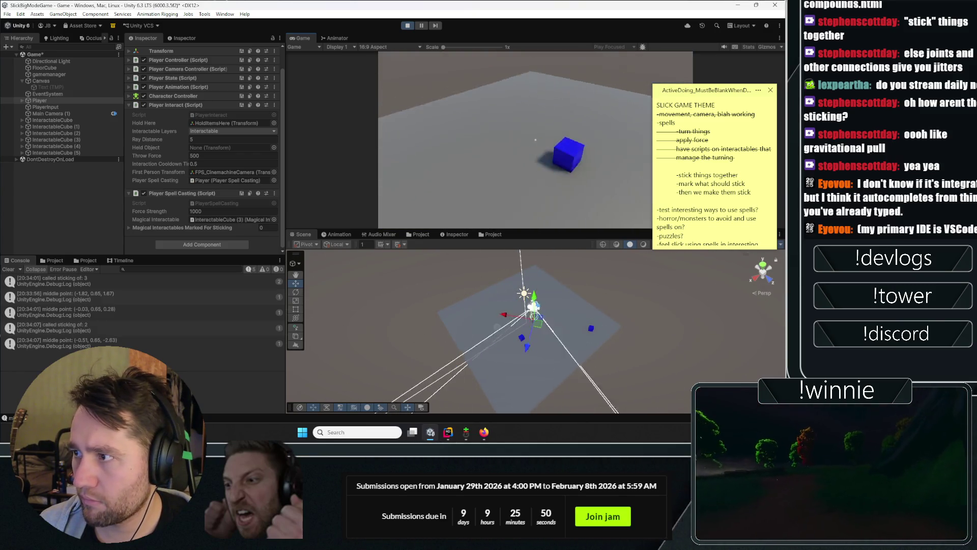
{"action": "left_click", "coordinate": [536, 140]}
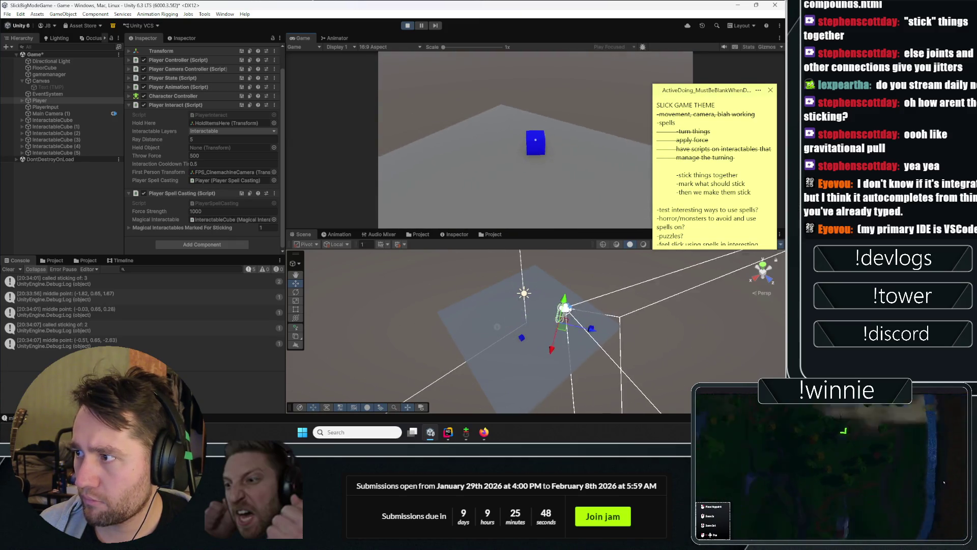
{"action": "left_click", "coordinate": [536, 139]}
{"action": "left_click", "coordinate": [536, 140]}
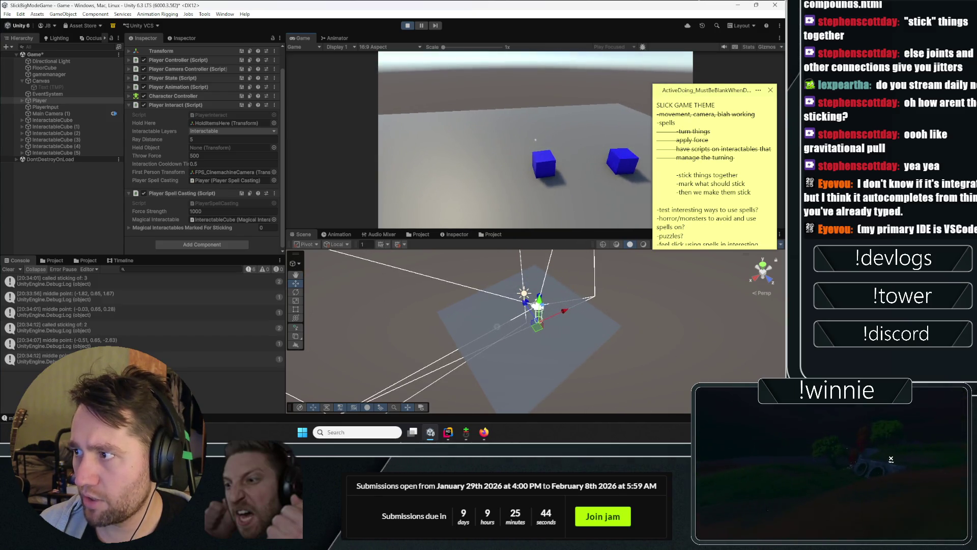
{"action": "left_click", "coordinate": [536, 140]}
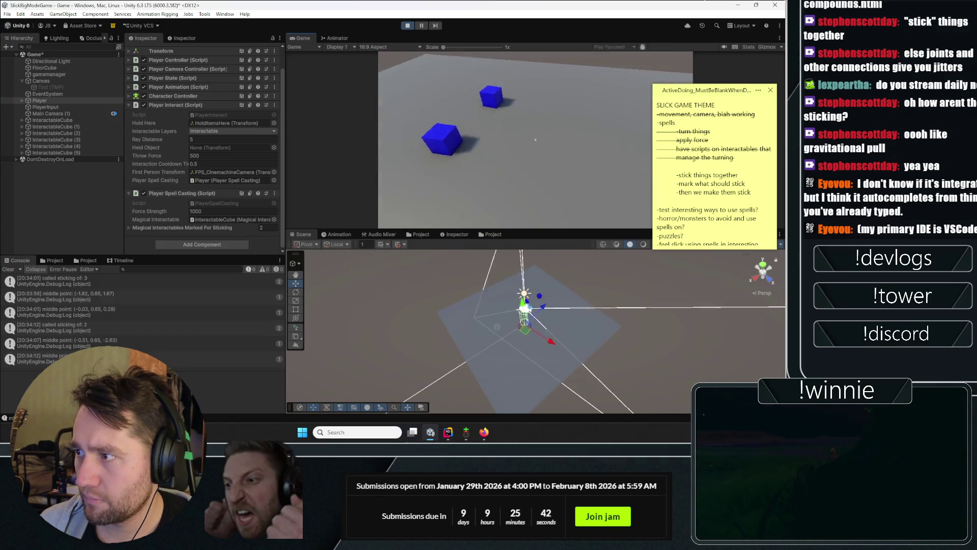
{"action": "left_click", "coordinate": [535, 139]}
{"action": "left_click", "coordinate": [536, 140]}
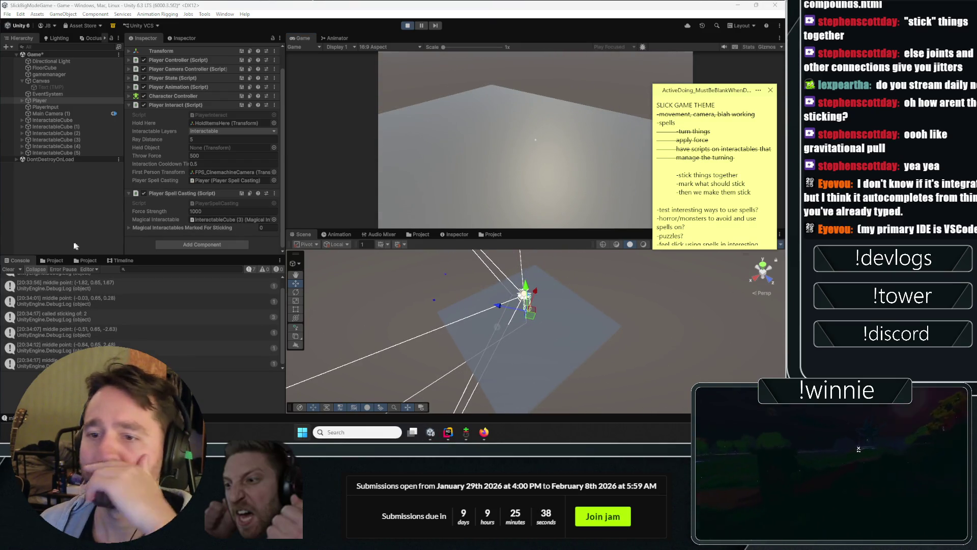
Step: Review the midpoint calculation and the transform argument in the PushTowardsTransform call
{"action": "key", "text": "alt+Tab"}
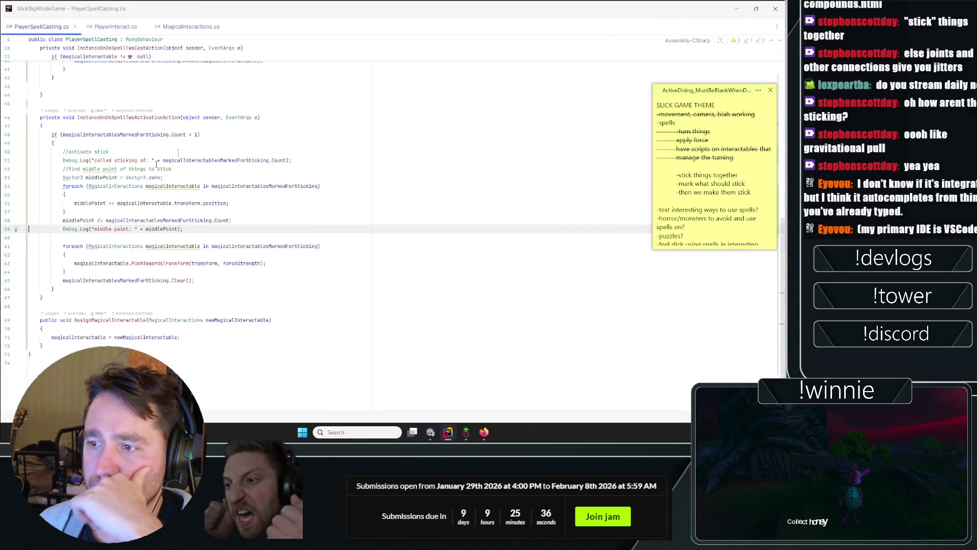
{"action": "double_click", "coordinate": [144, 203]}
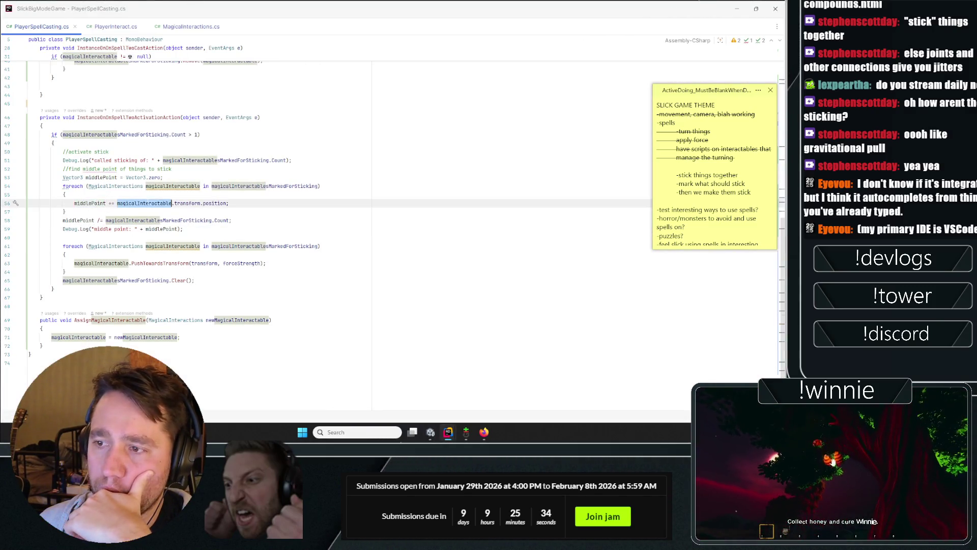
{"action": "key", "text": "Down"}
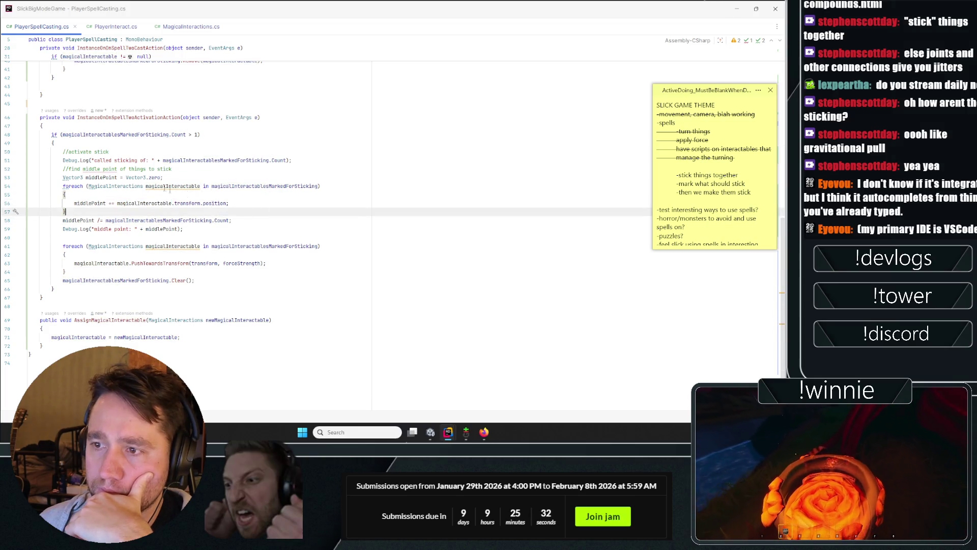
{"action": "double_click", "coordinate": [102, 177]}
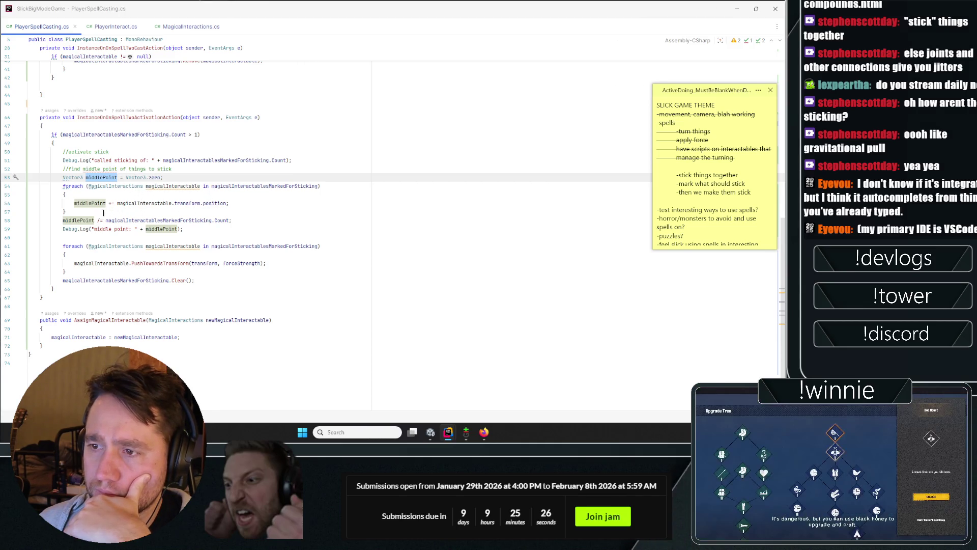
{"action": "mouse_move", "coordinate": [182, 228]}
{"action": "left_mouse_down"}
{"action": "mouse_move", "coordinate": [76, 220]}
{"action": "mouse_move", "coordinate": [51, 203]}
{"action": "mouse_move", "coordinate": [40, 169]}
{"action": "left_mouse_up"}
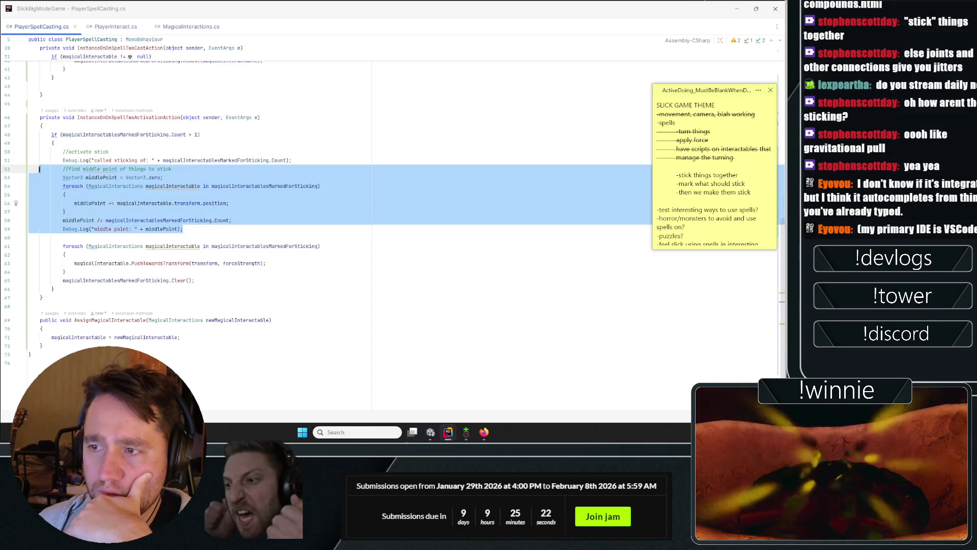
{"action": "left_click", "coordinate": [301, 170]}
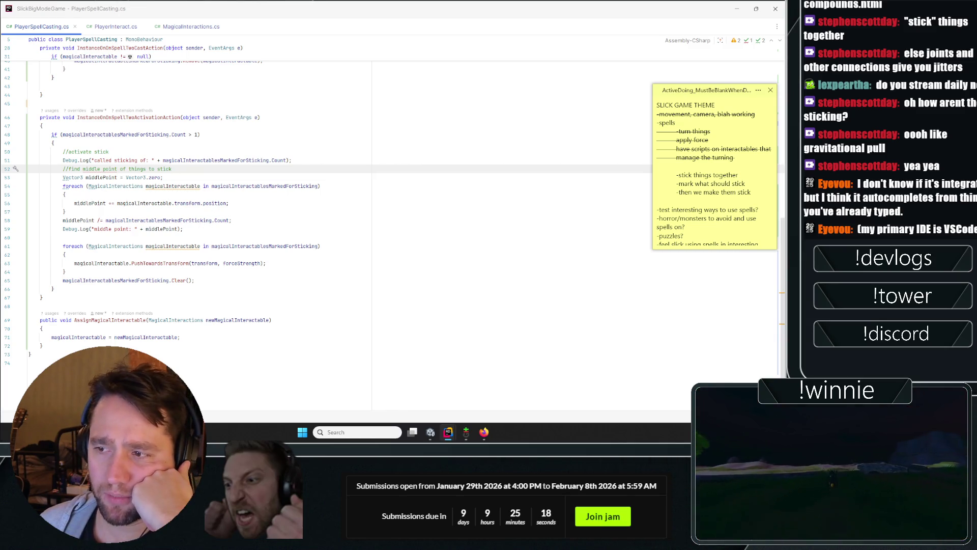
{"action": "double_click", "coordinate": [204, 264]}
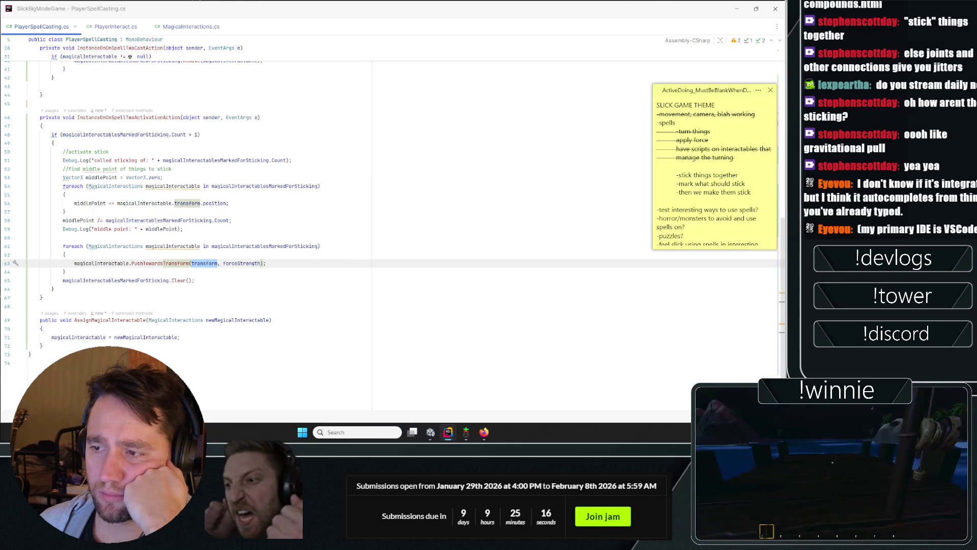
{"action": "left_click", "coordinate": [218, 280]}
{"action": "double_click", "coordinate": [212, 263]}
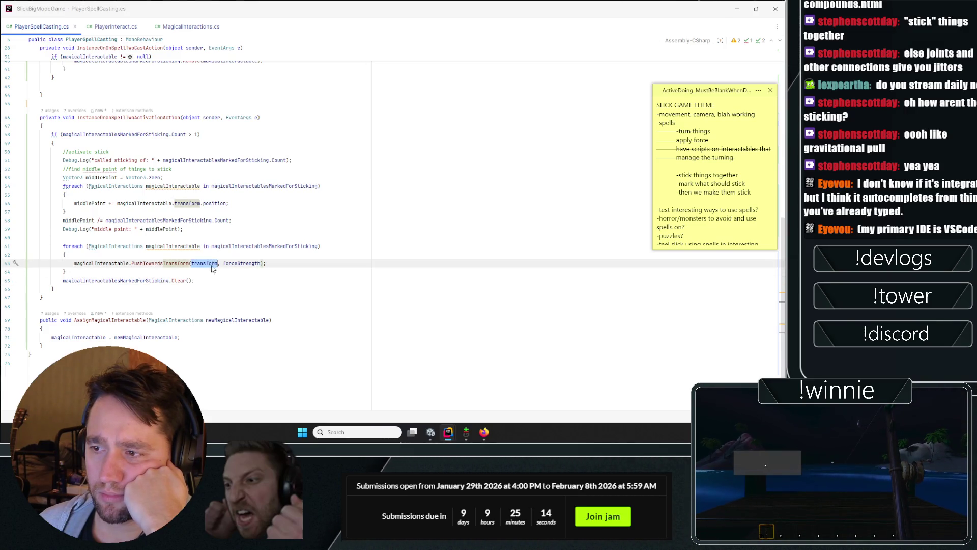
{"action": "left_click", "coordinate": [194, 280]}
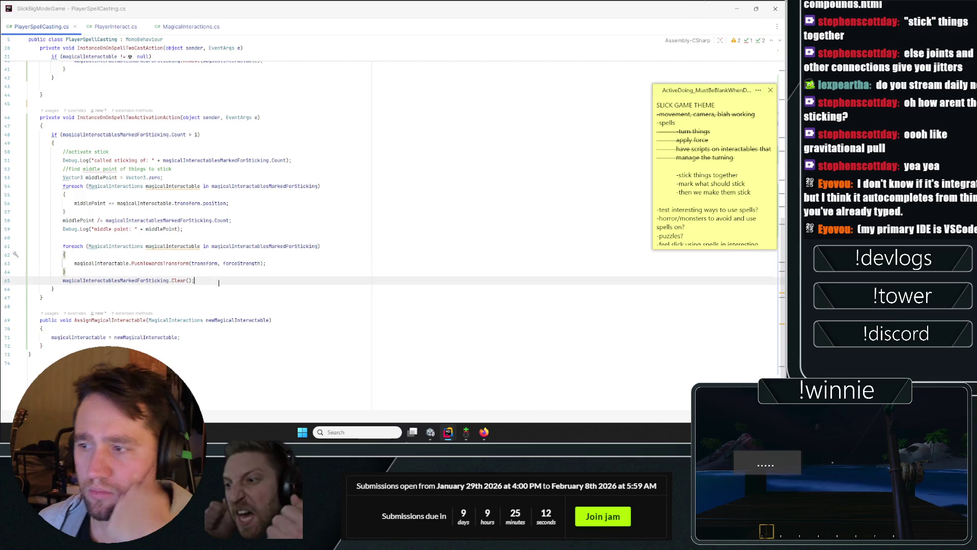
Step: Replace the transform argument of PushTowardsTransform with middlePoint
{"action": "double_click", "coordinate": [100, 204]}
{"action": "key", "text": "ctrl+c"}
{"action": "double_click", "coordinate": [206, 263]}
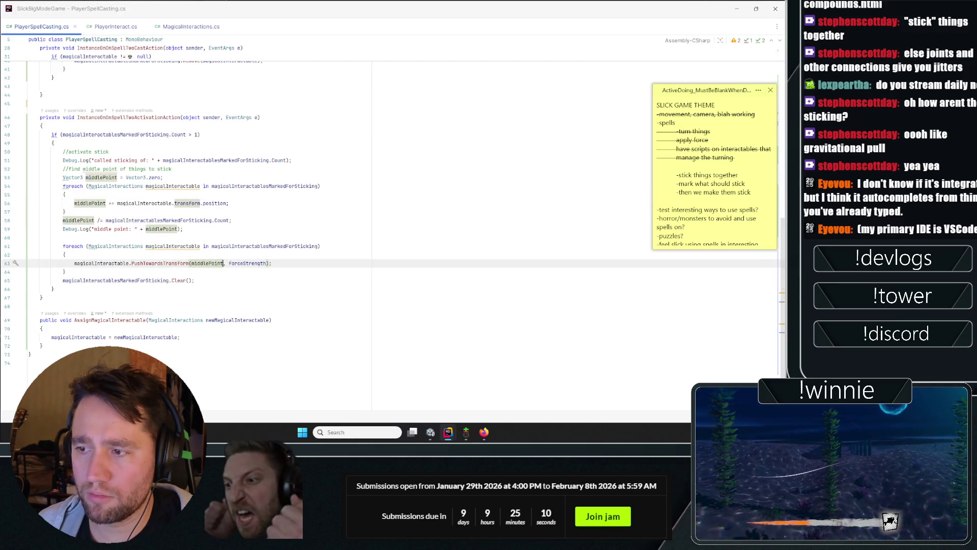
{"action": "key", "text": "ctrl+v"}
{"action": "left_click", "coordinate": [79, 220]}
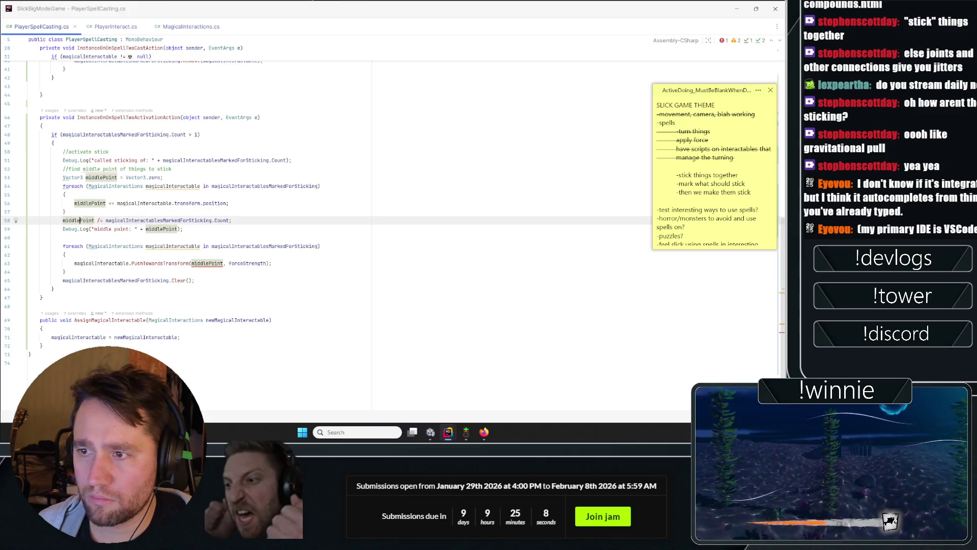
{"action": "mouse_move", "coordinate": [206, 263]}
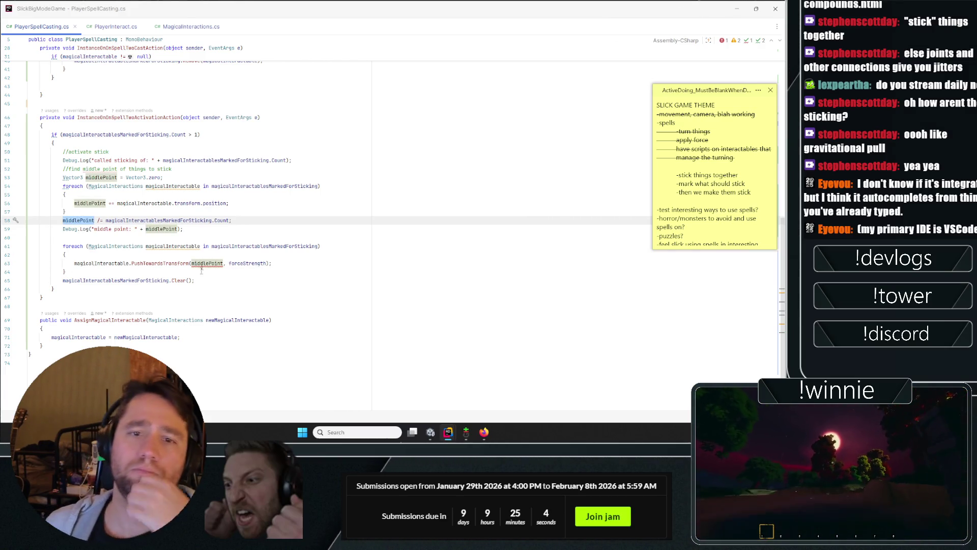
{"action": "scroll", "coordinate": [221, 288], "scroll_direction": "up", "scroll_amount": 10}
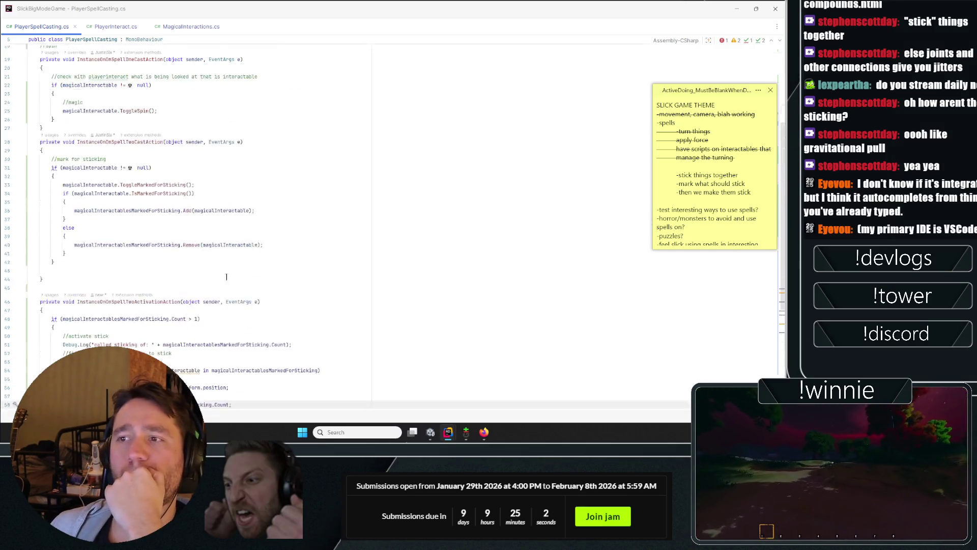
{"action": "left_click", "coordinate": [393, 113]}
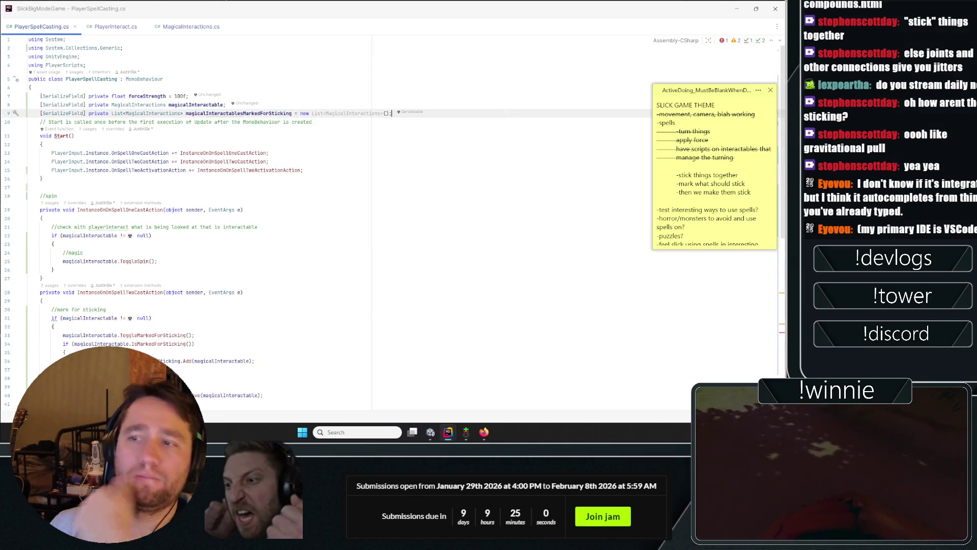
{"action": "scroll", "coordinate": [222, 224], "scroll_direction": "down", "scroll_amount": 10}
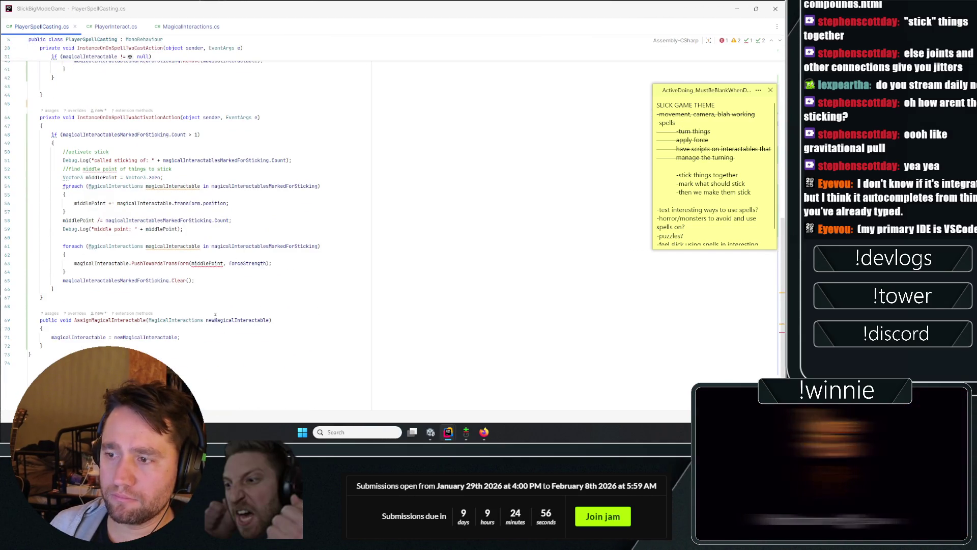
{"action": "double_click", "coordinate": [207, 263]}
{"action": "left_click", "coordinate": [191, 27]}
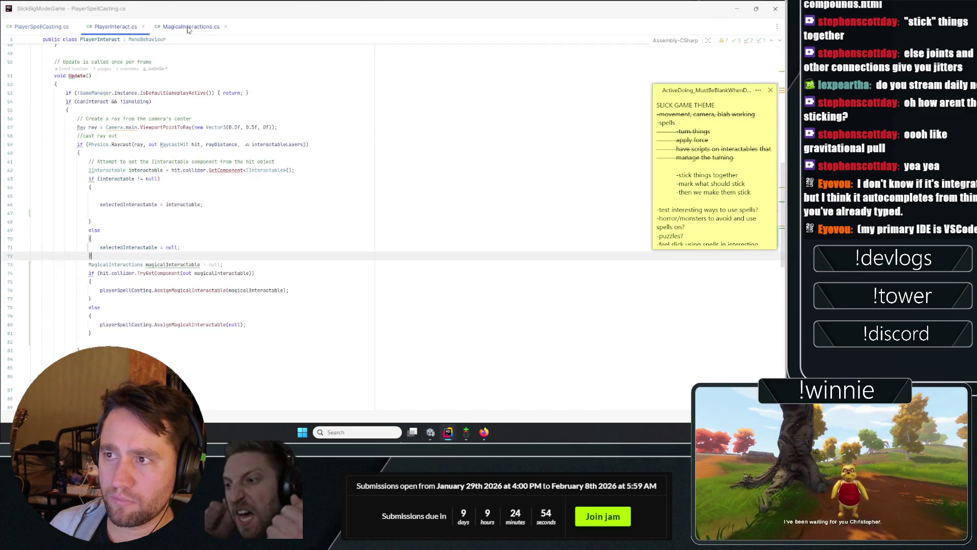
Step: Change PushTowardsTransform's parameter type to Vector3 and drop .position from its target
{"action": "double_click", "coordinate": [148, 272]}
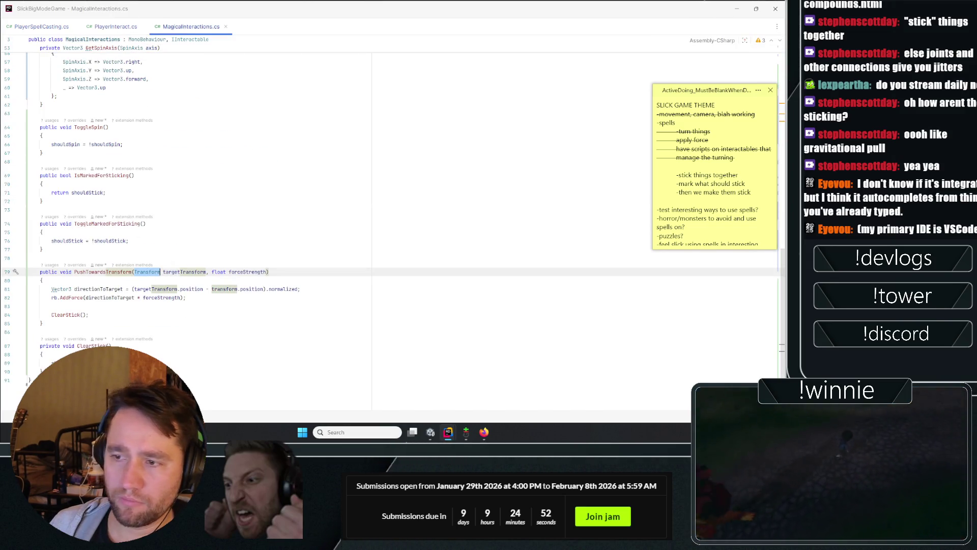
{"action": "type", "text": "Vect"}
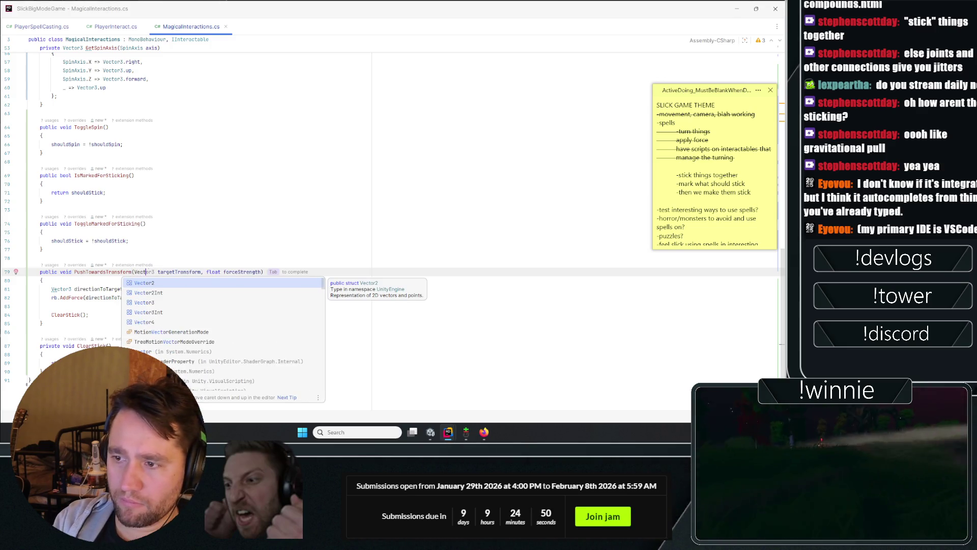
{"action": "type", "text": "or3"}
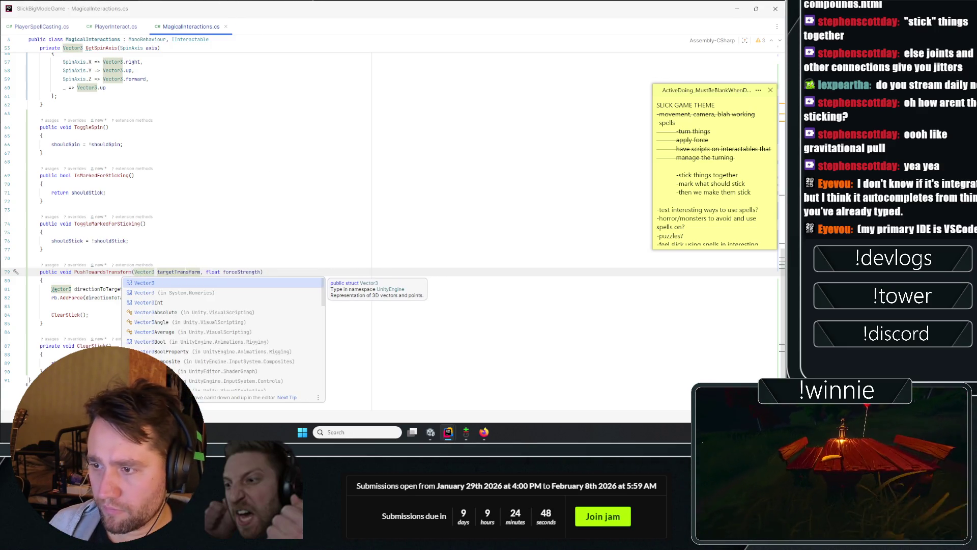
{"action": "key", "text": "Escape"}
{"action": "key", "text": "Up"}
{"action": "key", "text": "Up"}
{"action": "key", "text": "Up"}
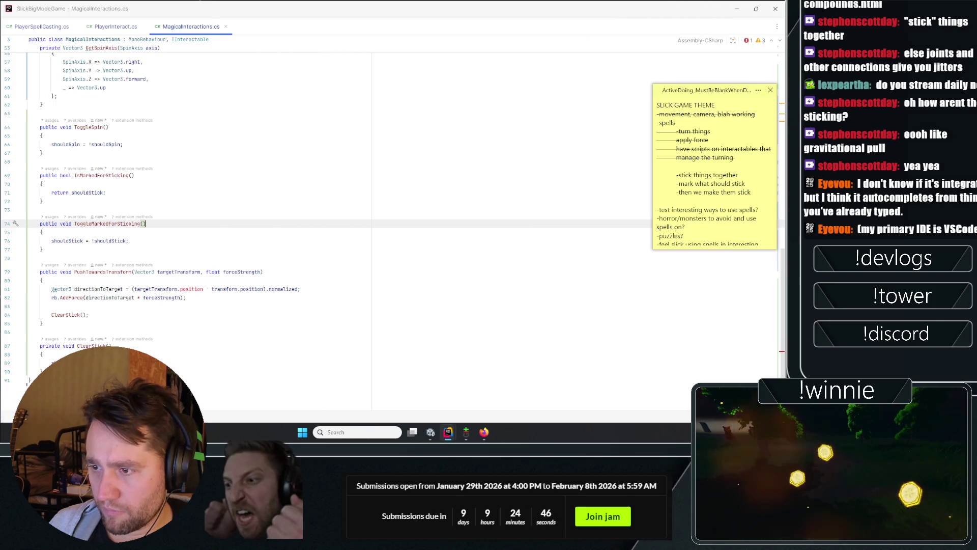
{"action": "left_click", "coordinate": [203, 289]}
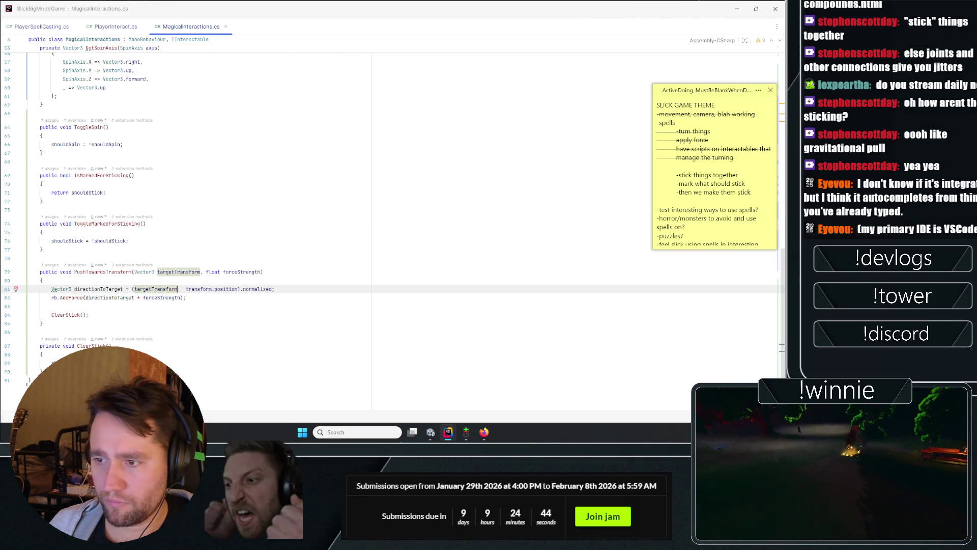
{"action": "key", "text": "ctrl+BackSpace"}
{"action": "key", "text": "ctrl+BackSpace"}
{"action": "key", "text": "Down"}
{"action": "key", "text": "End"}
Step: Rename the parameter to targetVector3, then close the PlayerSpellCasting window and minimize Rider
{"action": "left_click", "coordinate": [182, 272]}
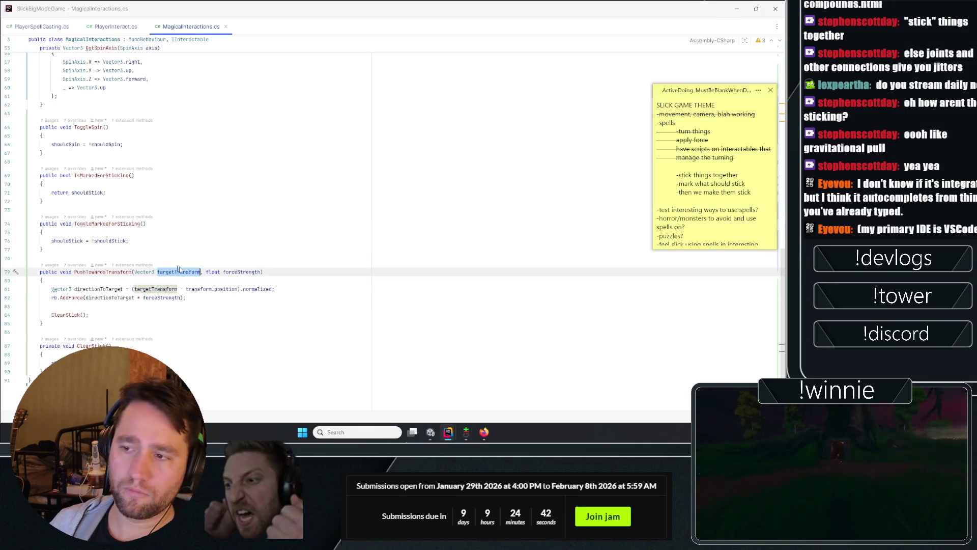
{"action": "key", "text": "ctrl+r"}
{"action": "key", "text": "ctrl+r"}
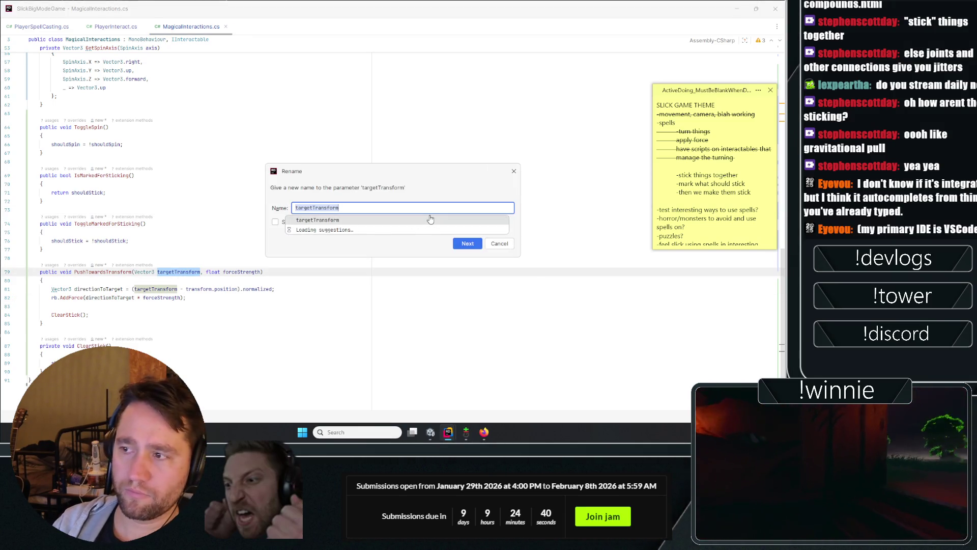
{"action": "key", "text": "End"}
{"action": "key", "text": "BackSpace"}
{"action": "key", "text": "BackSpace"}
{"action": "key", "text": "BackSpace"}
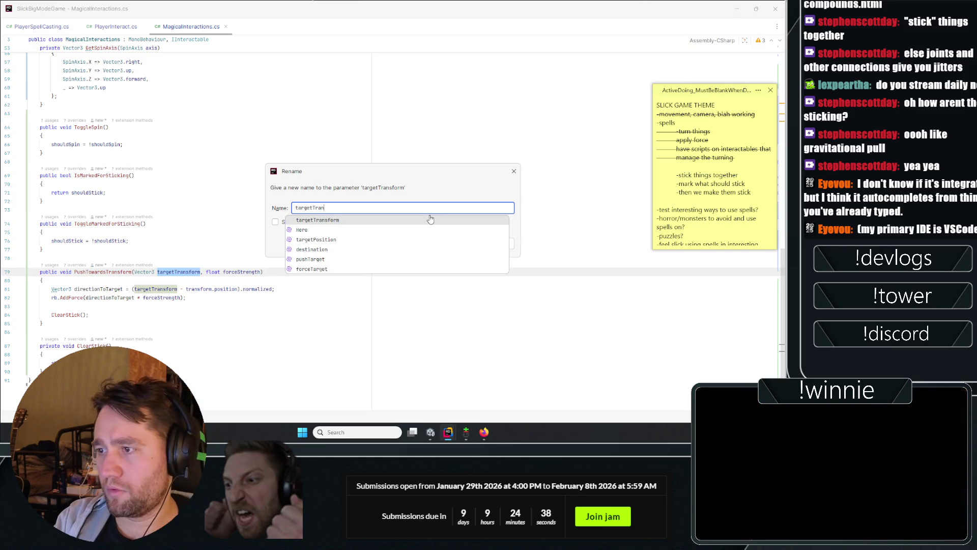
{"action": "type", "text": "Vecto"}
{"action": "left_click", "coordinate": [430, 220]}
{"action": "key", "text": "Return"}
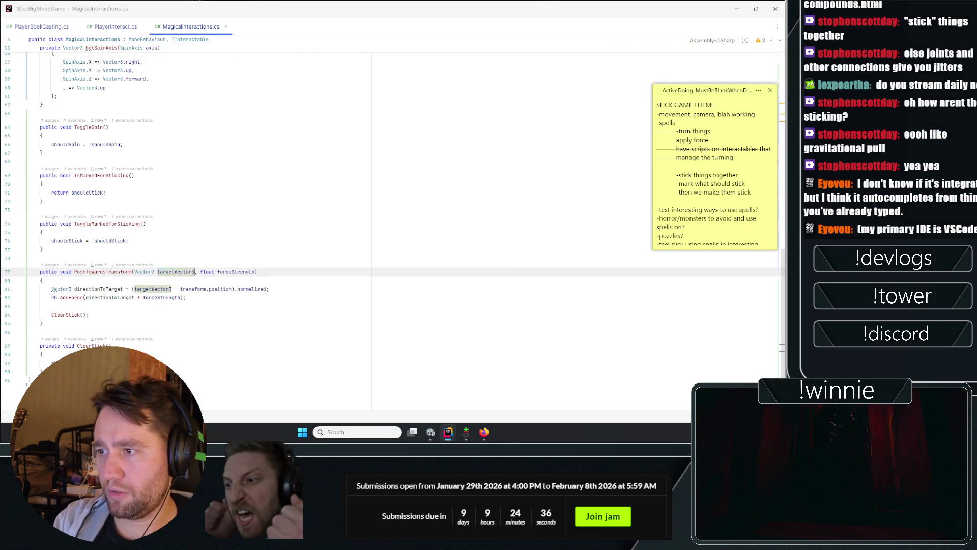
{"action": "left_click", "coordinate": [51, 288]}
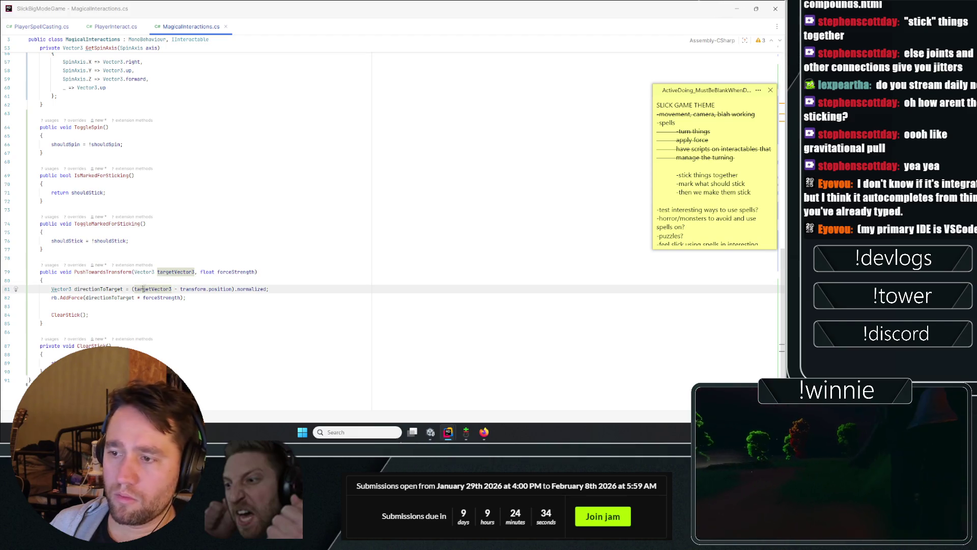
{"action": "left_click", "coordinate": [41, 184]}
{"action": "left_click", "coordinate": [30, 23]}
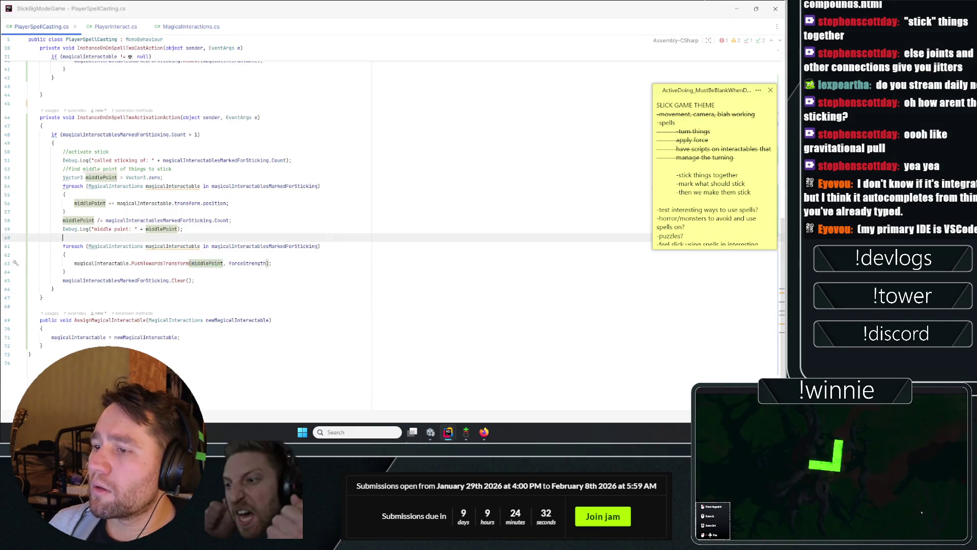
{"action": "left_click", "coordinate": [64, 195]}
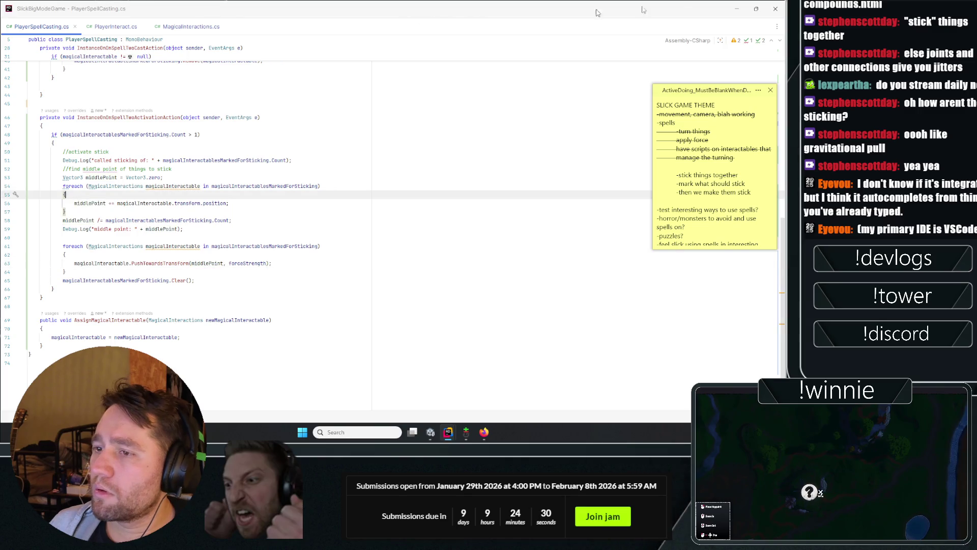
{"action": "left_click", "coordinate": [735, 4]}
{"action": "left_click", "coordinate": [737, 5]}
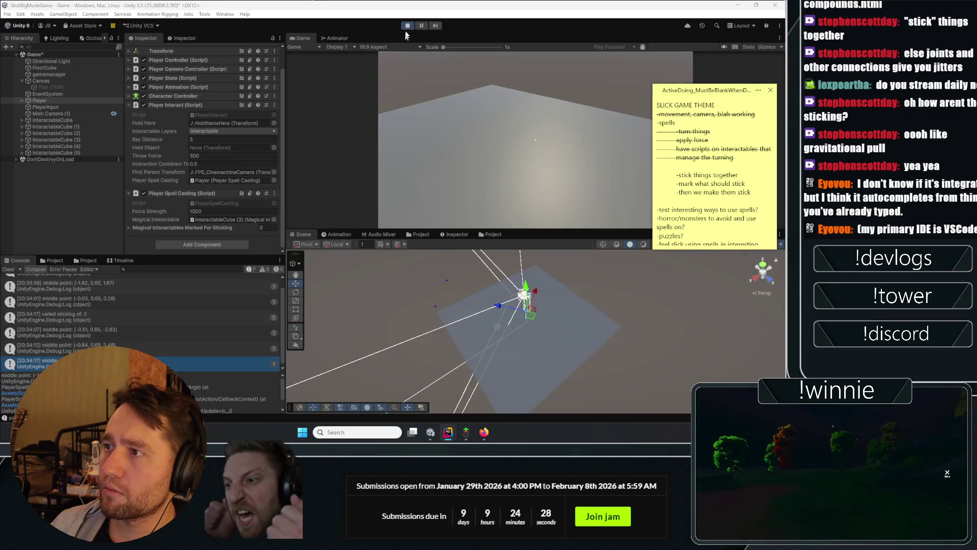
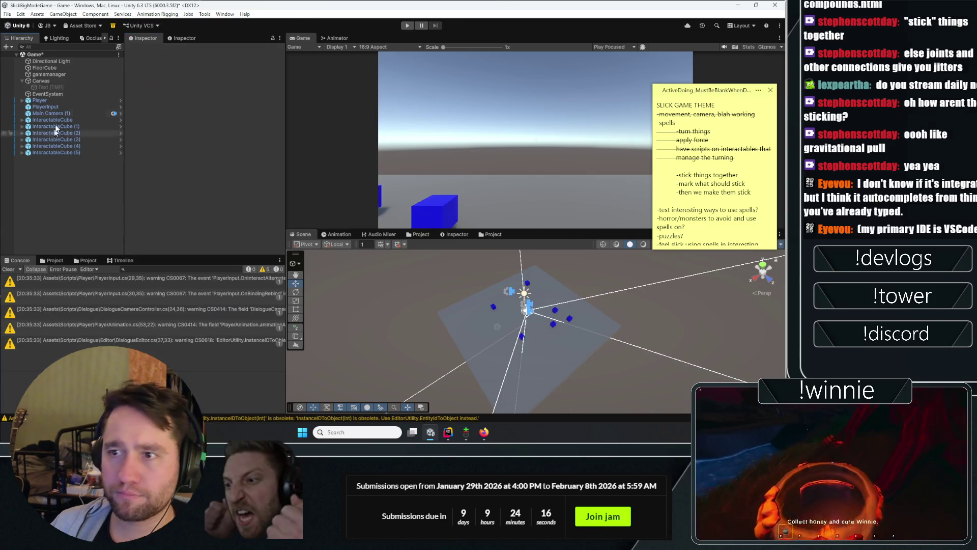
Step: With the Player selected, enter Play mode and edit the Spell Casting Force Strength (1000)
{"action": "left_click", "coordinate": [41, 100]}
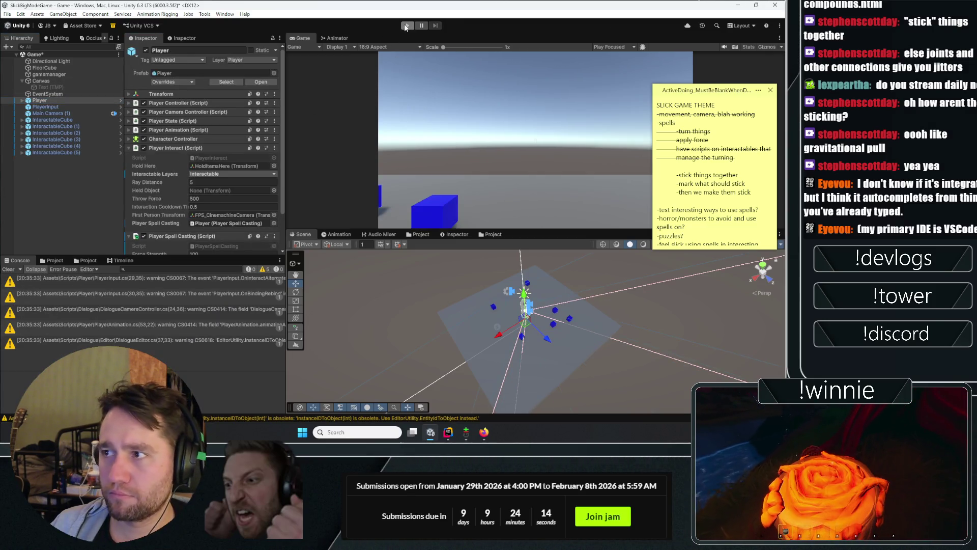
{"action": "left_click", "coordinate": [407, 26]}
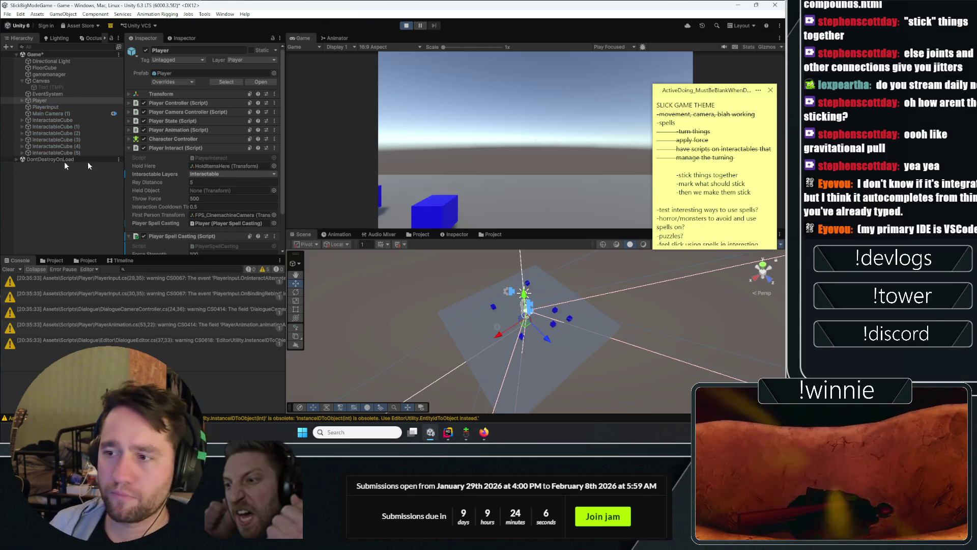
{"action": "scroll", "coordinate": [200, 153], "scroll_direction": "down", "scroll_amount": 3}
{"action": "left_click", "coordinate": [208, 211]}
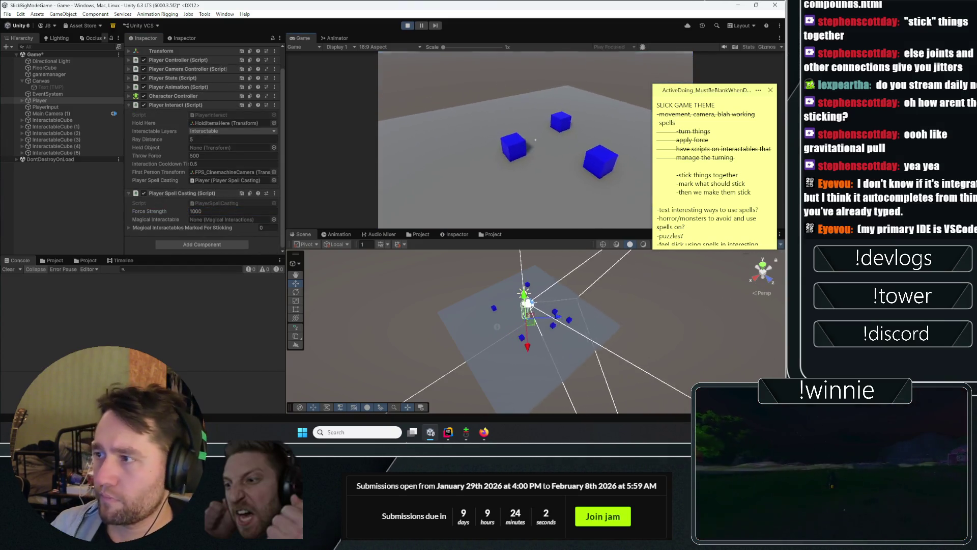
Step: Mark three cubes to stick them together, then lower Force Strength to 200
{"action": "left_click", "coordinate": [535, 139]}
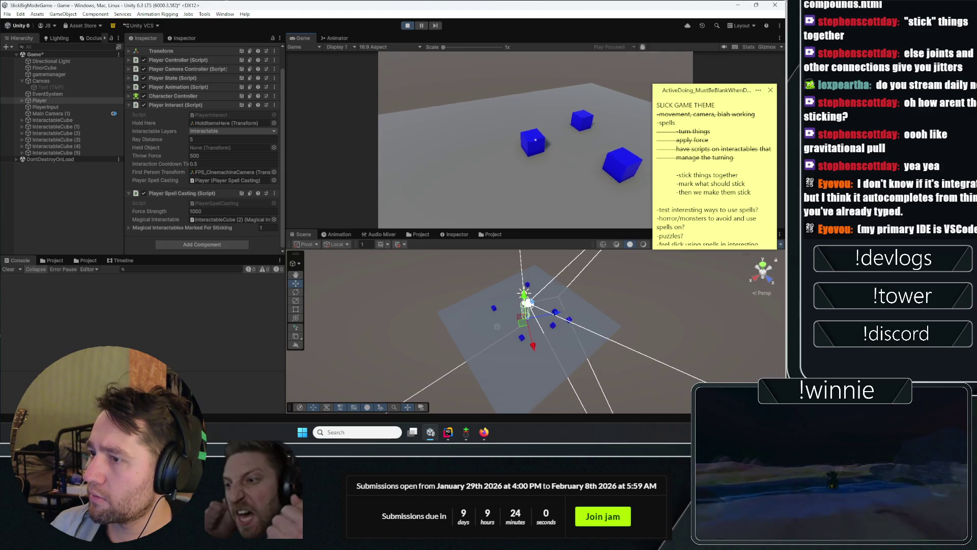
{"action": "left_click", "coordinate": [535, 140]}
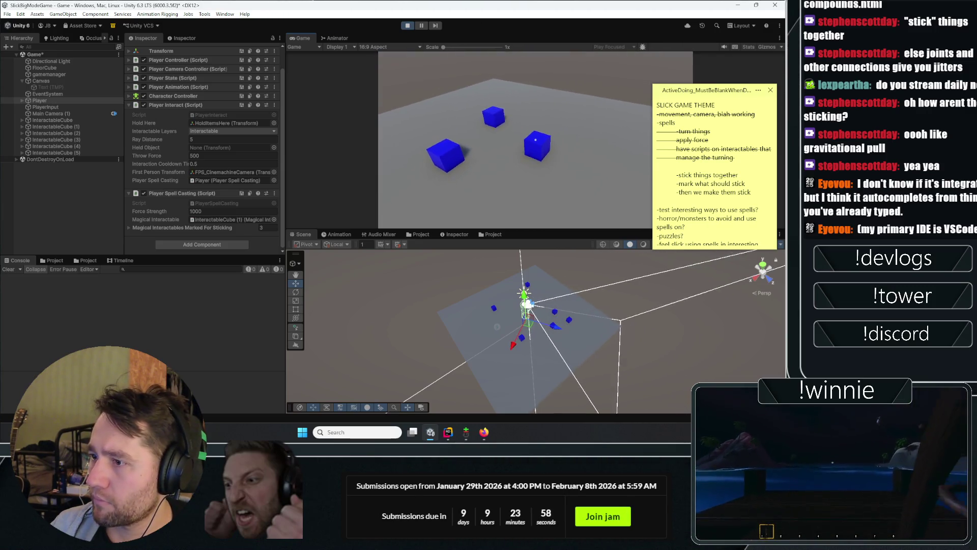
{"action": "left_click", "coordinate": [535, 139]}
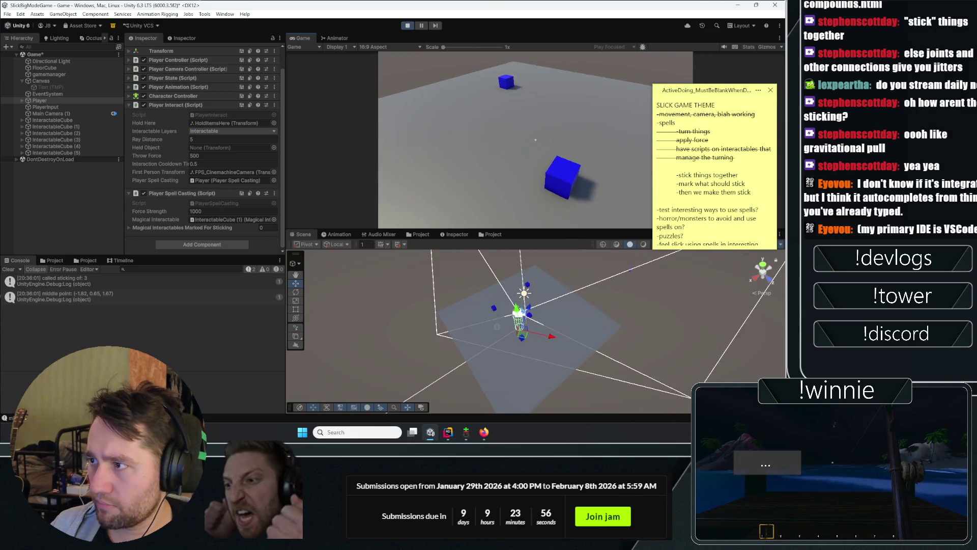
{"action": "left_click", "coordinate": [201, 211]}
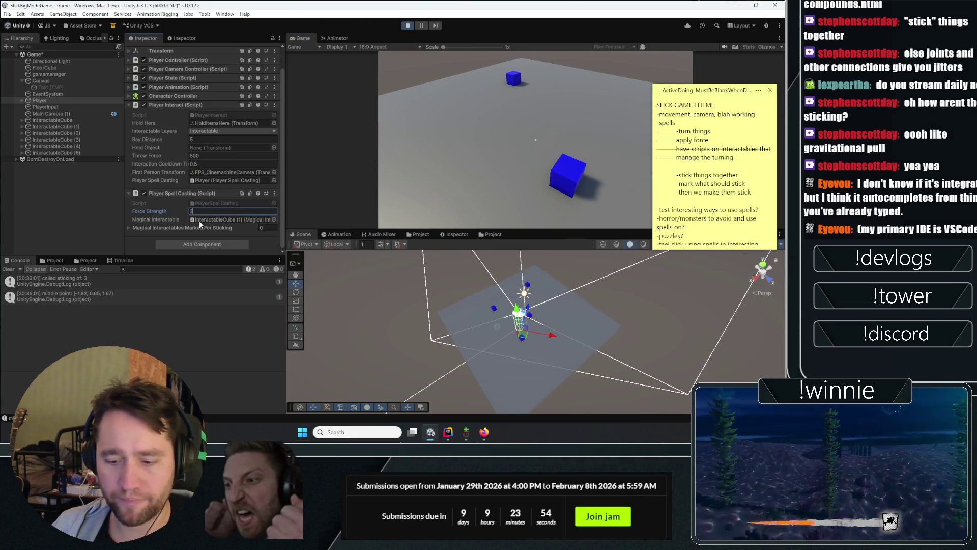
{"action": "type", "text": "200"}
{"action": "key", "text": "Return"}
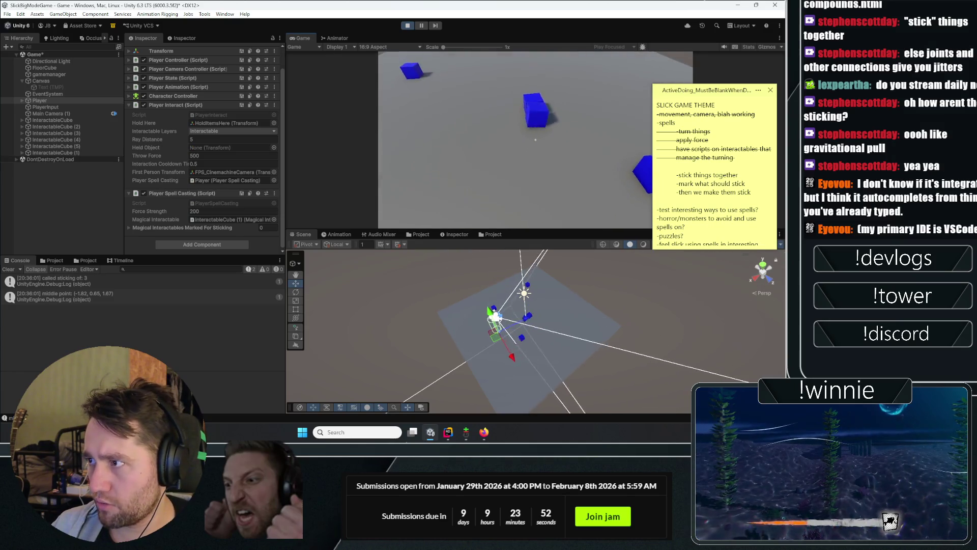
Step: Stick two marked cubes, then apply Force Strength 400 and cast sticking again
{"action": "left_click", "coordinate": [536, 139]}
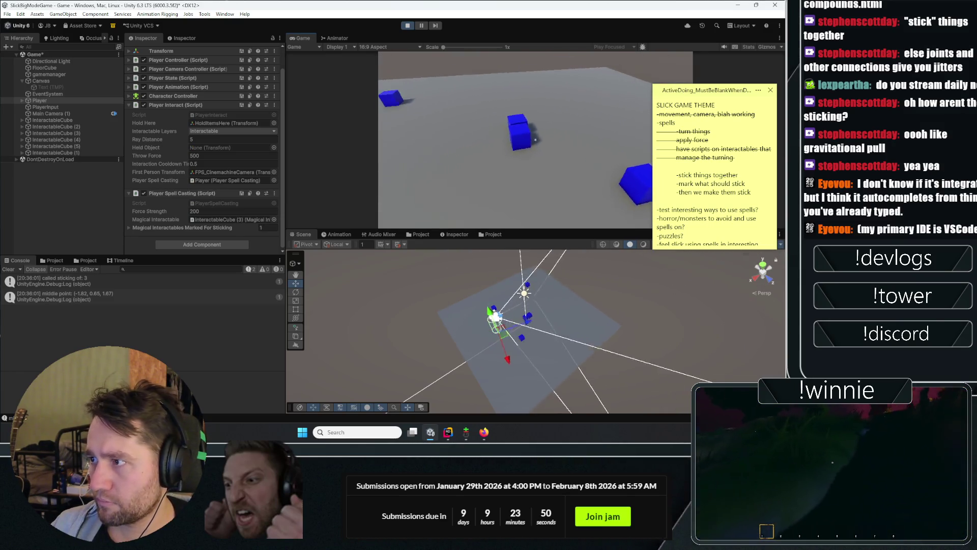
{"action": "left_click", "coordinate": [535, 139]}
{"action": "right_click", "coordinate": [535, 140]}
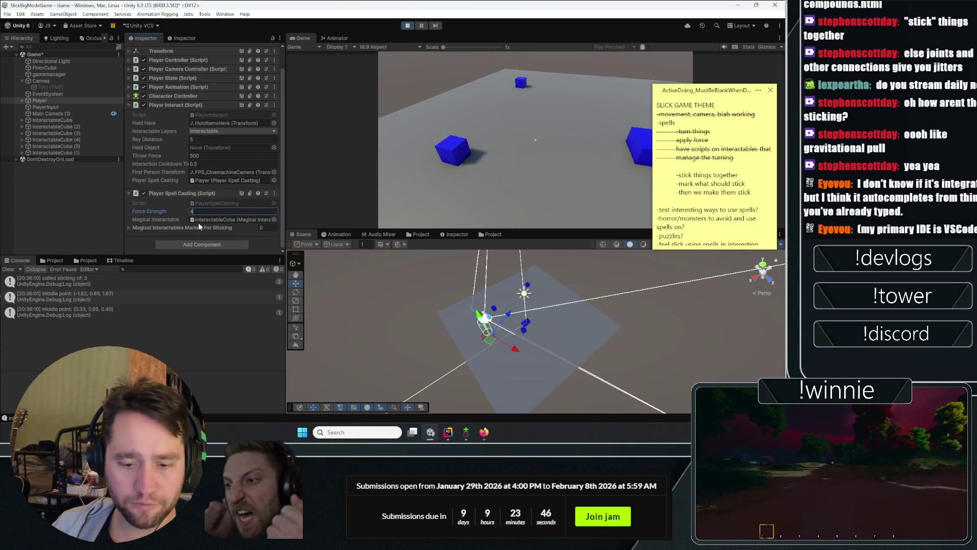
{"action": "left_click", "coordinate": [535, 140]}
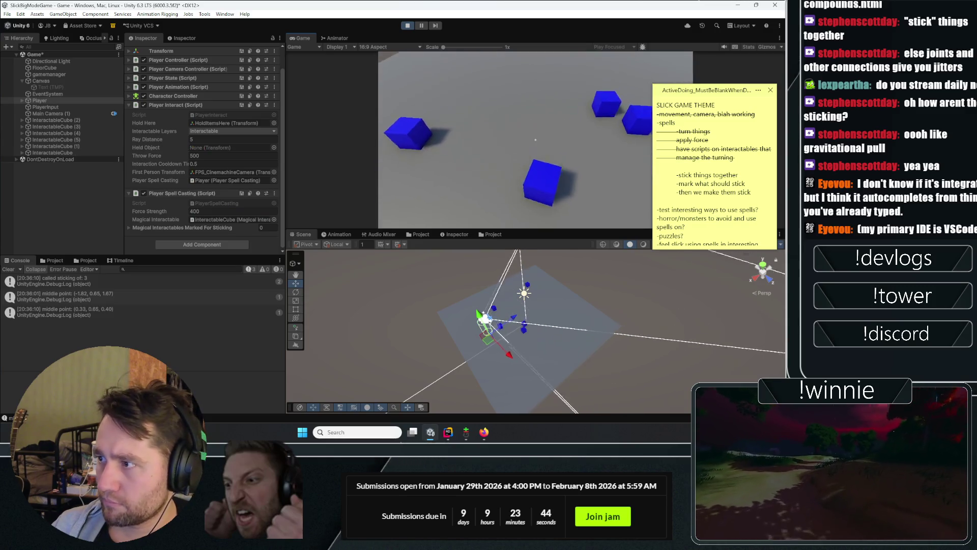
{"action": "right_click", "coordinate": [535, 139]}
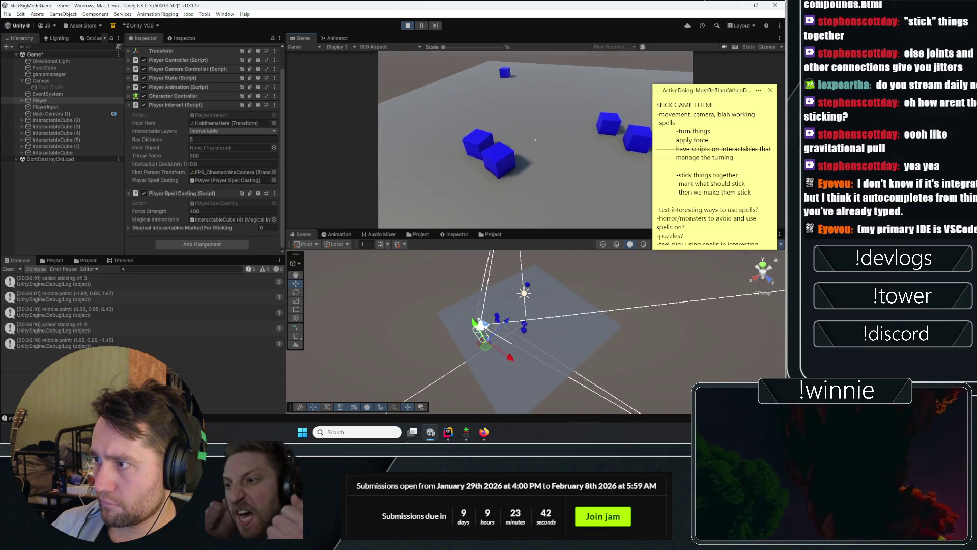
{"action": "right_click", "coordinate": [535, 139]}
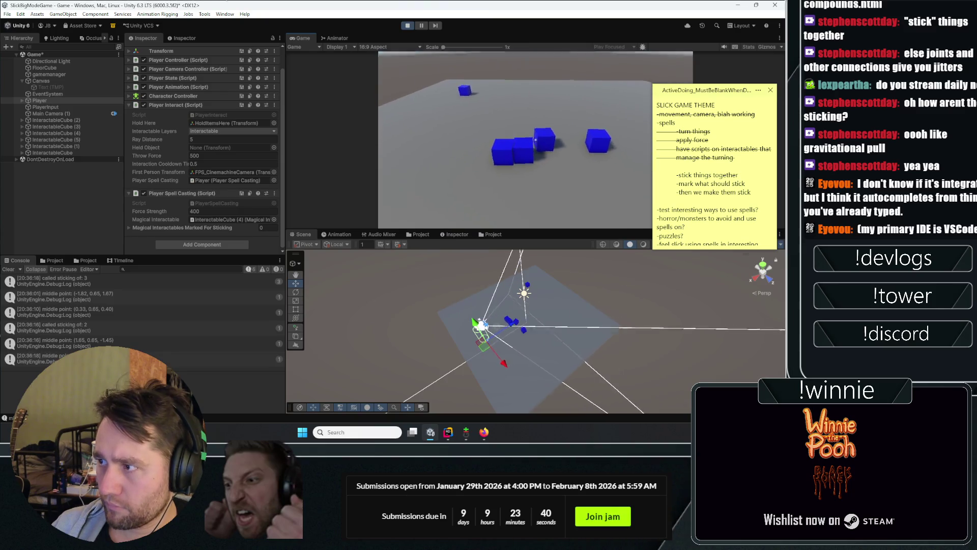
Step: Mark four more cubes and cast sticking to pull them into one clump
{"action": "left_click", "coordinate": [535, 139]}
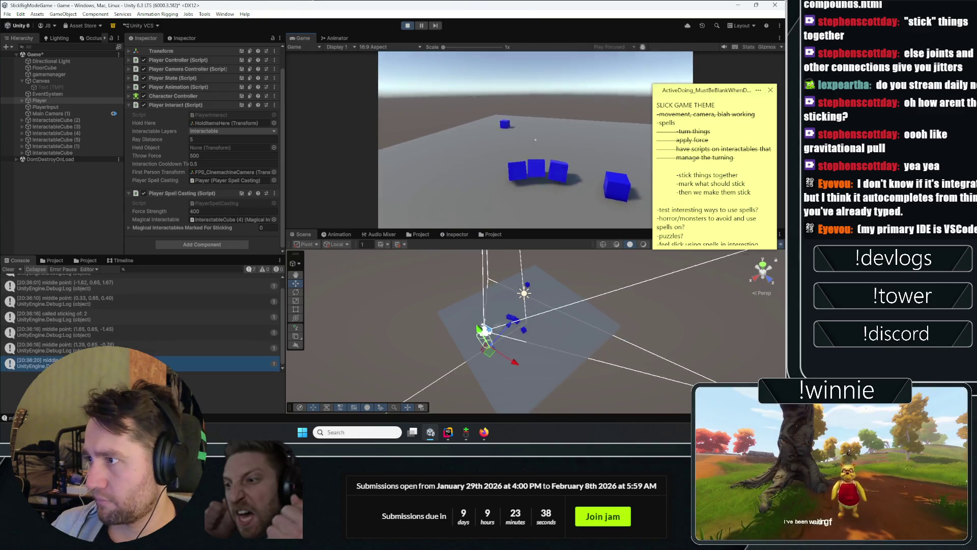
{"action": "left_click", "coordinate": [535, 139]}
{"action": "left_click", "coordinate": [535, 139]}
{"action": "left_click", "coordinate": [536, 140]}
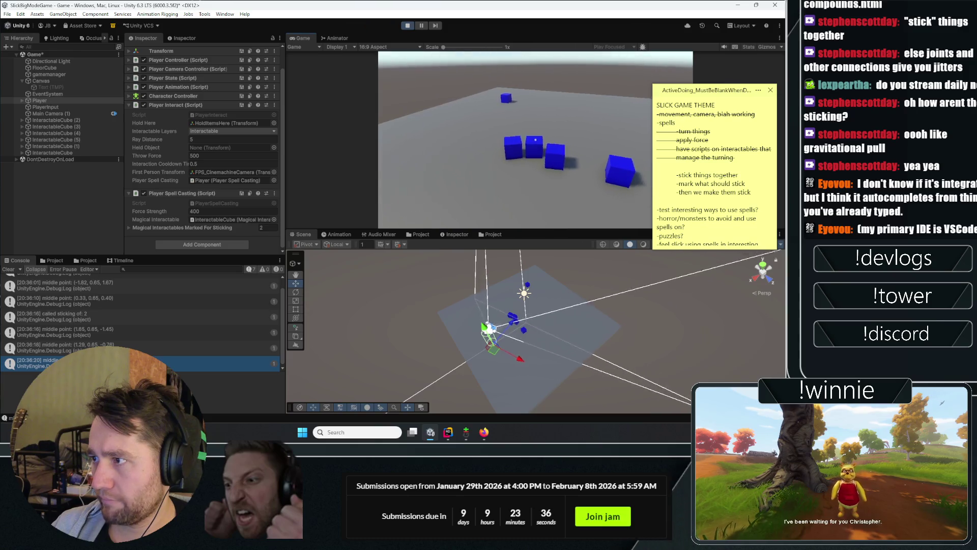
{"action": "left_click", "coordinate": [536, 140]}
{"action": "left_click", "coordinate": [535, 140]}
{"action": "right_click", "coordinate": [535, 139]}
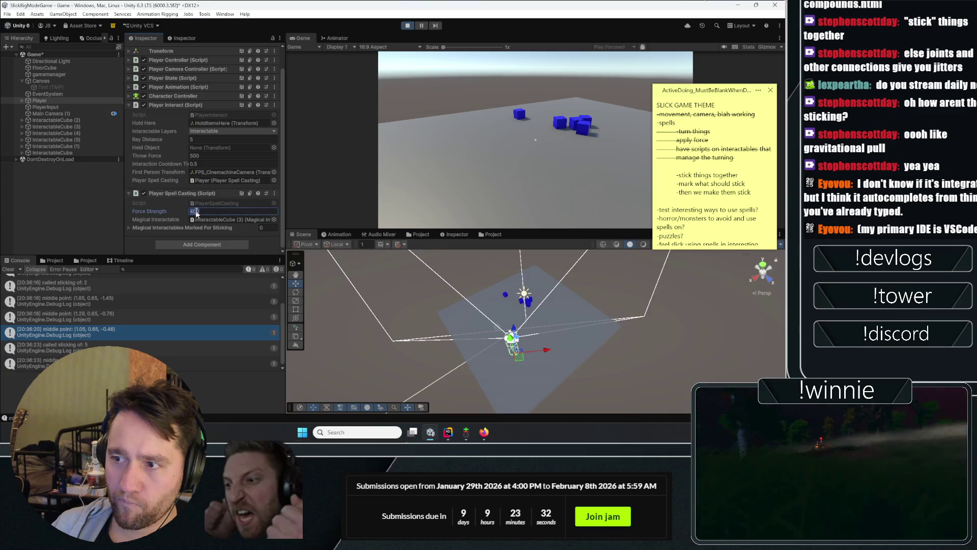
Step: Set Force Strength to 700 and stick the clumped cubes together
{"action": "type", "text": "700"}
{"action": "left_click", "coordinate": [536, 140]}
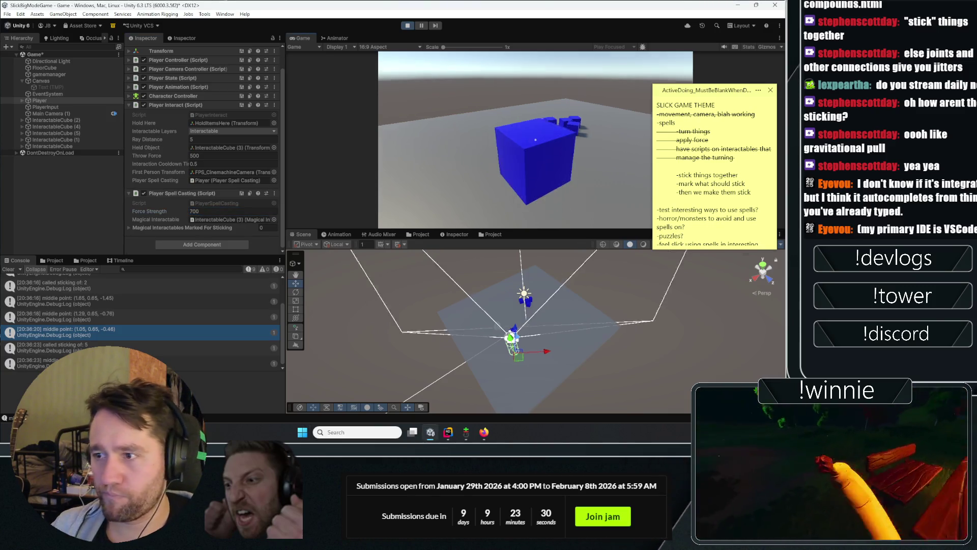
{"action": "left_click", "coordinate": [535, 139]}
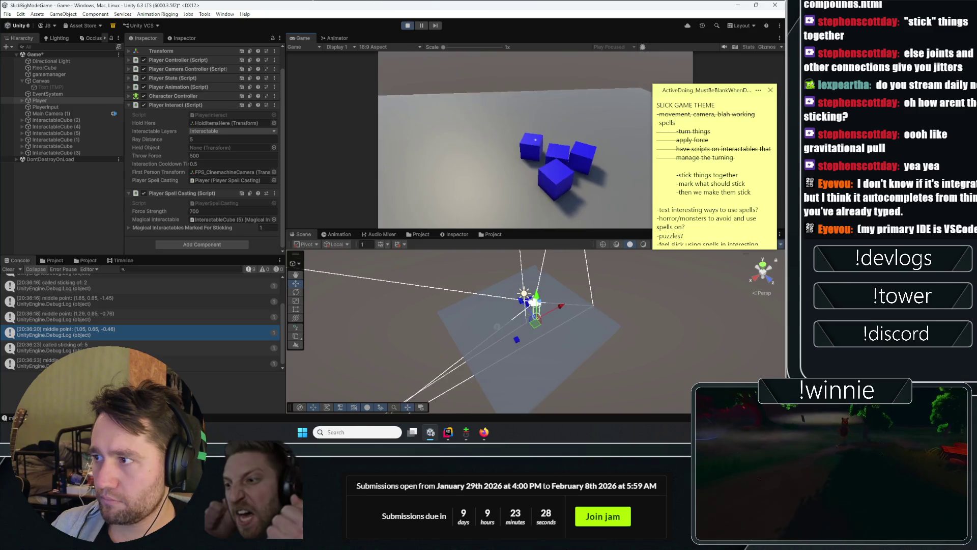
{"action": "left_click", "coordinate": [535, 139]}
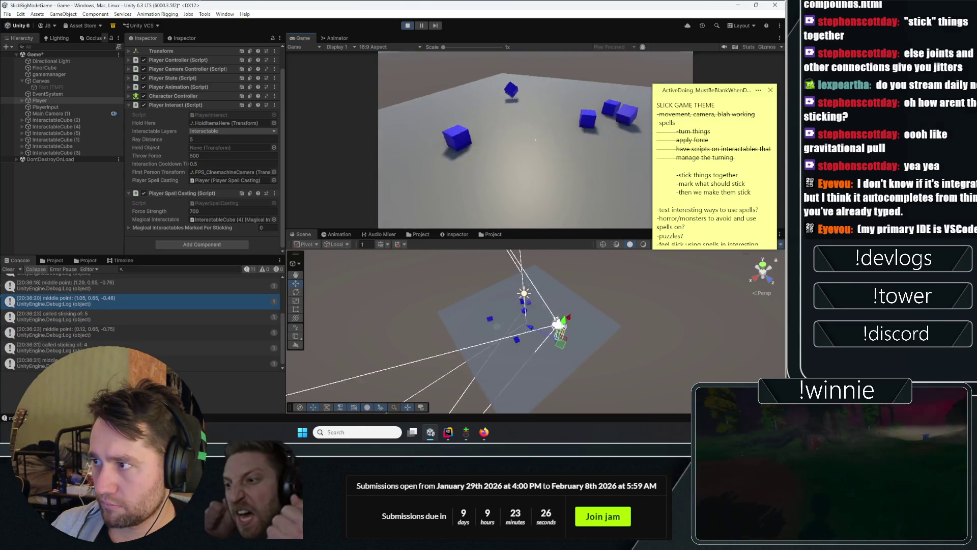
Step: Mark and stick a group of three cubes, then a pair of two
{"action": "left_click", "coordinate": [535, 140]}
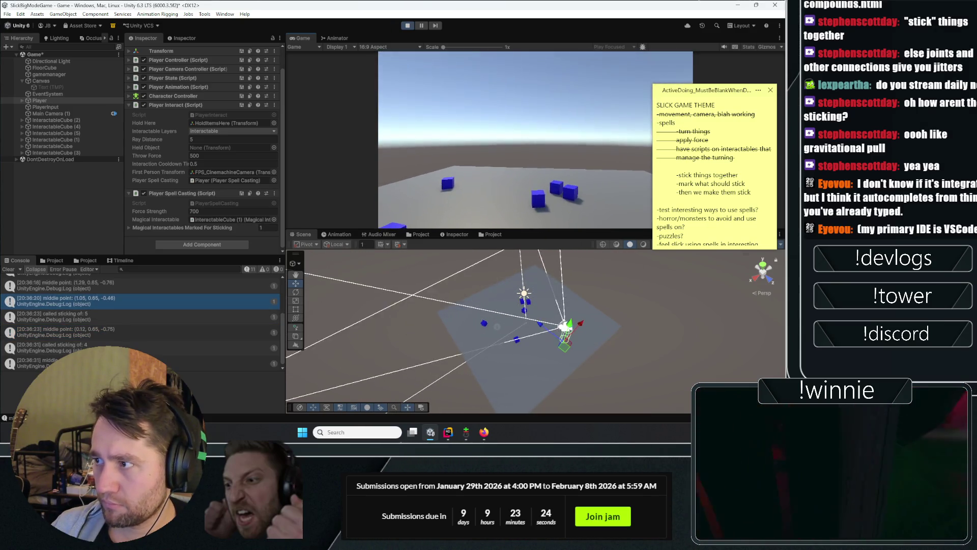
{"action": "left_click", "coordinate": [536, 139]}
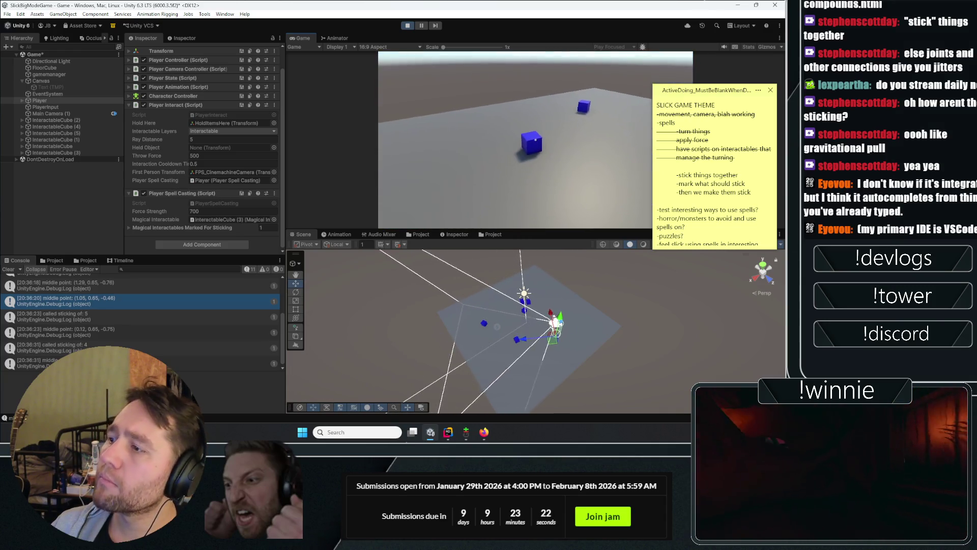
{"action": "left_click", "coordinate": [536, 140]}
{"action": "left_click", "coordinate": [535, 139]}
{"action": "left_click", "coordinate": [535, 139]}
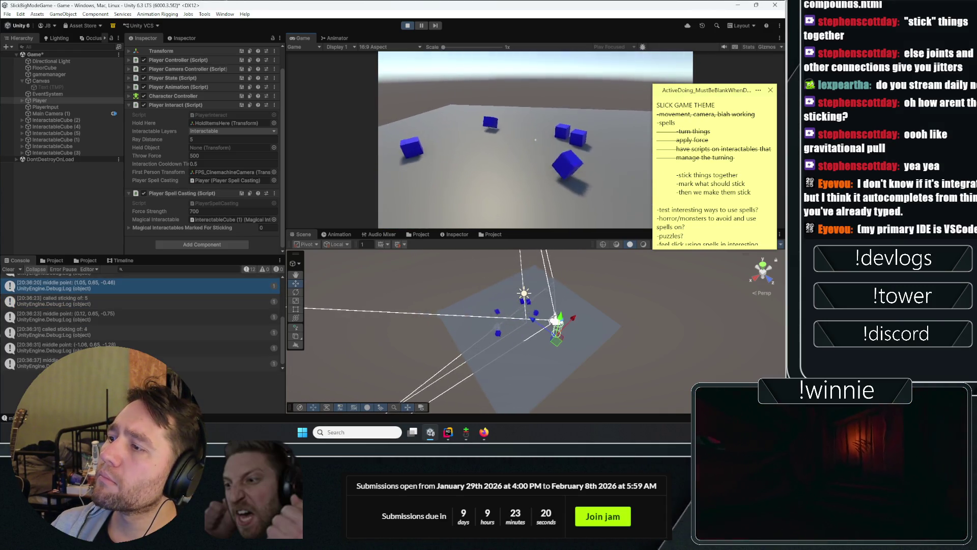
{"action": "left_click", "coordinate": [535, 140]}
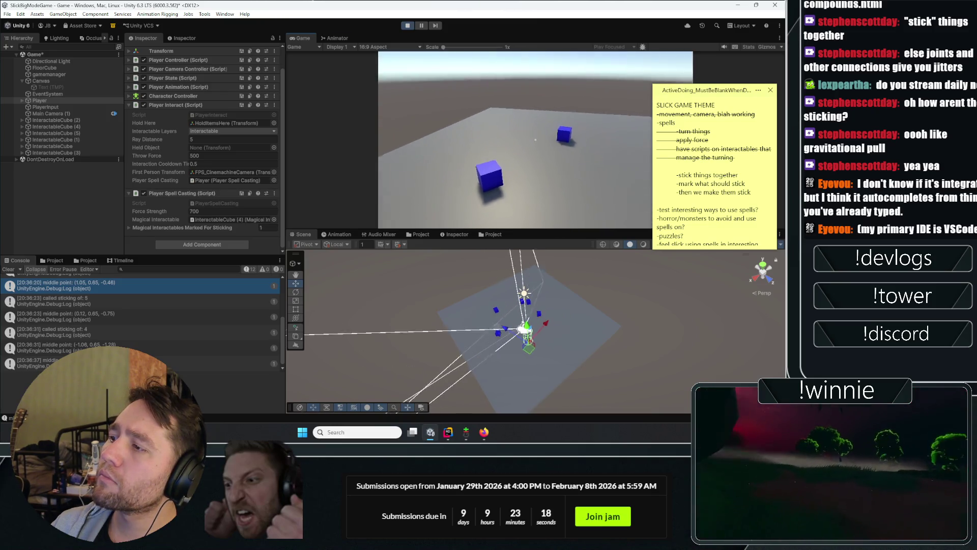
{"action": "left_click", "coordinate": [536, 140]}
{"action": "left_click", "coordinate": [536, 140]}
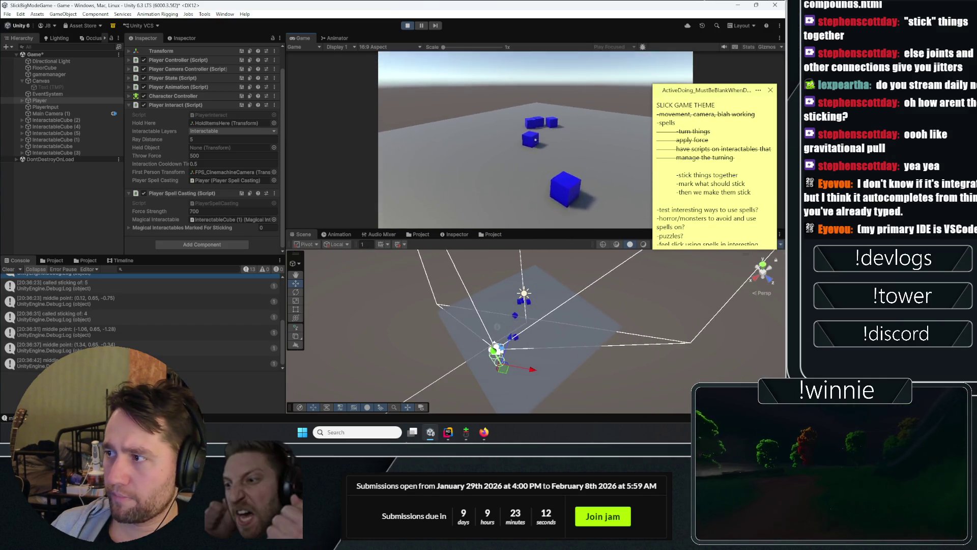
Step: Cast the spell on another cube and walk the player toward the cubes
{"action": "left_click", "coordinate": [535, 140]}
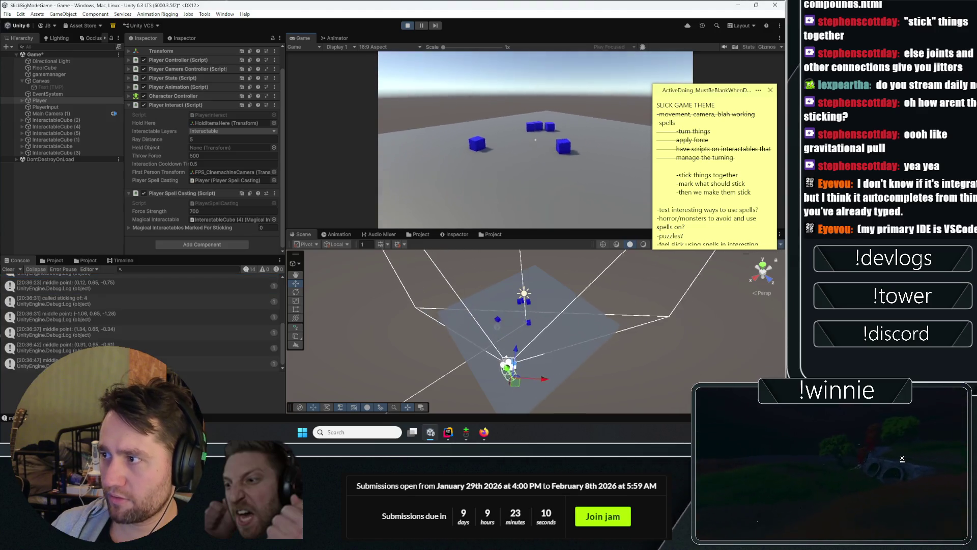
{"action": "right_click", "coordinate": [535, 139]}
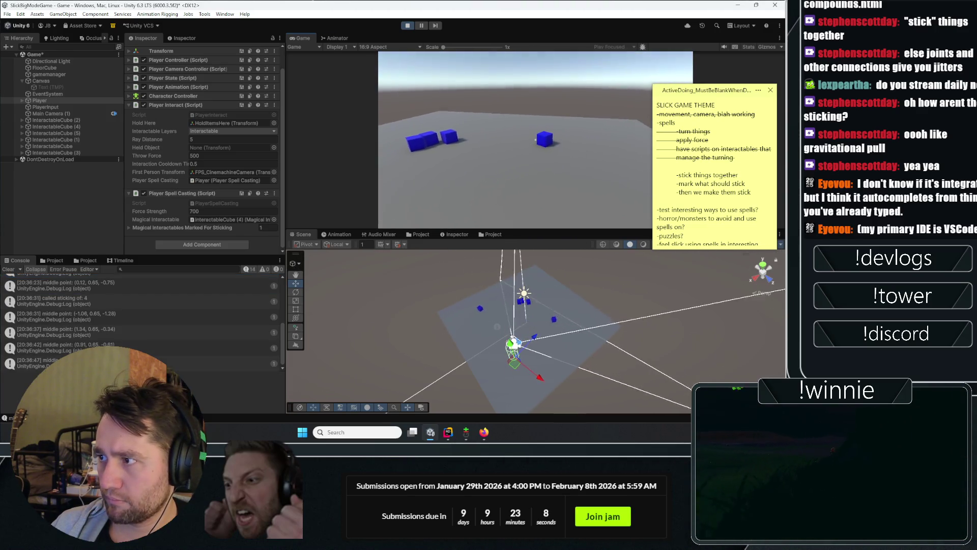
{"action": "key", "text": "d"}
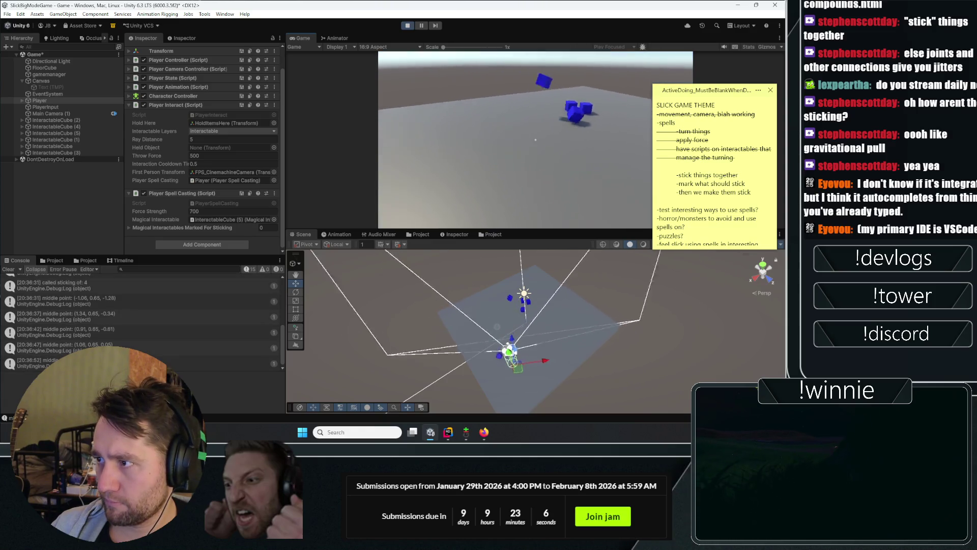
{"action": "key", "text": "w"}
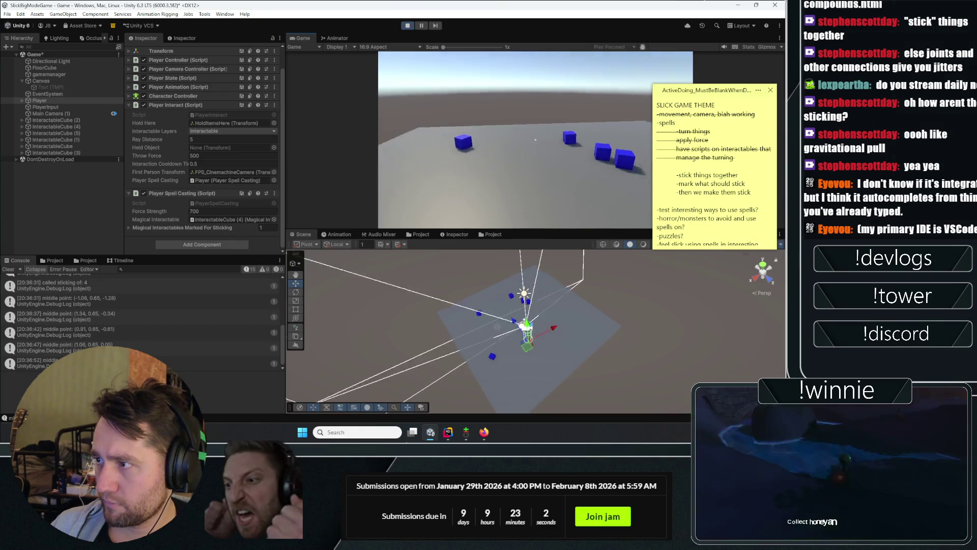
{"action": "key", "text": "w"}
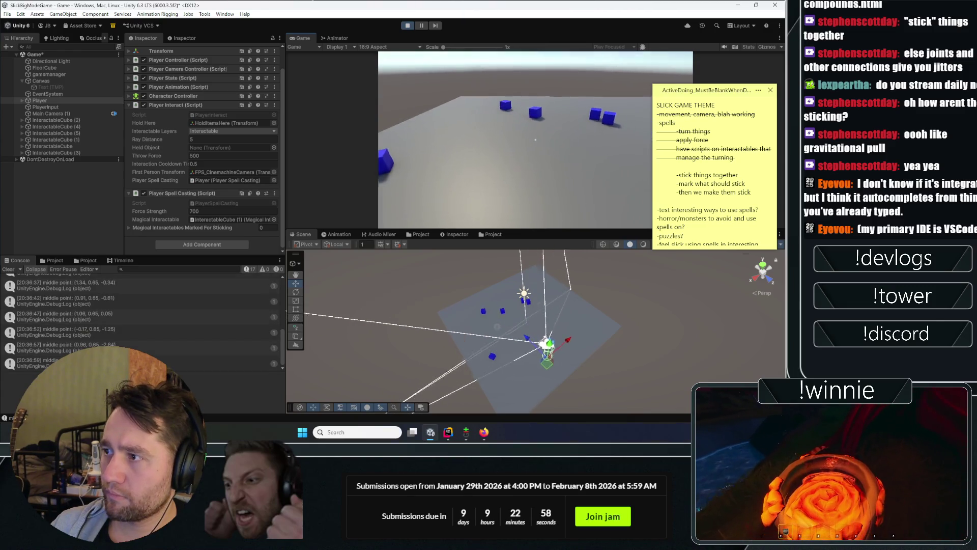
Step: Mark pairs of cubes and cast the stick spell on them
{"action": "left_click", "coordinate": [535, 139]}
{"action": "left_click", "coordinate": [535, 139]}
{"action": "right_click", "coordinate": [535, 139]}
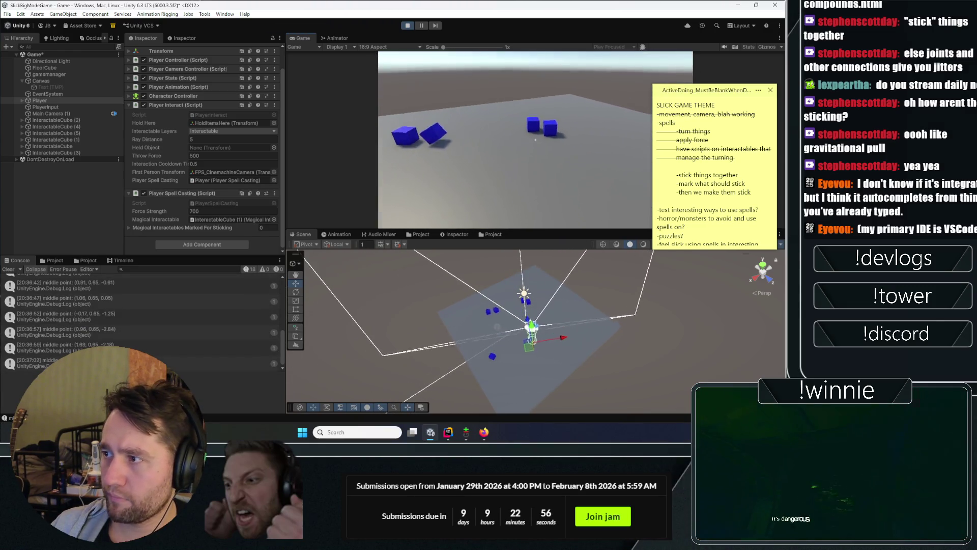
{"action": "left_click", "coordinate": [535, 139]}
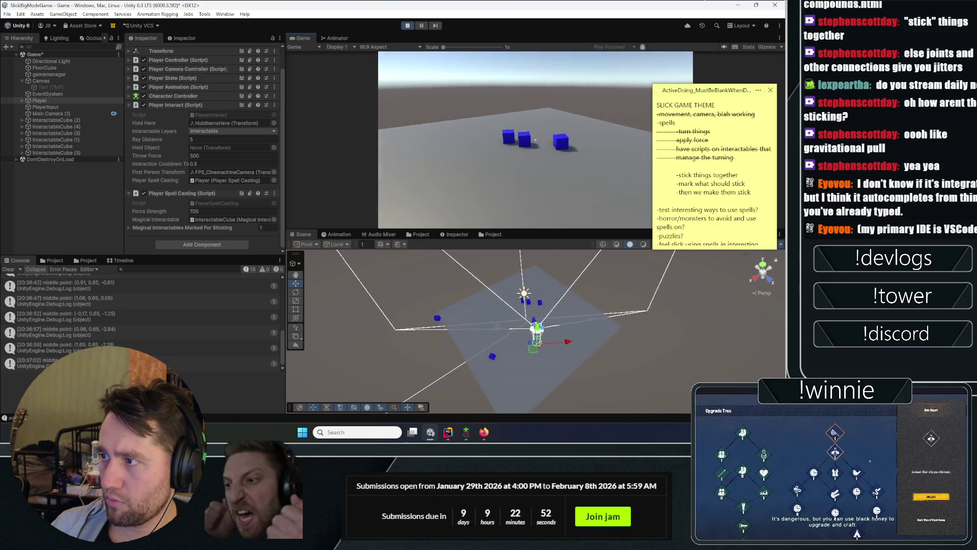
{"action": "right_click", "coordinate": [535, 140]}
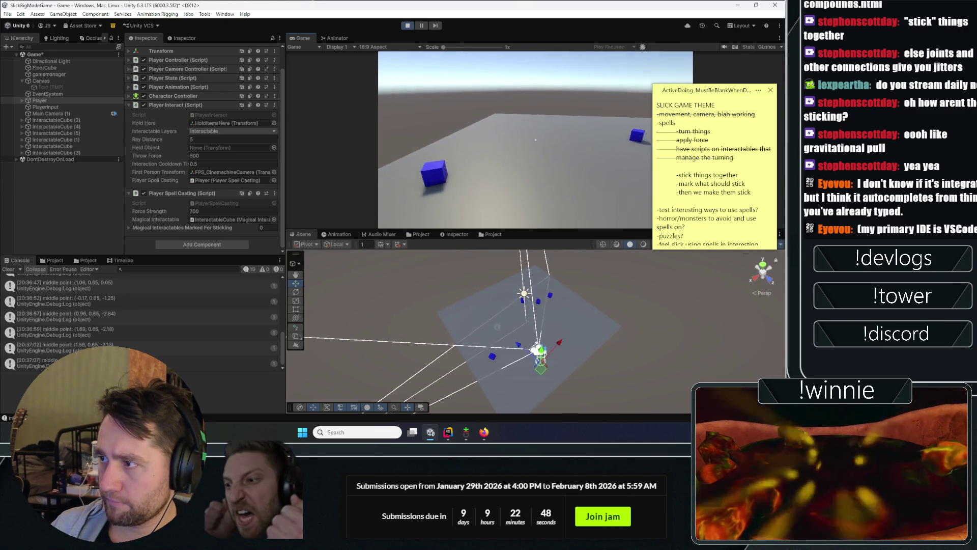
{"action": "left_click", "coordinate": [535, 139]}
{"action": "left_click", "coordinate": [535, 140]}
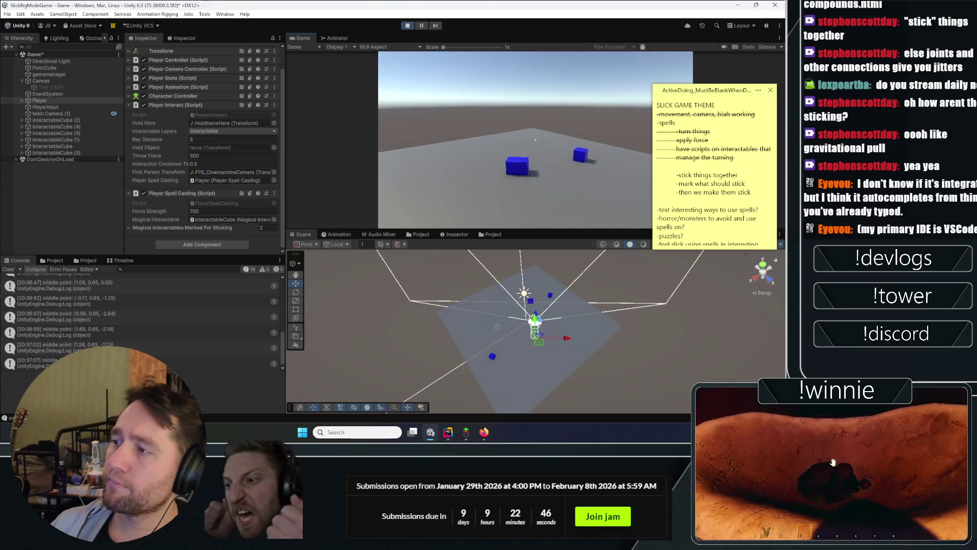
{"action": "right_click", "coordinate": [536, 140]}
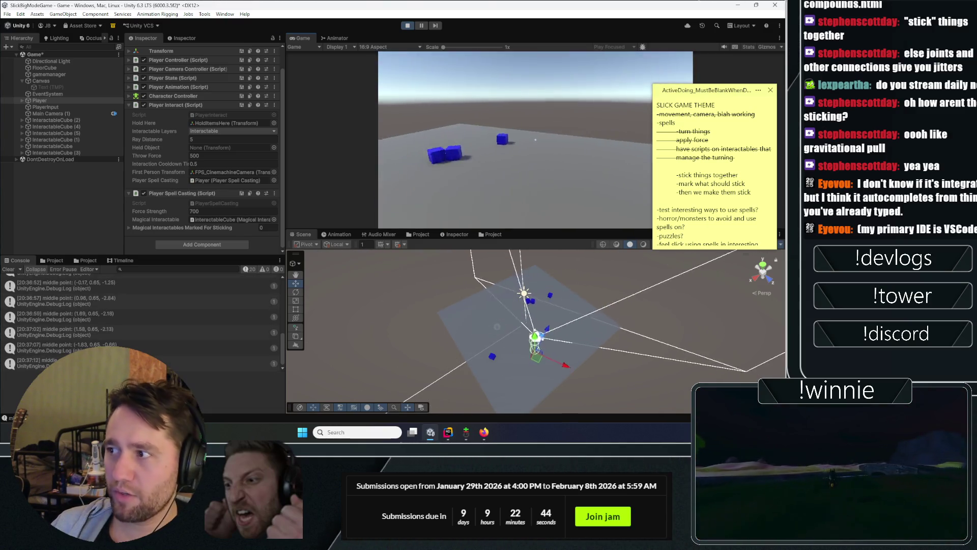
Step: Walk toward the joined cubes, mark several more, cast the spell, and cross the plane
{"action": "key", "text": "w"}
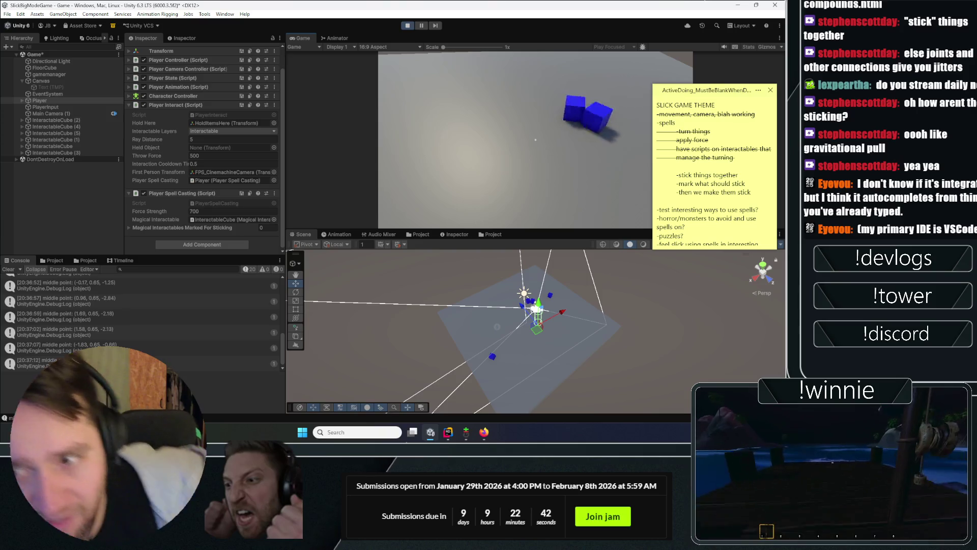
{"action": "key", "text": "w"}
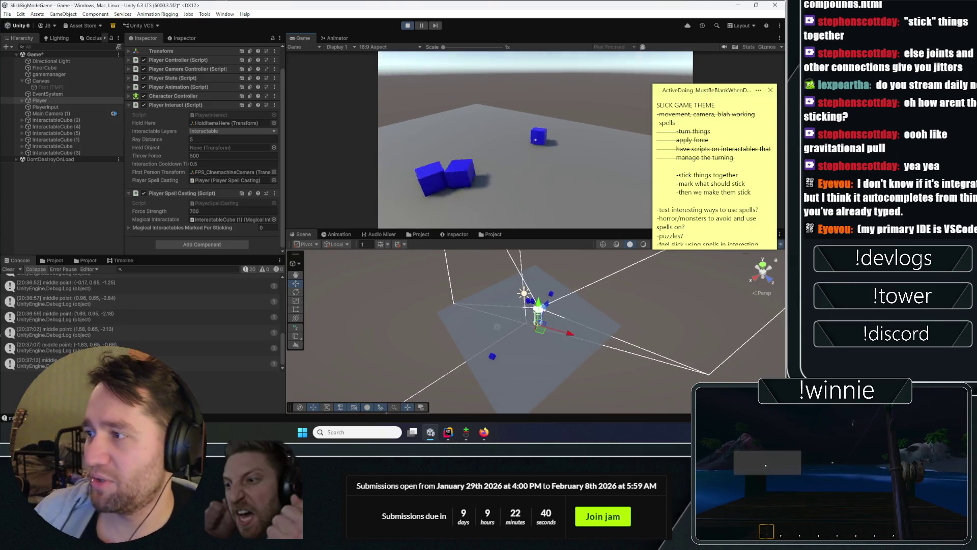
{"action": "key", "text": "w"}
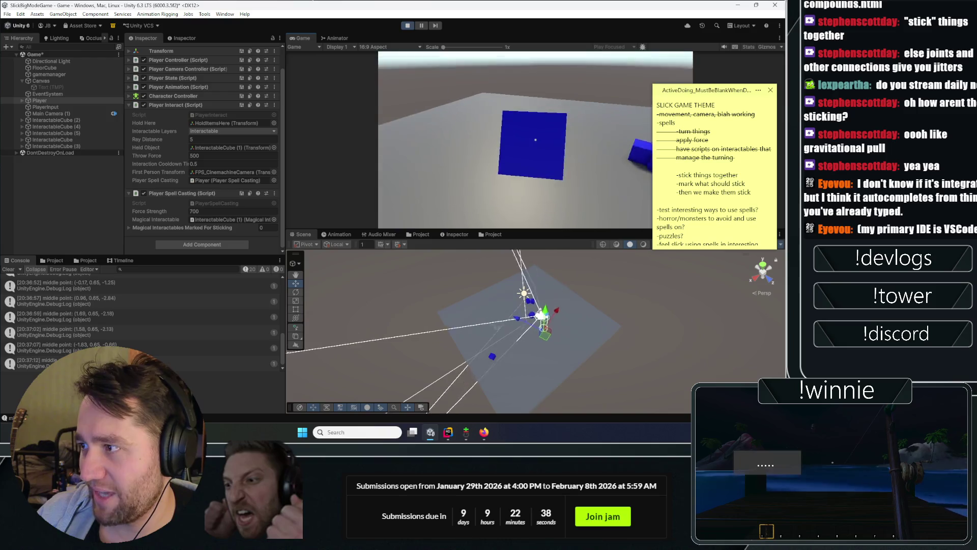
{"action": "left_click", "coordinate": [535, 139]}
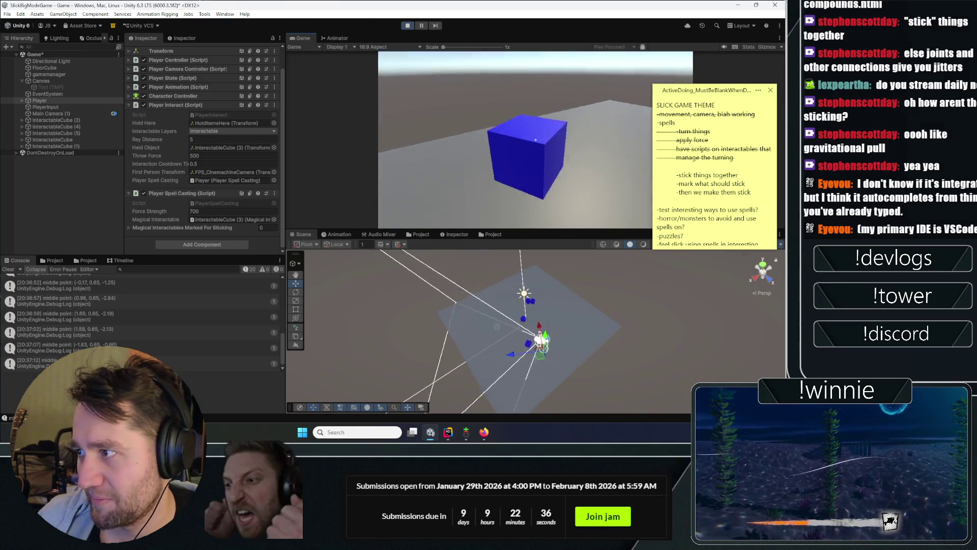
{"action": "left_click", "coordinate": [535, 139]}
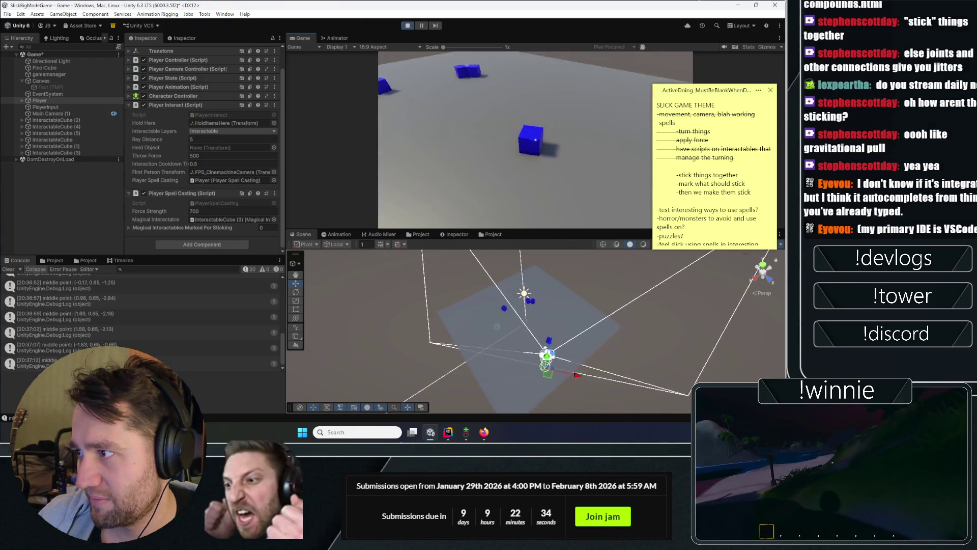
{"action": "left_click", "coordinate": [535, 139]}
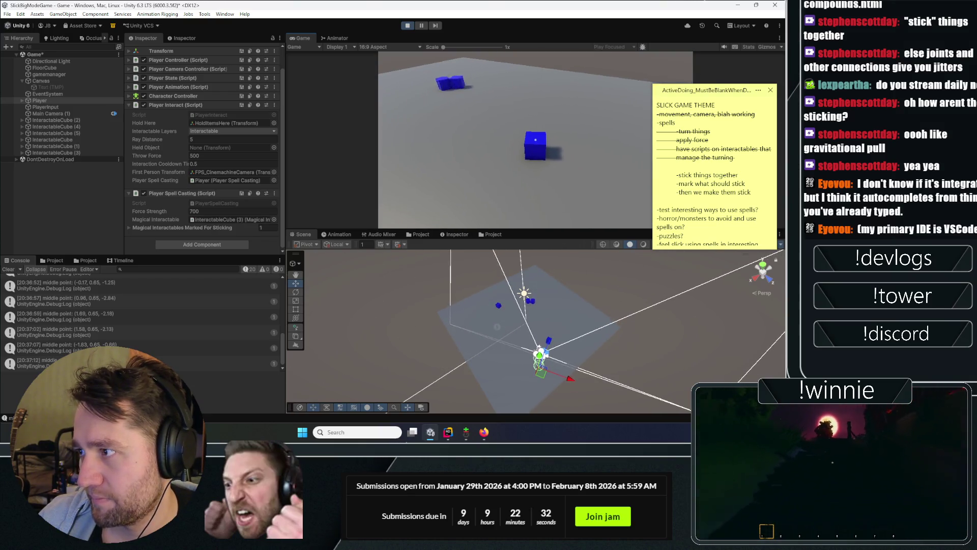
{"action": "left_click", "coordinate": [535, 139]}
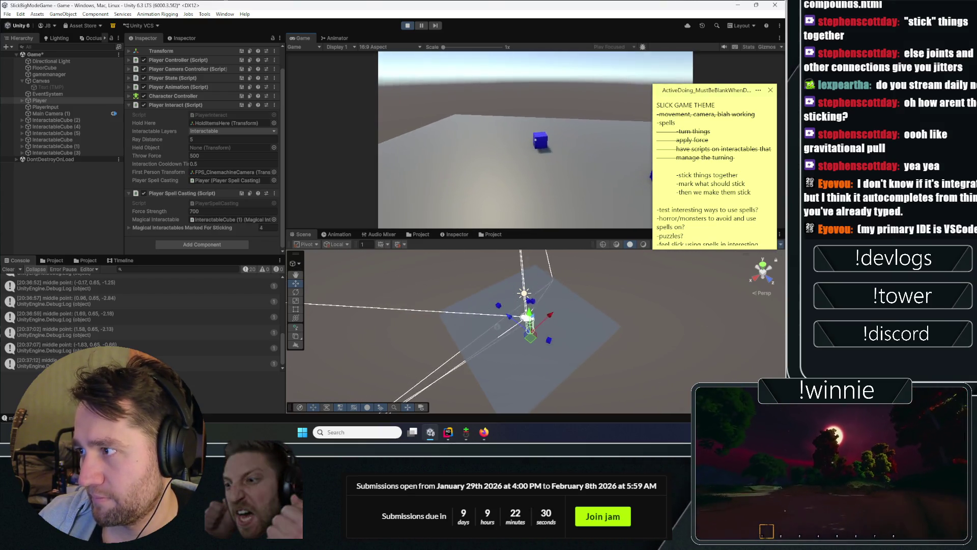
{"action": "left_click", "coordinate": [535, 141]}
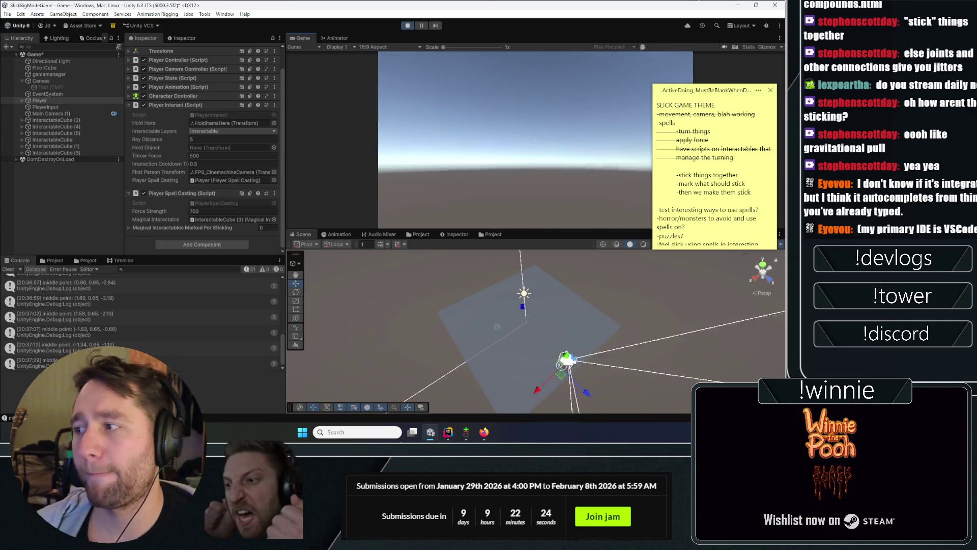
{"action": "key", "text": "w"}
{"action": "key", "text": "w"}
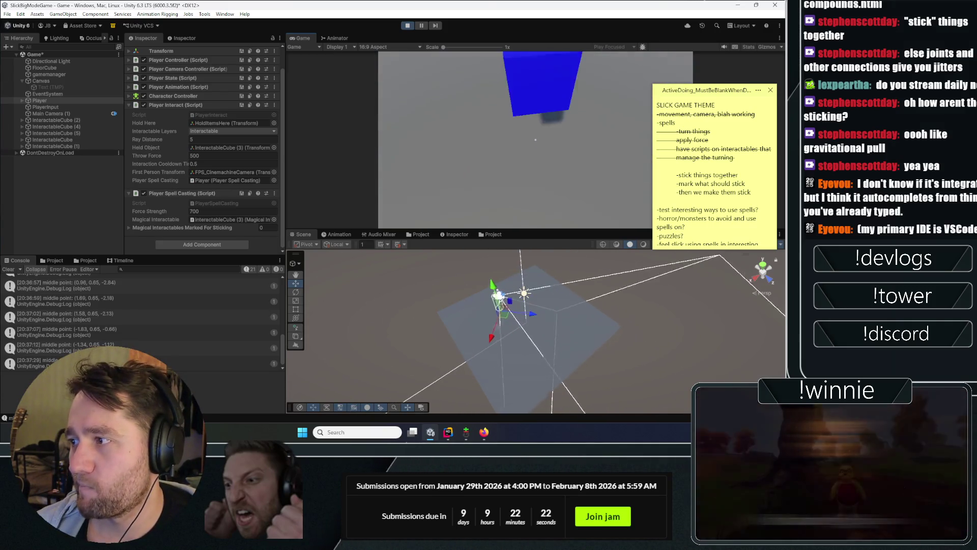
{"action": "key", "text": "w"}
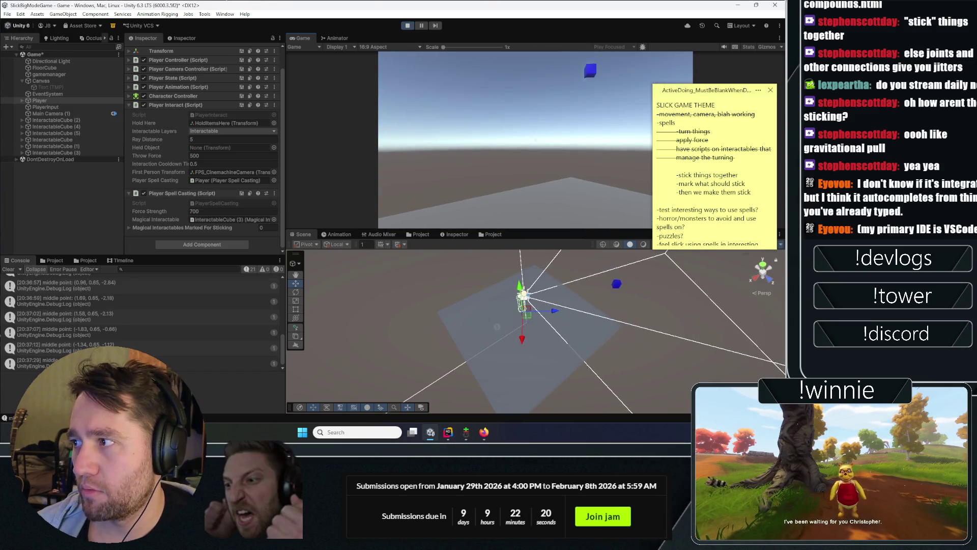
{"action": "key", "text": "w"}
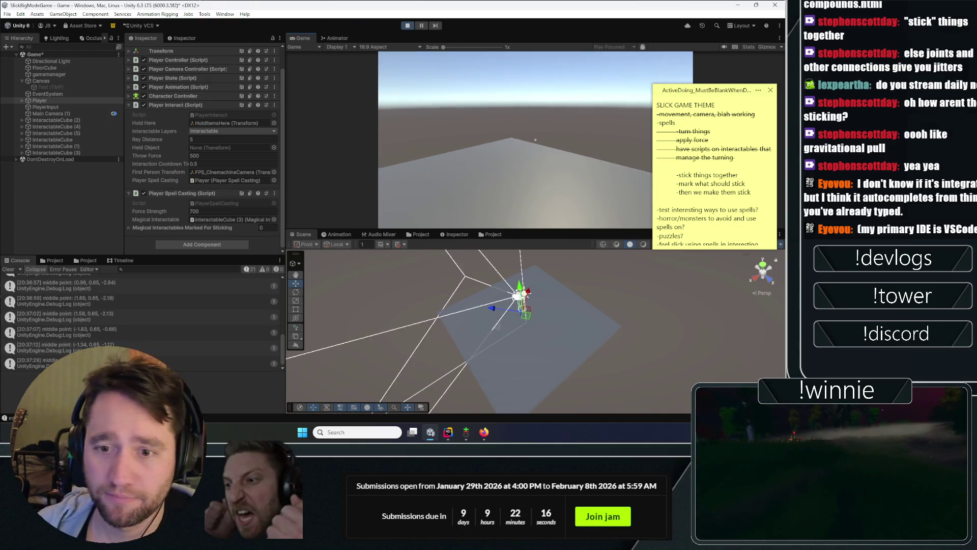
Step: Stop Play mode, set the Player's Force Strength to 700, deselect, and clear the console
{"action": "key", "text": "Escape"}
{"action": "left_click", "coordinate": [407, 25]}
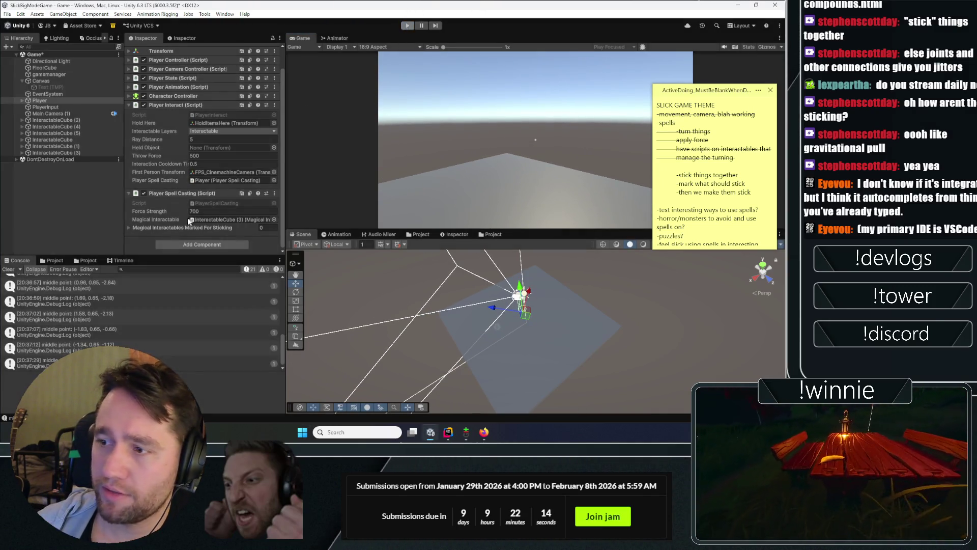
{"action": "scroll", "coordinate": [204, 199], "scroll_direction": "down", "scroll_amount": 5}
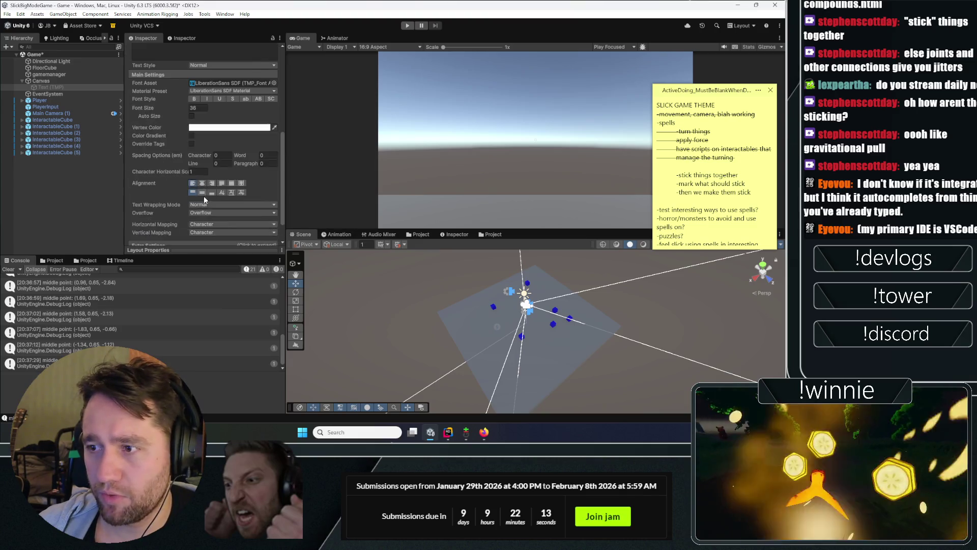
{"action": "left_click", "coordinate": [50, 100]}
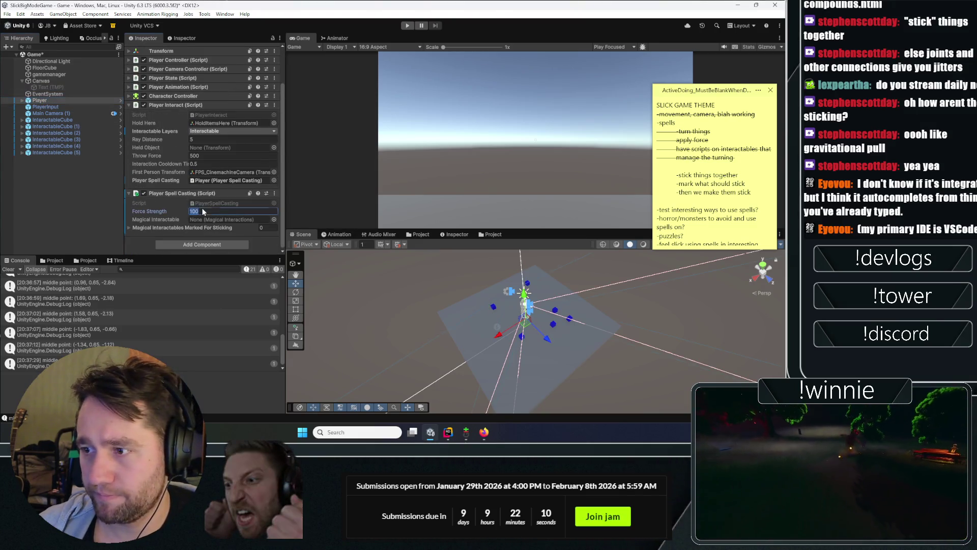
{"action": "type", "text": "700"}
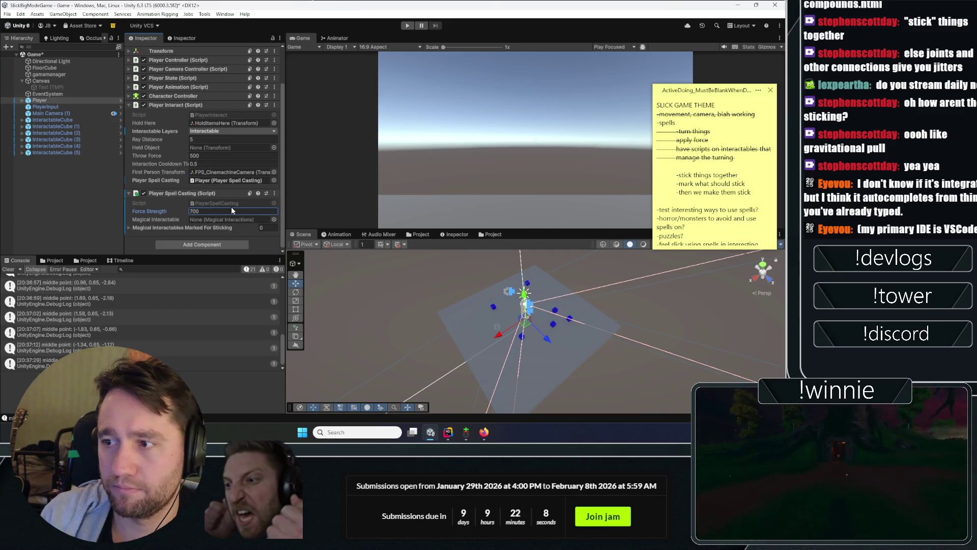
{"action": "left_click", "coordinate": [45, 184]}
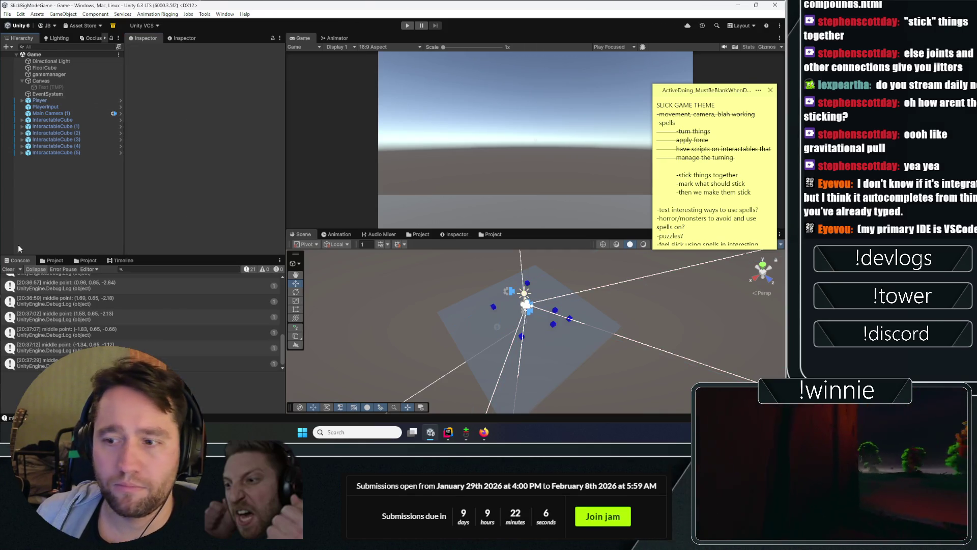
{"action": "left_click", "coordinate": [40, 285]}
Step: Commit the staged changes in Git GUI as "can stick things together" and minimize it
{"action": "left_click", "coordinate": [9, 269]}
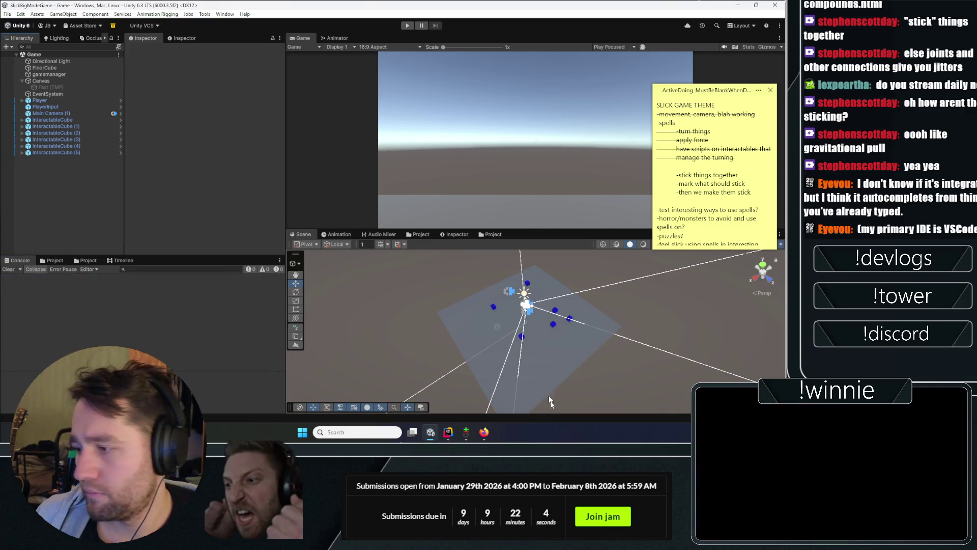
{"action": "left_click", "coordinate": [465, 433]}
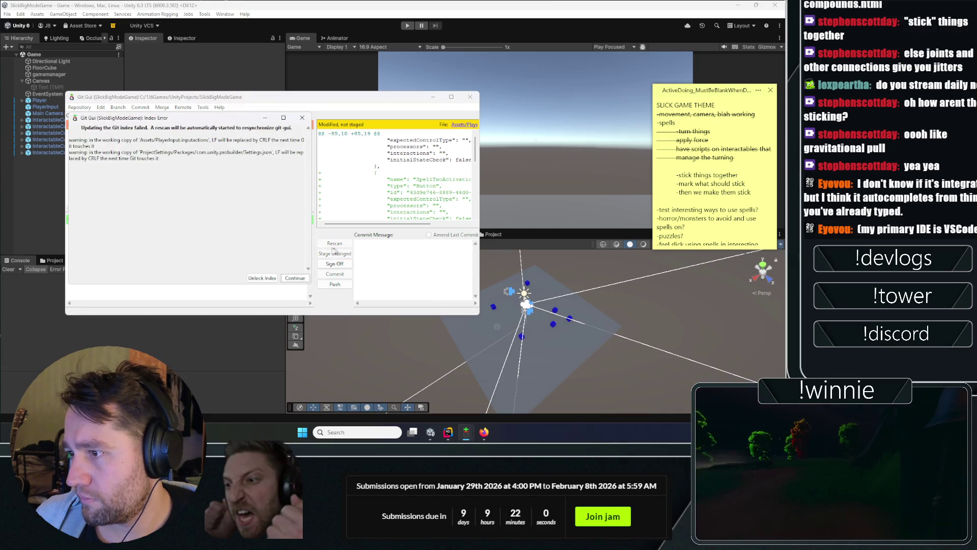
{"action": "left_click", "coordinate": [299, 278]}
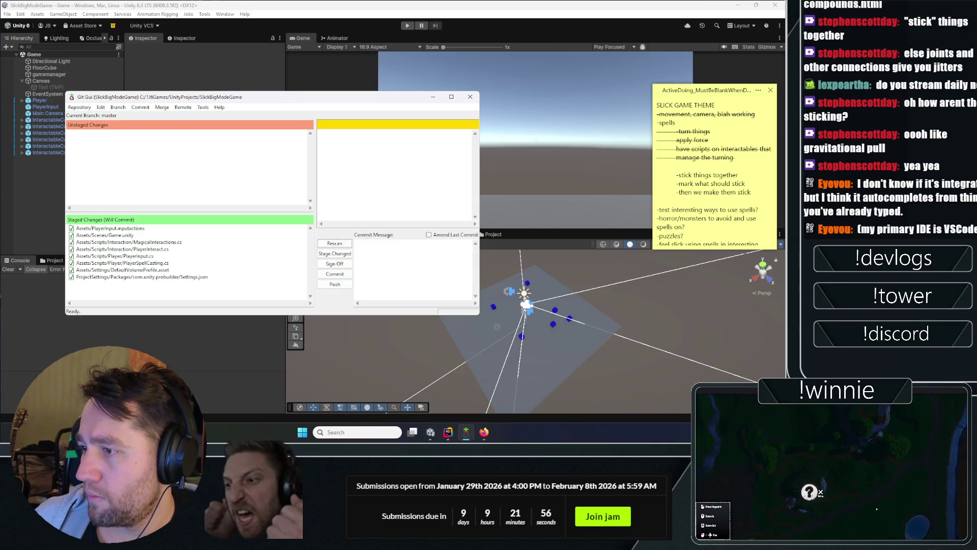
{"action": "left_click", "coordinate": [356, 244]}
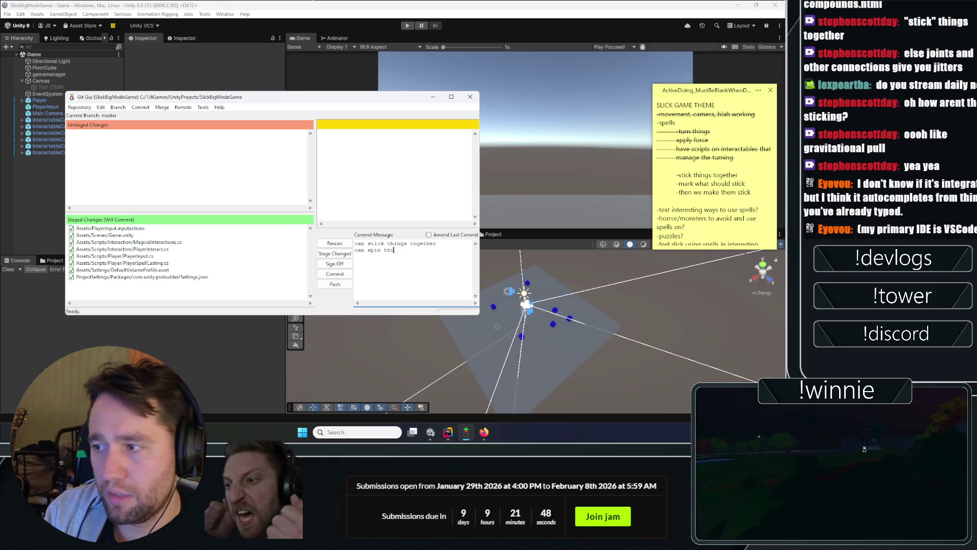
{"action": "left_click", "coordinate": [336, 275]}
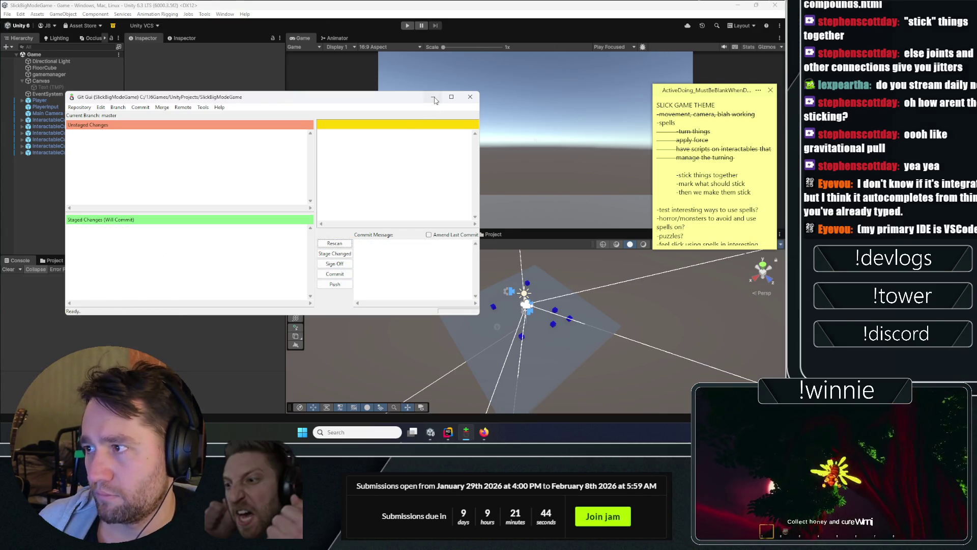
{"action": "left_click", "coordinate": [94, 189]}
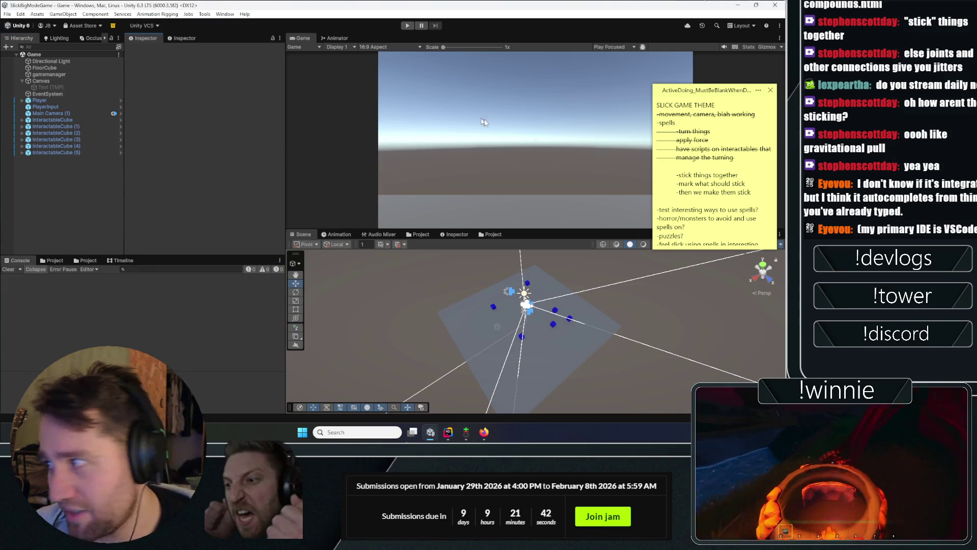
{"action": "left_click_drag", "start_coordinate": [753, 193], "coordinate": [669, 177]}
{"action": "left_click", "coordinate": [722, 184]}
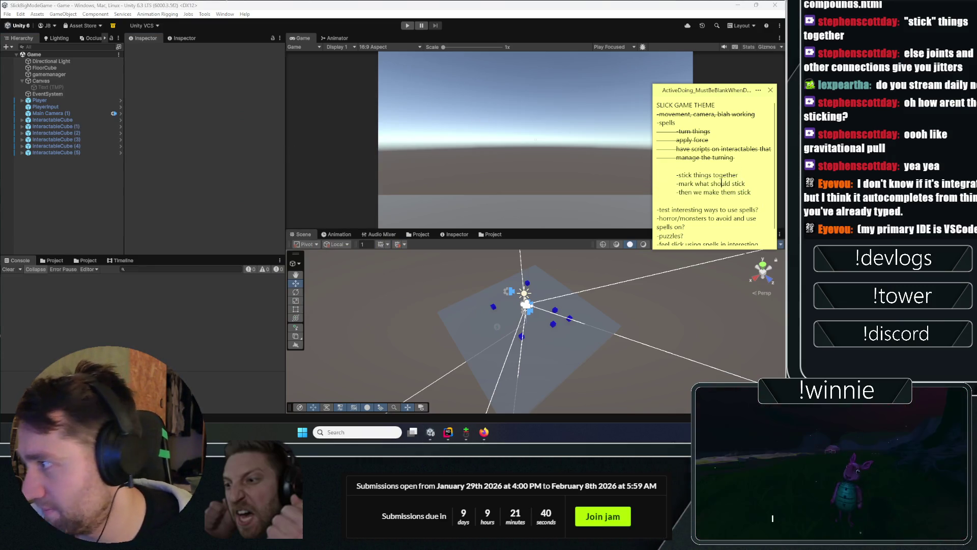
{"action": "left_click_drag", "start_coordinate": [738, 192], "coordinate": [662, 174]}
{"action": "key", "text": "ctrl+t"}
{"action": "left_click", "coordinate": [663, 166]}
{"action": "key", "text": "BackSpace"}
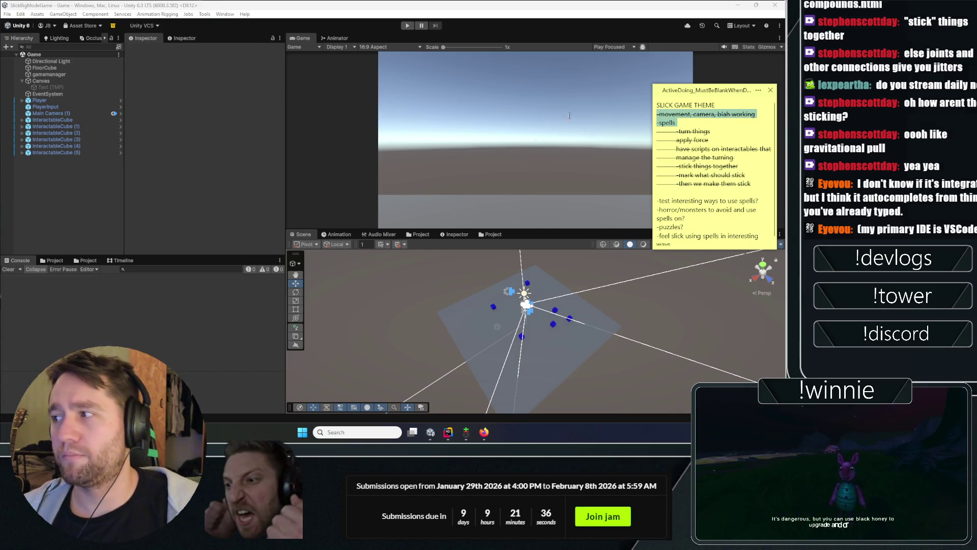
{"action": "left_click_drag", "start_coordinate": [677, 149], "coordinate": [691, 149]}
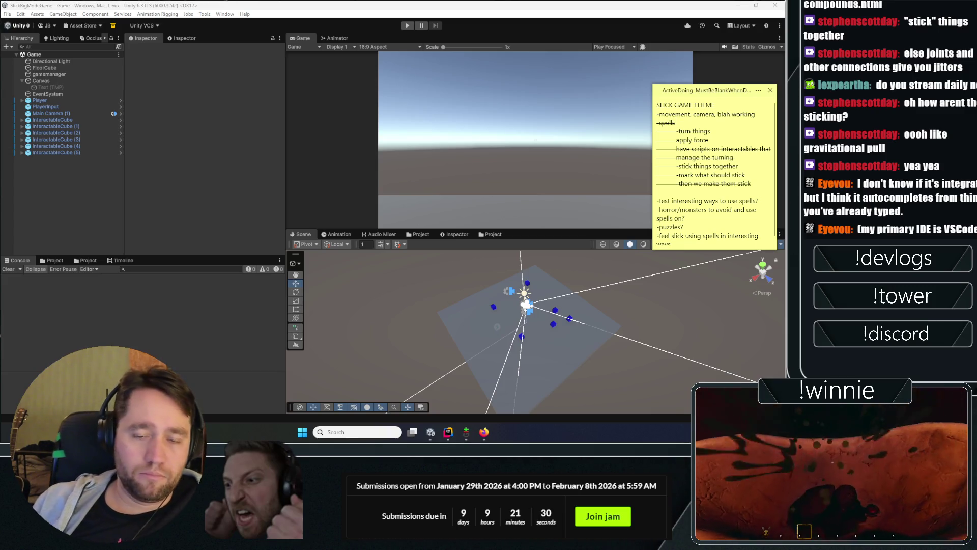
{"action": "mouse_move", "coordinate": [449, 432]}
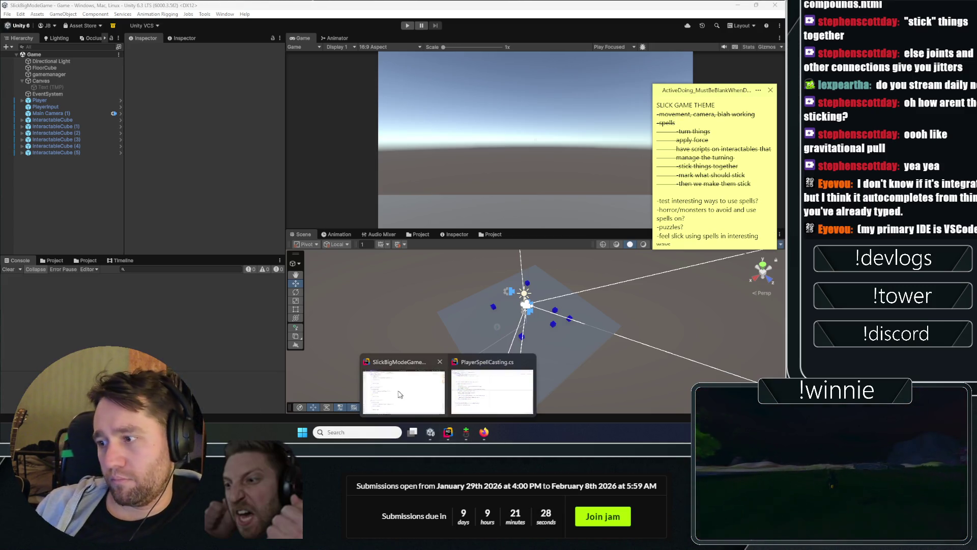
Step: Close the MagicalInteractions.cs and PlayerSpellCasting.cs windows, quit Rider, and select the Player in Unity
{"action": "left_click", "coordinate": [437, 392]}
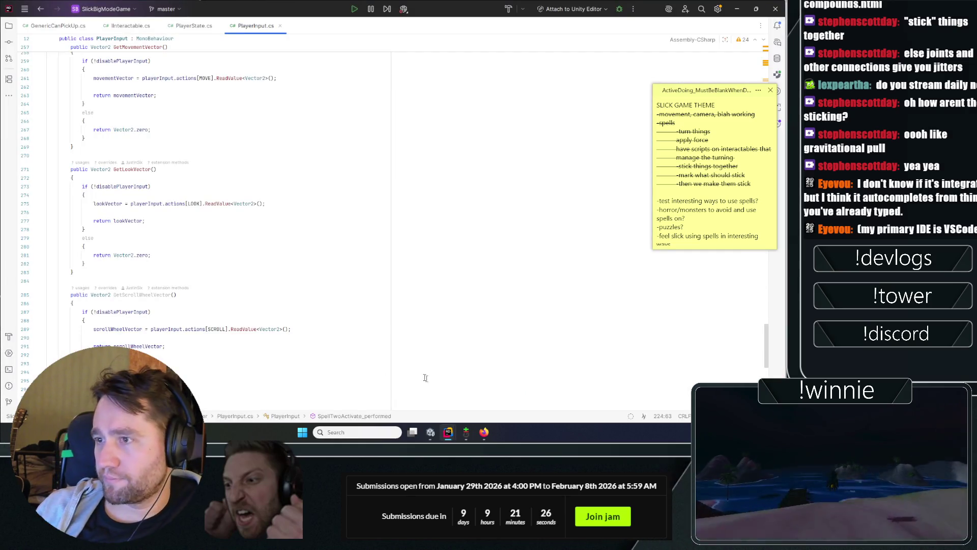
{"action": "mouse_move", "coordinate": [449, 431]}
{"action": "left_click", "coordinate": [487, 373]}
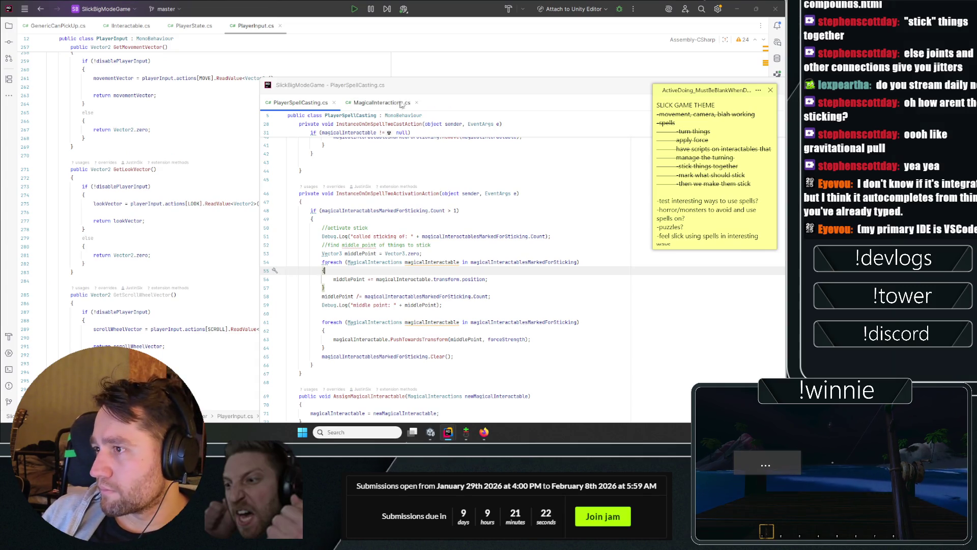
{"action": "middle_click", "coordinate": [379, 103]}
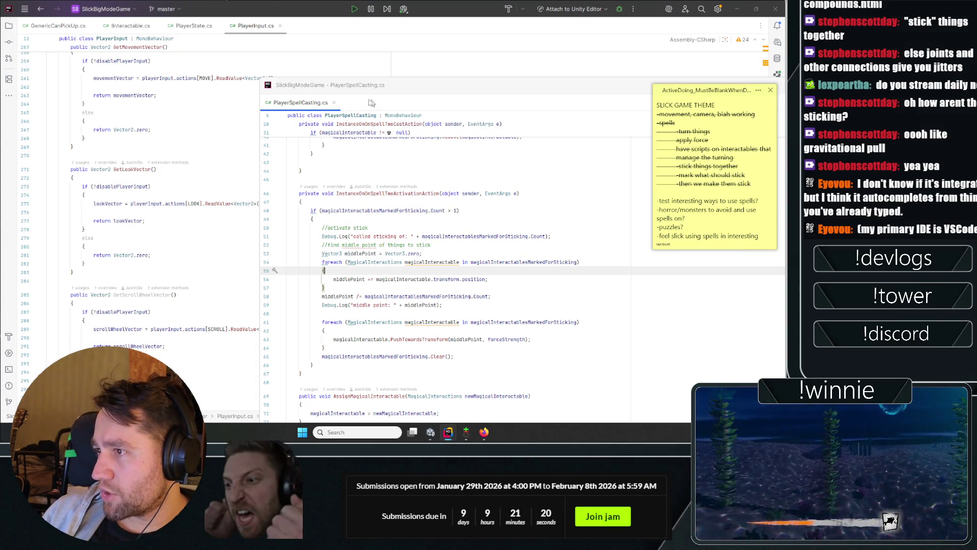
{"action": "middle_click", "coordinate": [302, 103]}
{"action": "key", "text": "alt+F4"}
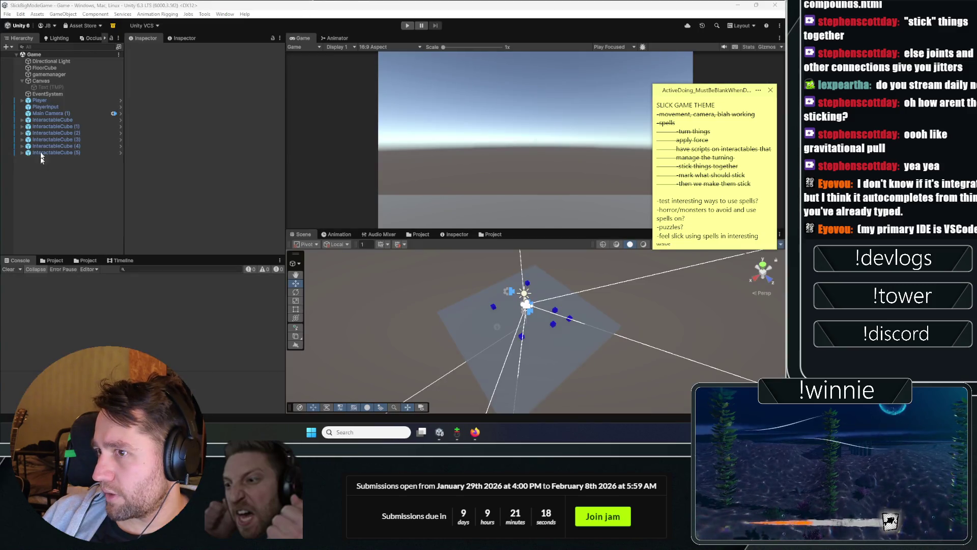
{"action": "left_click", "coordinate": [51, 101]}
Step: Open the Player Spell Casting script via its Edit Script menu option
{"action": "scroll", "coordinate": [209, 162], "scroll_direction": "down", "scroll_amount": 3}
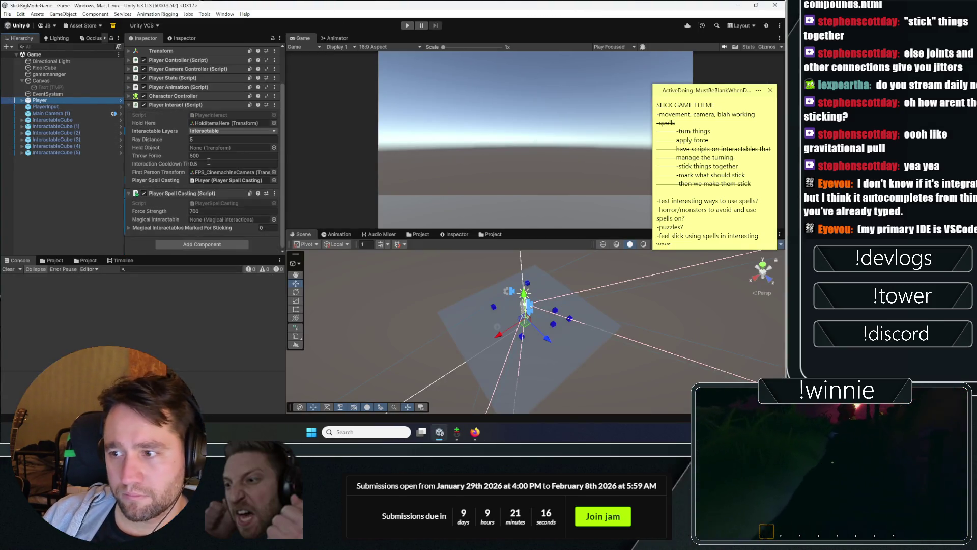
{"action": "left_click", "coordinate": [275, 231]}
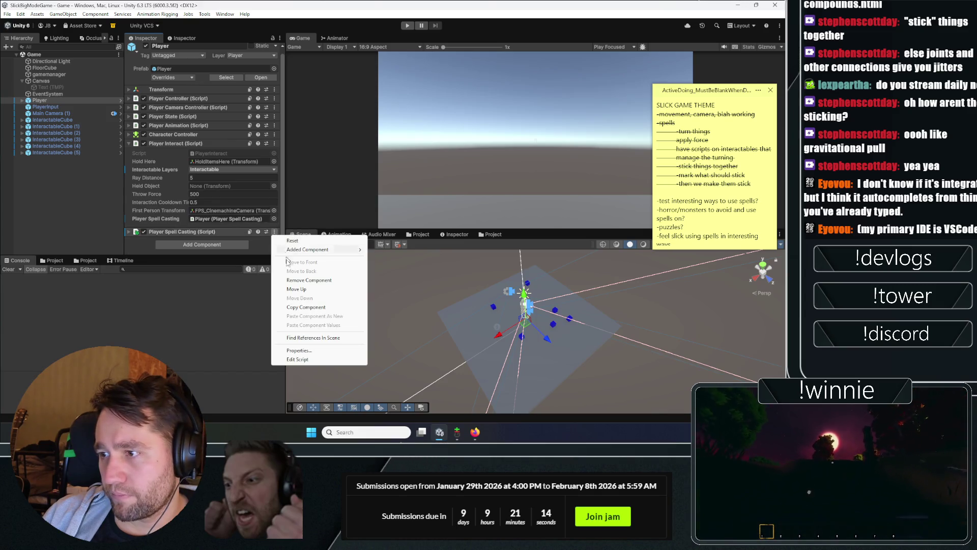
{"action": "left_click", "coordinate": [304, 358]}
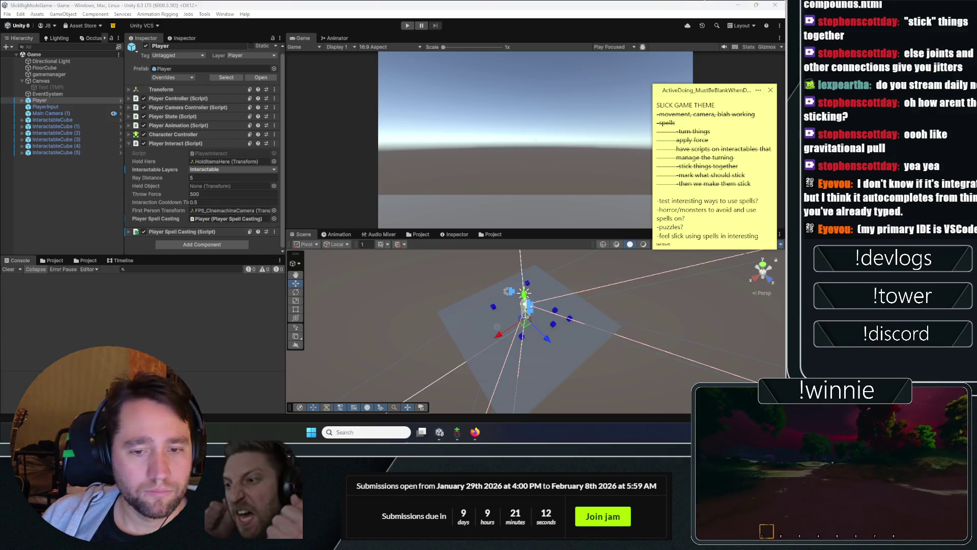
Step: Open the Magical Interactions script from InteractableCube (3) via Edit Script
{"action": "left_click", "coordinate": [55, 139]}
{"action": "scroll", "coordinate": [168, 163], "scroll_direction": "down", "scroll_amount": 3}
{"action": "left_click", "coordinate": [274, 107]}
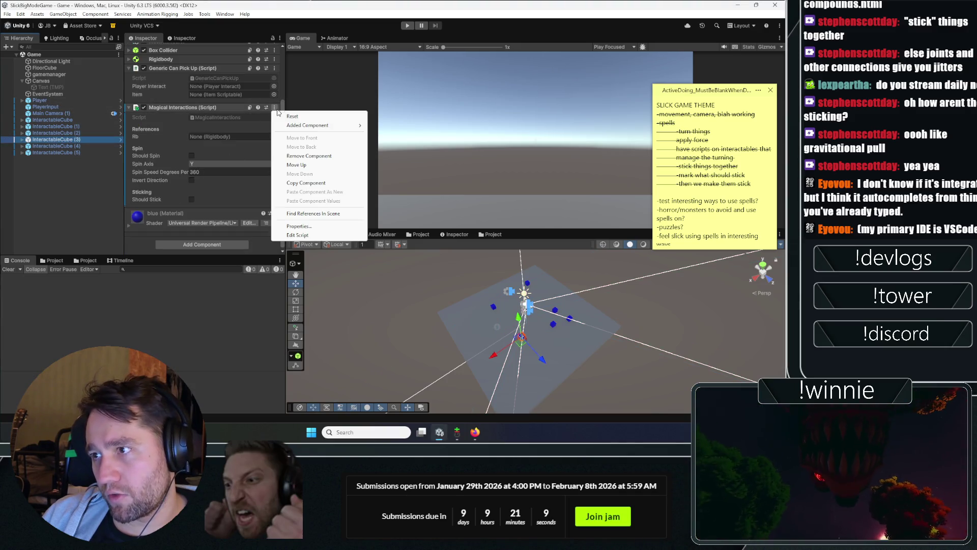
{"action": "left_click", "coordinate": [300, 235]}
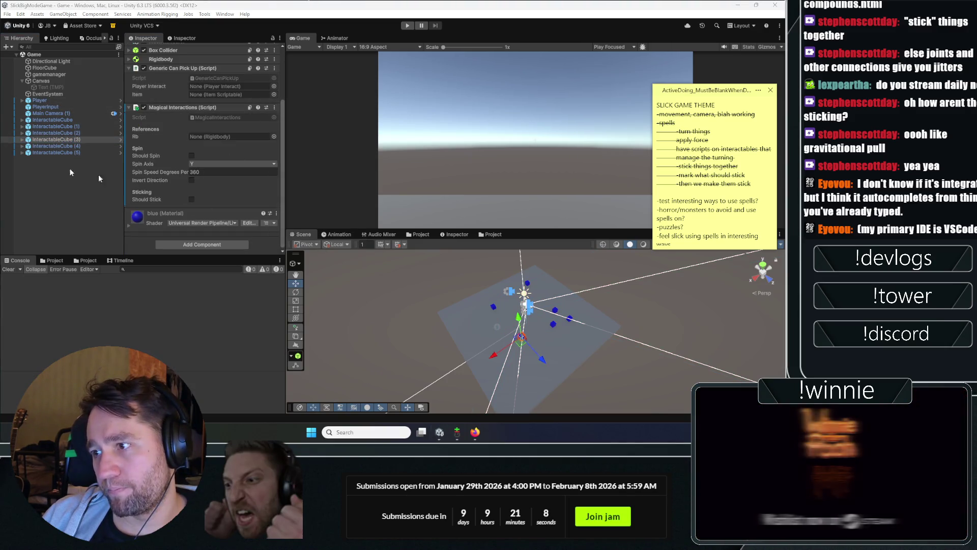
{"action": "right_click", "coordinate": [54, 193]}
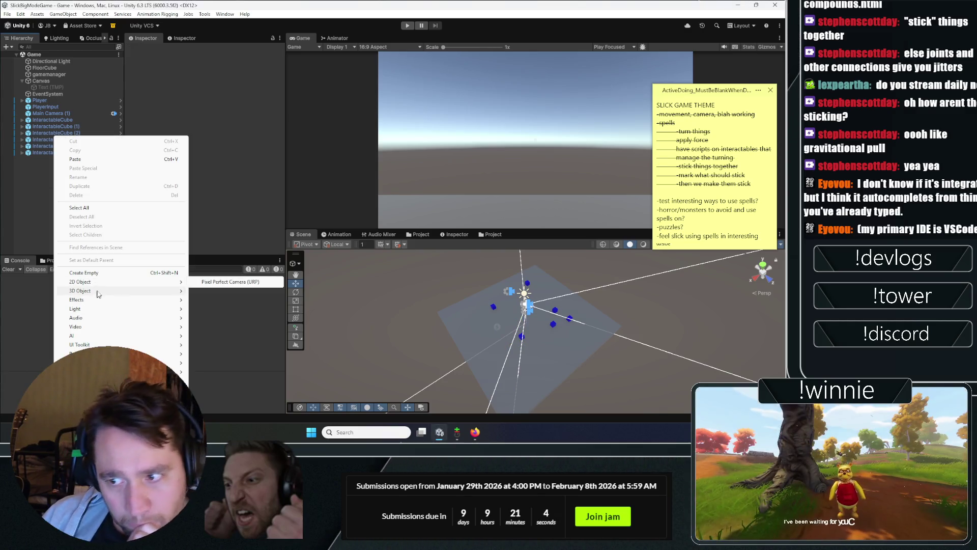
Step: Add a 3D Cube to the scene with Rigidbody and MagicalInteractions components
{"action": "mouse_move", "coordinate": [98, 294]}
{"action": "left_click", "coordinate": [207, 291]}
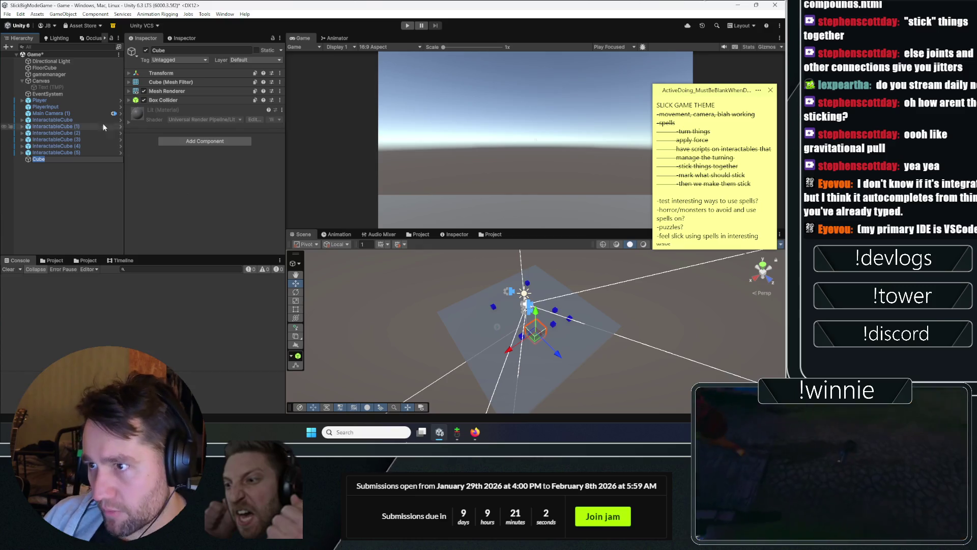
{"action": "left_click", "coordinate": [85, 160]}
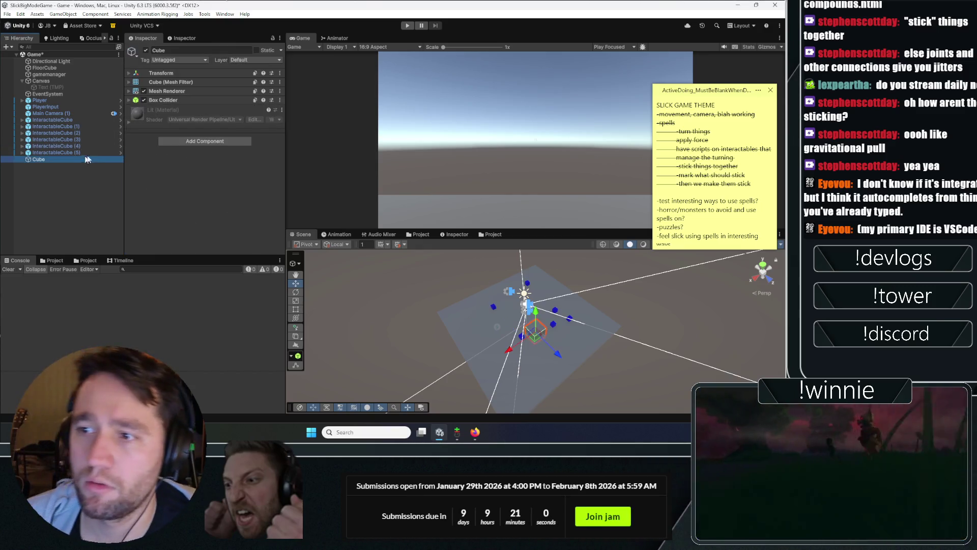
{"action": "left_click", "coordinate": [189, 138]}
{"action": "type", "text": "rigi"}
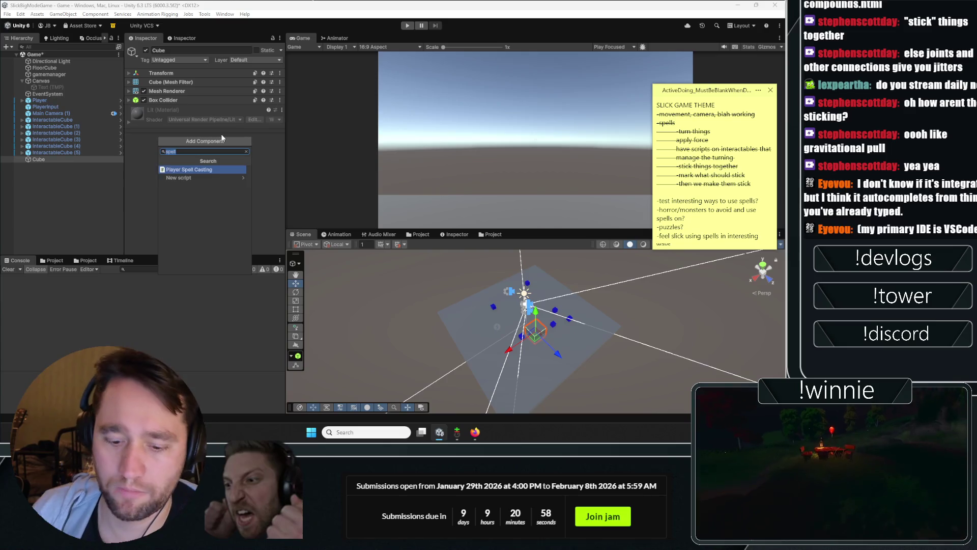
{"action": "key", "text": "Return"}
{"action": "key", "text": "ctrl+shift+a"}
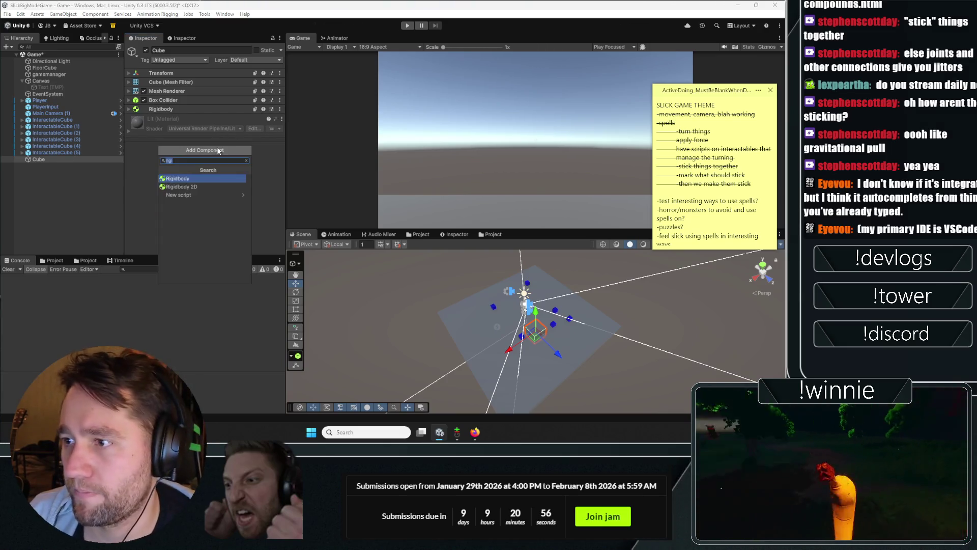
{"action": "type", "text": "magic"}
{"action": "key", "text": "Return"}
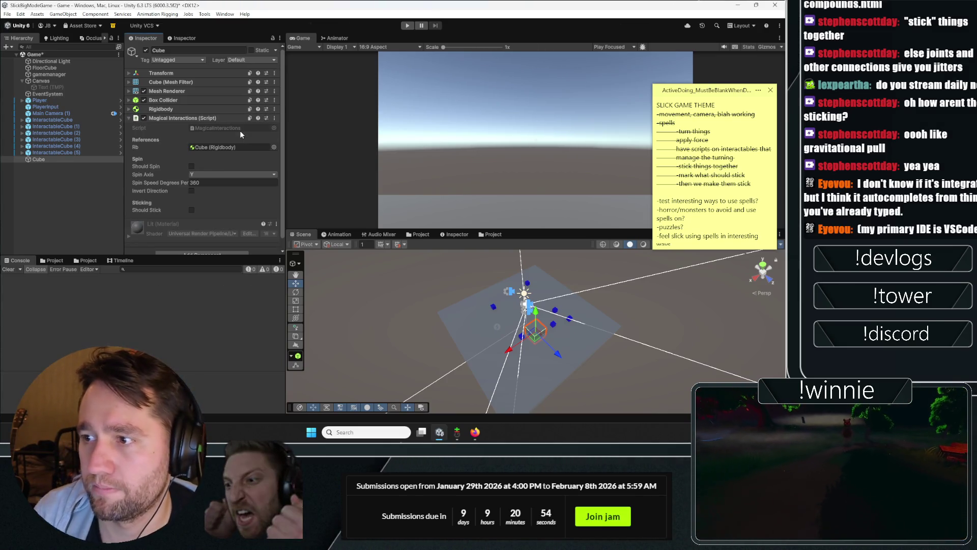
Step: Put the new Cube on the Interactable layer
{"action": "left_click", "coordinate": [264, 60]}
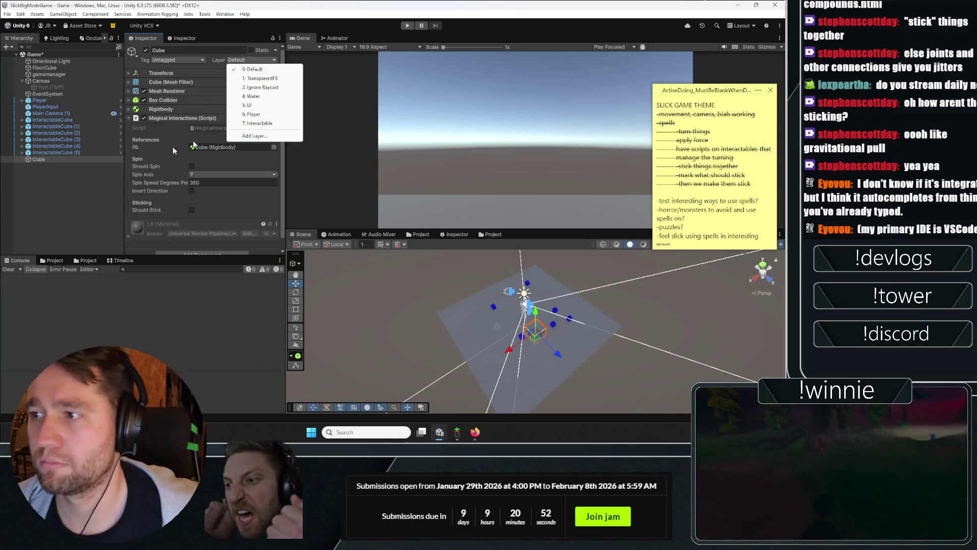
{"action": "left_click", "coordinate": [260, 123]}
{"action": "scroll", "coordinate": [229, 178], "scroll_direction": "down", "scroll_amount": 1}
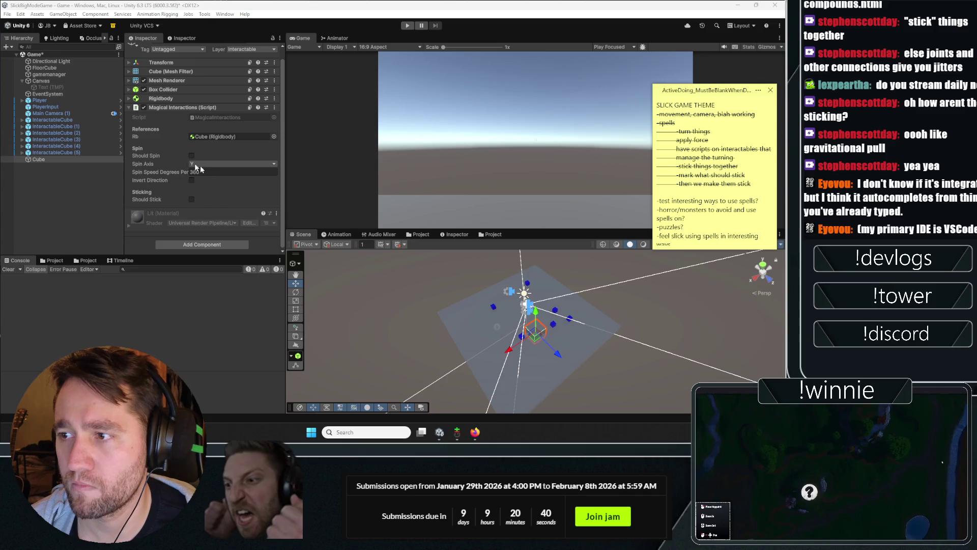
{"action": "left_click", "coordinate": [71, 161]}
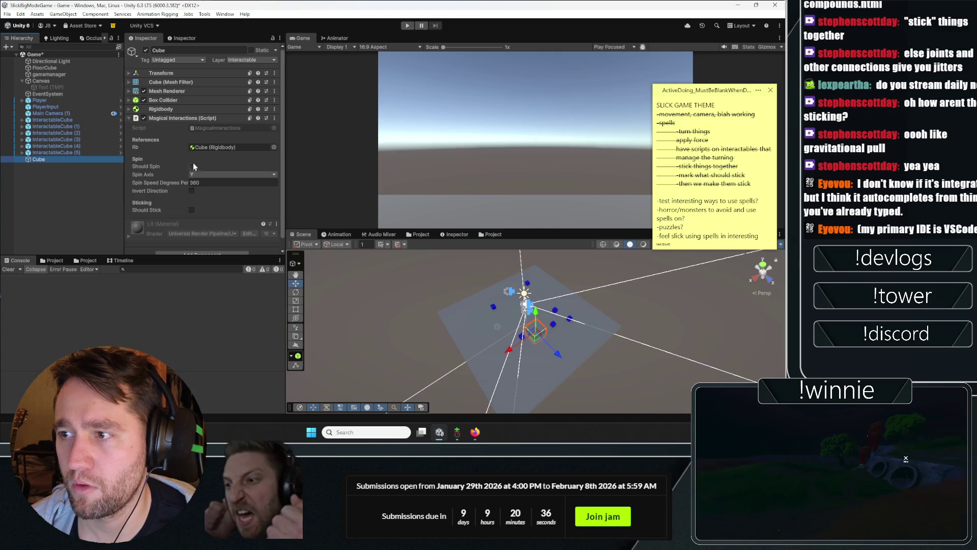
Step: Scale the Cube into a 5 × 0.3 × 1 bar, view it from a lower angle, and playtest
{"action": "left_click", "coordinate": [178, 73]}
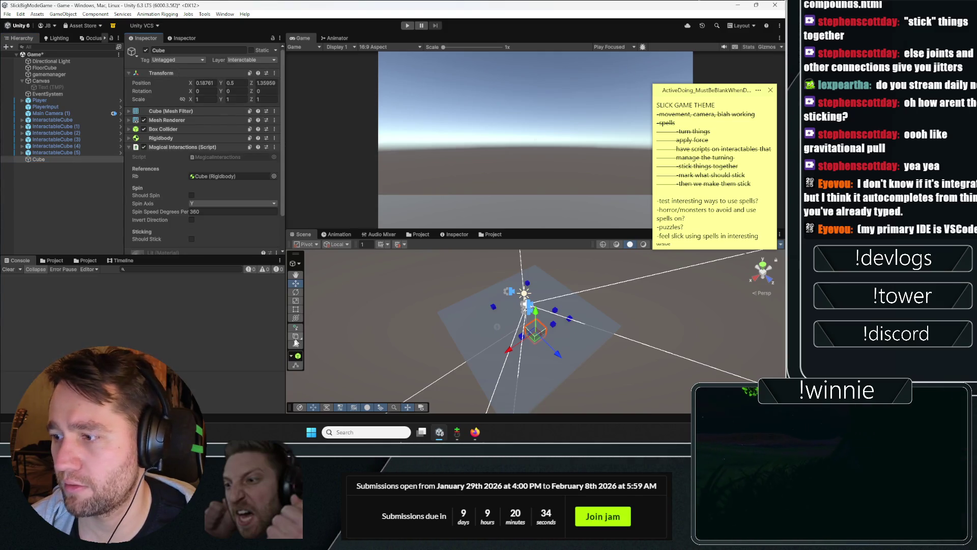
{"action": "left_click", "coordinate": [227, 99]}
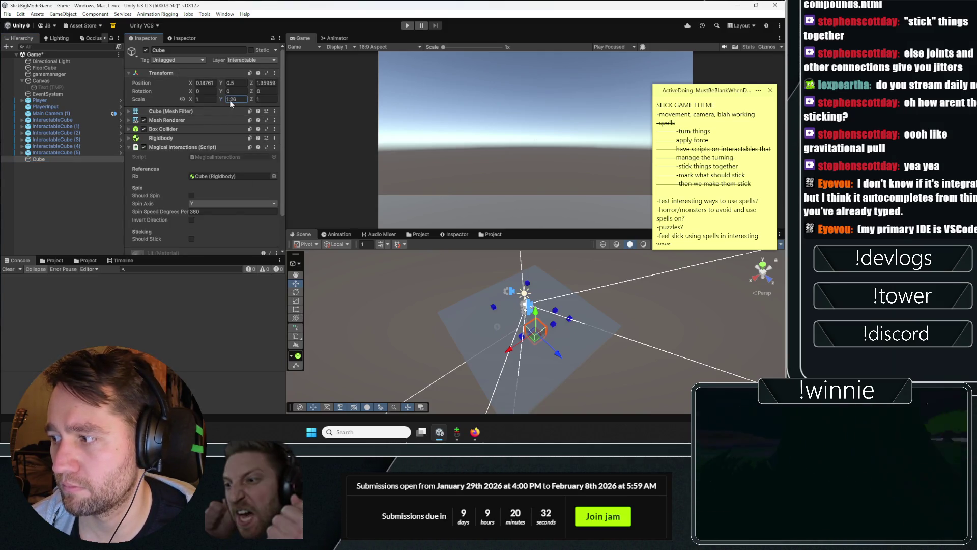
{"action": "type", "text": "0.45"}
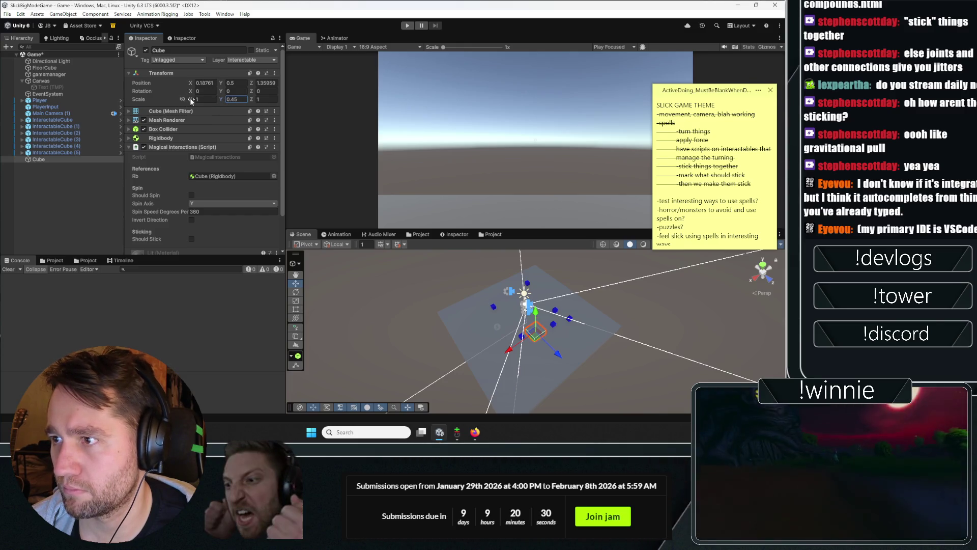
{"action": "type", "text": "5"}
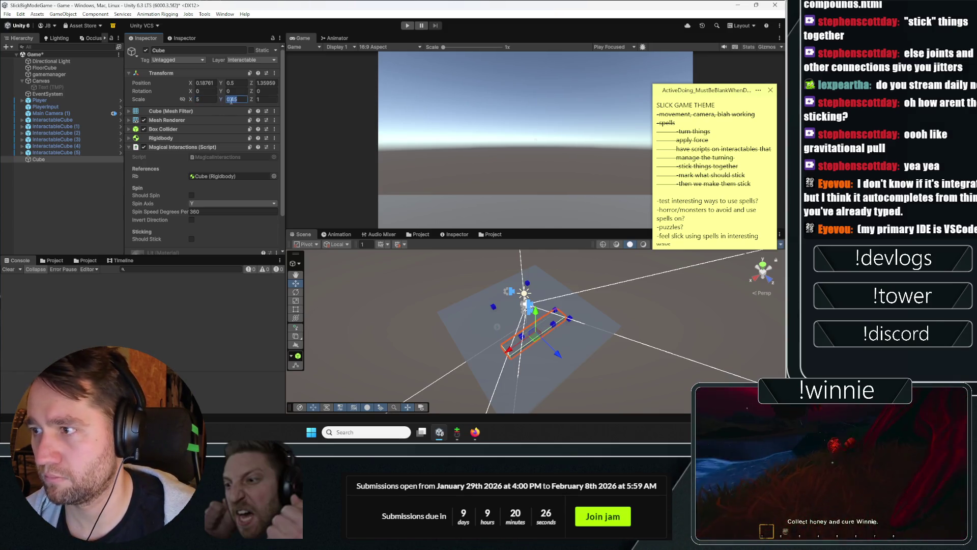
{"action": "mouse_move", "coordinate": [555, 248]}
{"action": "left_mouse_down"}
{"action": "mouse_move", "coordinate": [501, 319]}
{"action": "mouse_move", "coordinate": [452, 352]}
{"action": "left_mouse_up"}
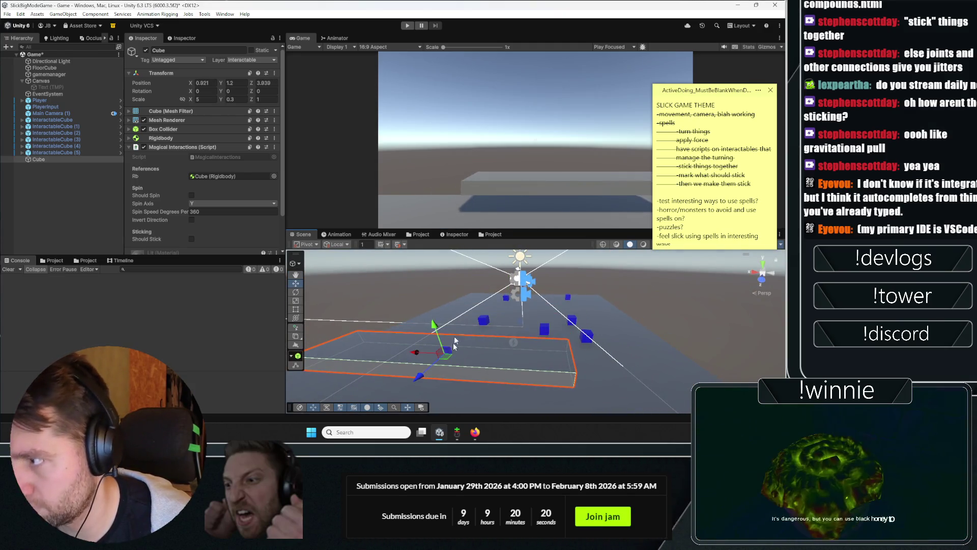
{"action": "left_click", "coordinate": [407, 27]}
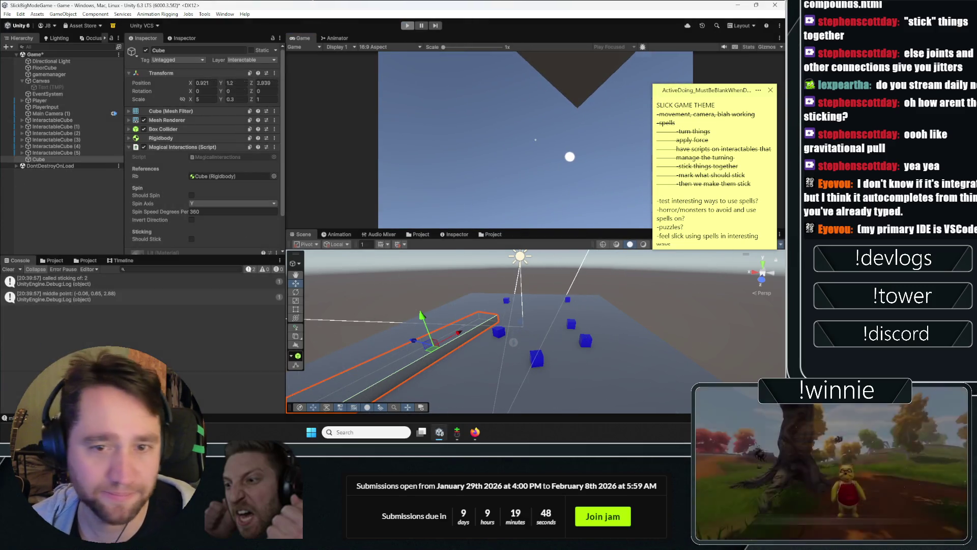
Step: Stop the playtest, select FloorCube, and show the Assets/Art folder in the Project panel
{"action": "key", "text": "ctrl+p"}
{"action": "scroll", "coordinate": [527, 342], "scroll_direction": "down", "scroll_amount": 5}
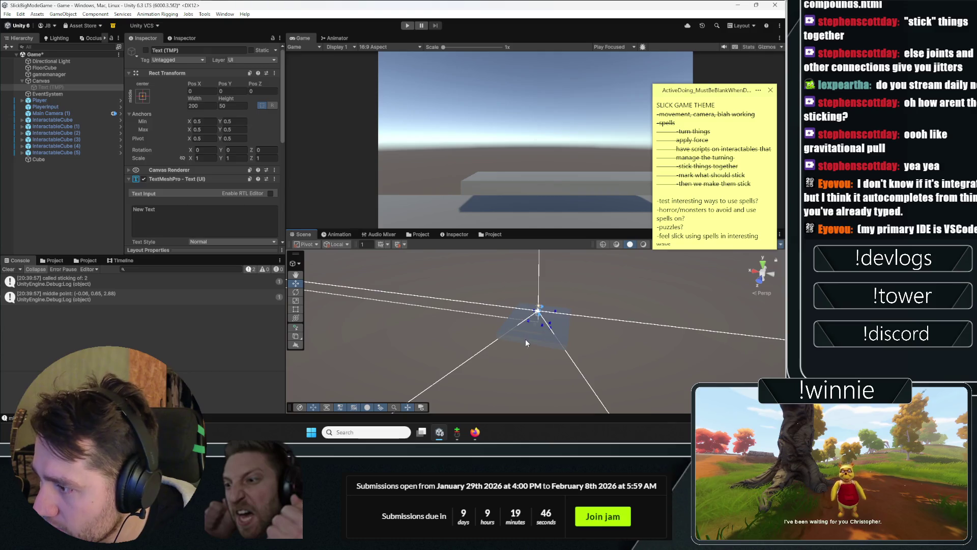
{"action": "left_click", "coordinate": [533, 325]}
{"action": "left_click", "coordinate": [421, 234]}
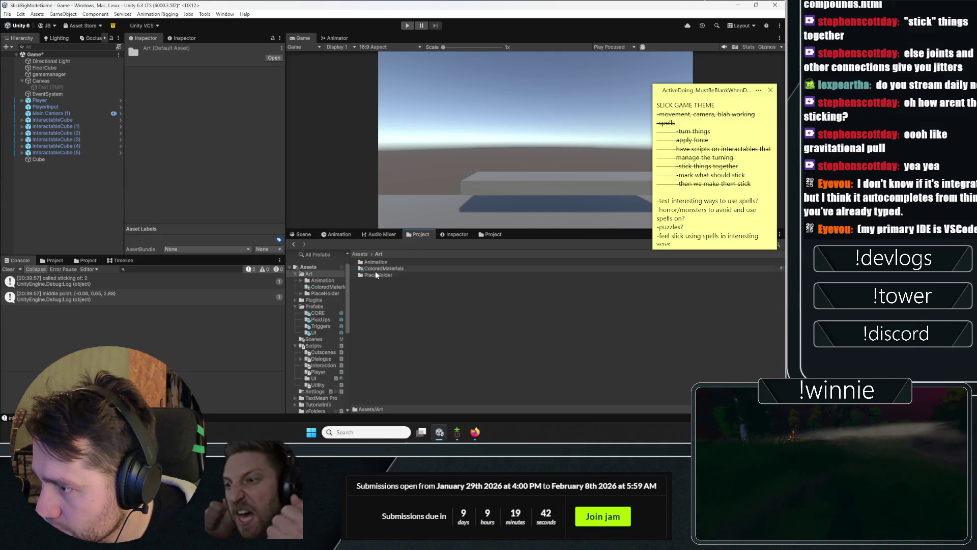
Step: Duplicate the blue material three times in ColoredMaterials and make the first copy 'black' with a black base colour
{"action": "double_click", "coordinate": [374, 269]}
{"action": "left_click", "coordinate": [373, 264]}
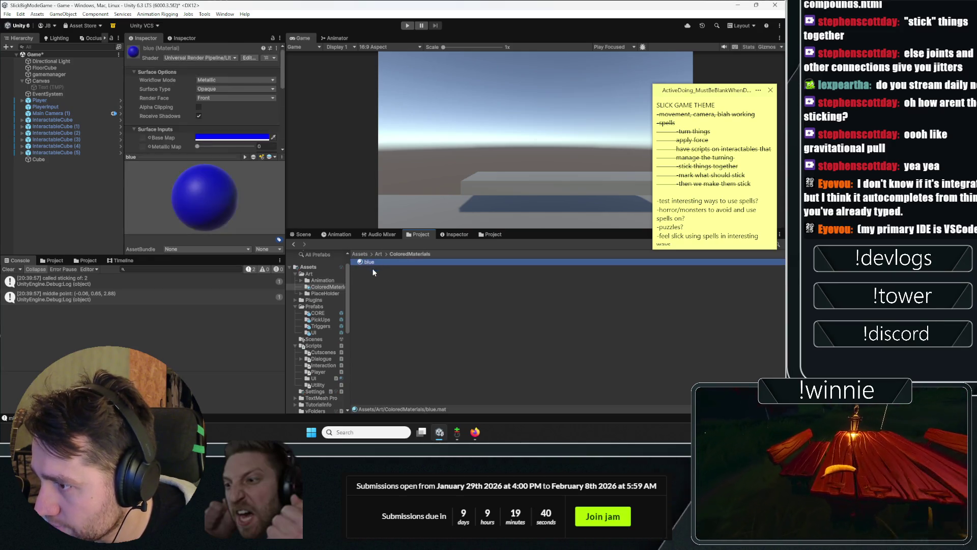
{"action": "key", "text": "ctrl+d"}
{"action": "key", "text": "ctrl+d"}
{"action": "key", "text": "ctrl+d"}
{"action": "left_click", "coordinate": [371, 269]}
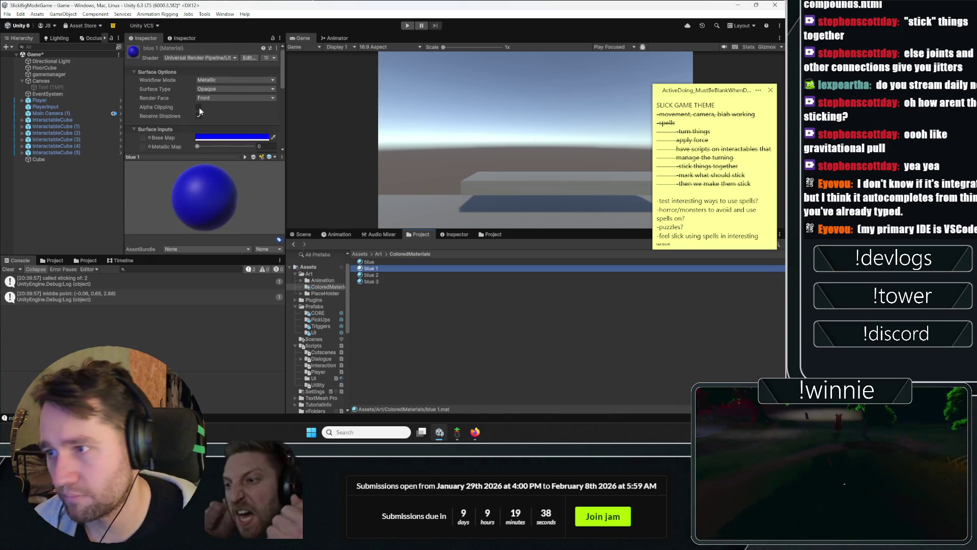
{"action": "key", "text": "Down"}
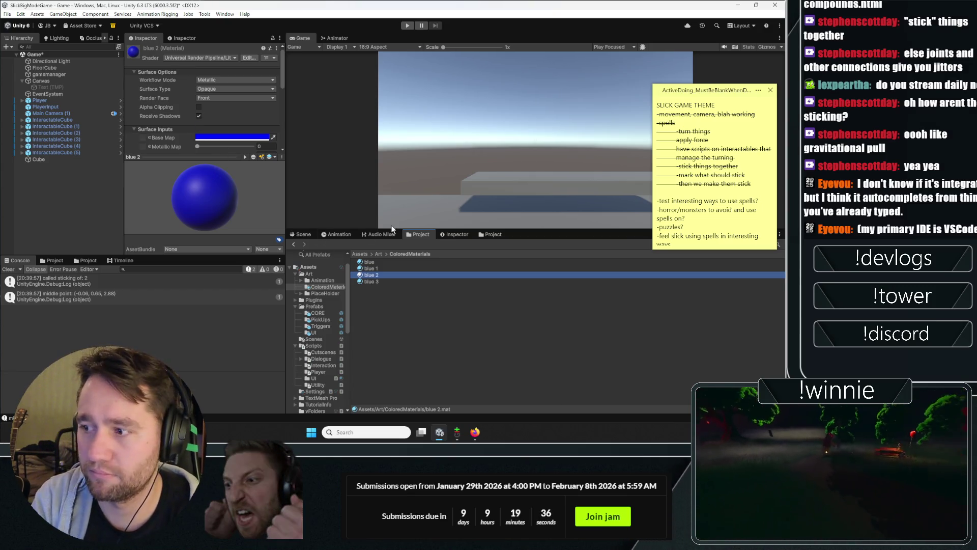
{"action": "left_click", "coordinate": [373, 268]}
{"action": "type", "text": "black"}
{"action": "key", "text": "Return"}
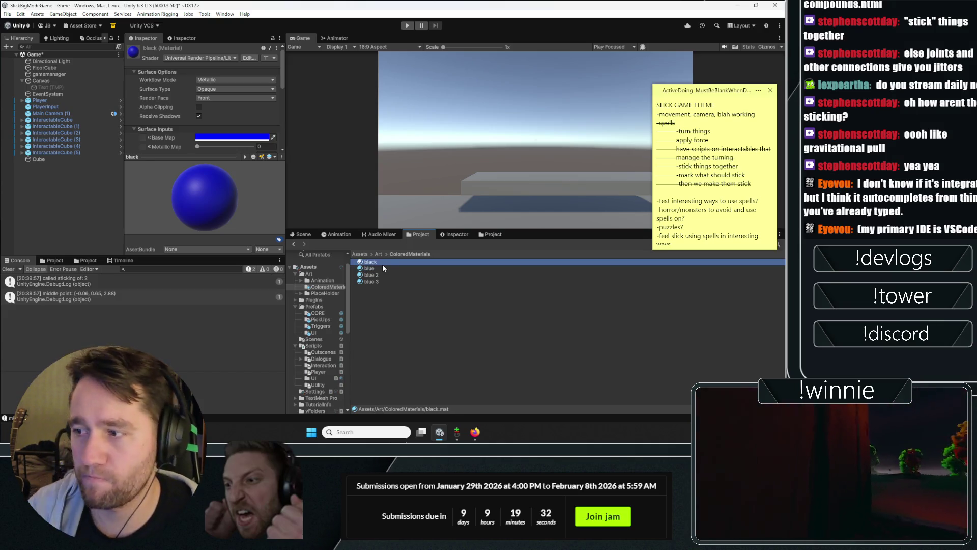
{"action": "left_click", "coordinate": [215, 138]}
{"action": "left_click_drag", "start_coordinate": [326, 198], "coordinate": [293, 229]}
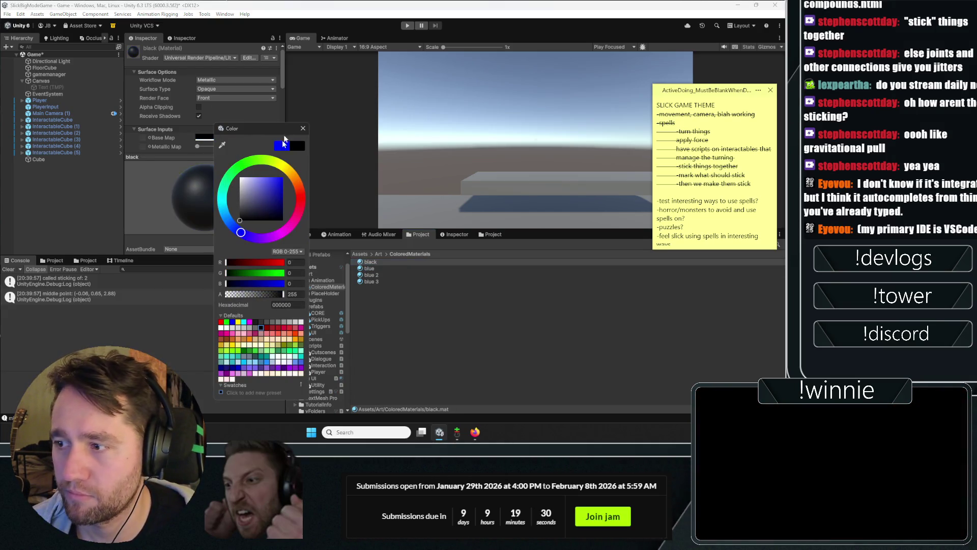
{"action": "left_click", "coordinate": [372, 279]}
Step: Rename the second copy to 'red' and give it a red base colour
{"action": "left_click", "coordinate": [371, 275]}
{"action": "key", "text": "F2"}
{"action": "type", "text": "red"}
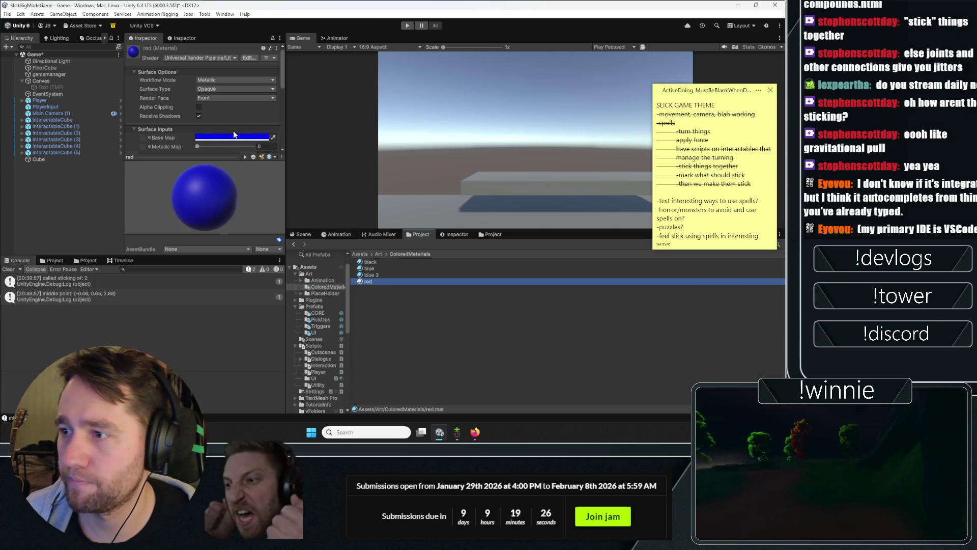
{"action": "key", "text": "Return"}
{"action": "left_click", "coordinate": [215, 138]}
{"action": "left_click", "coordinate": [317, 173]}
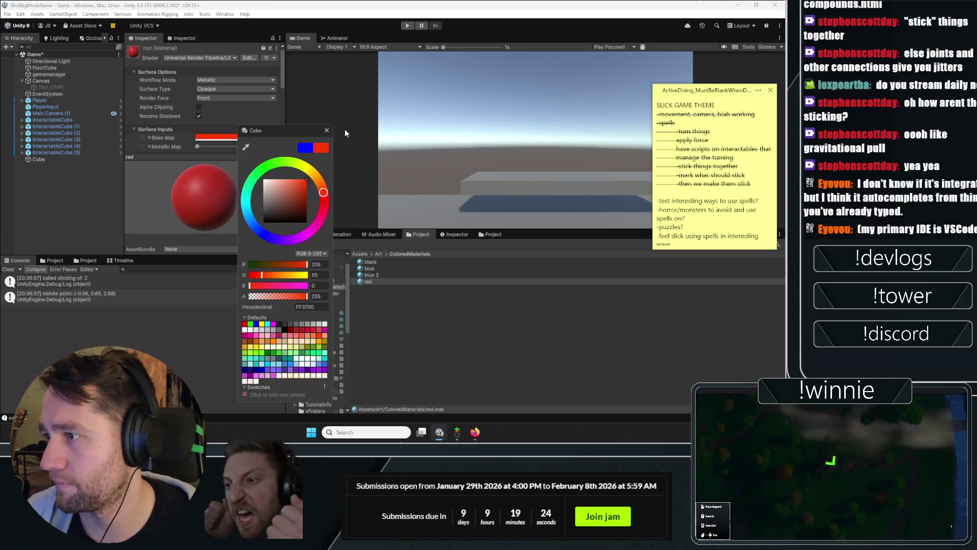
{"action": "left_click", "coordinate": [383, 288]}
{"action": "left_click", "coordinate": [381, 281]}
Step: Rename the third copy to 'purple' with a purple base colour, and dock the Scene view beside Game
{"action": "left_click", "coordinate": [379, 275]}
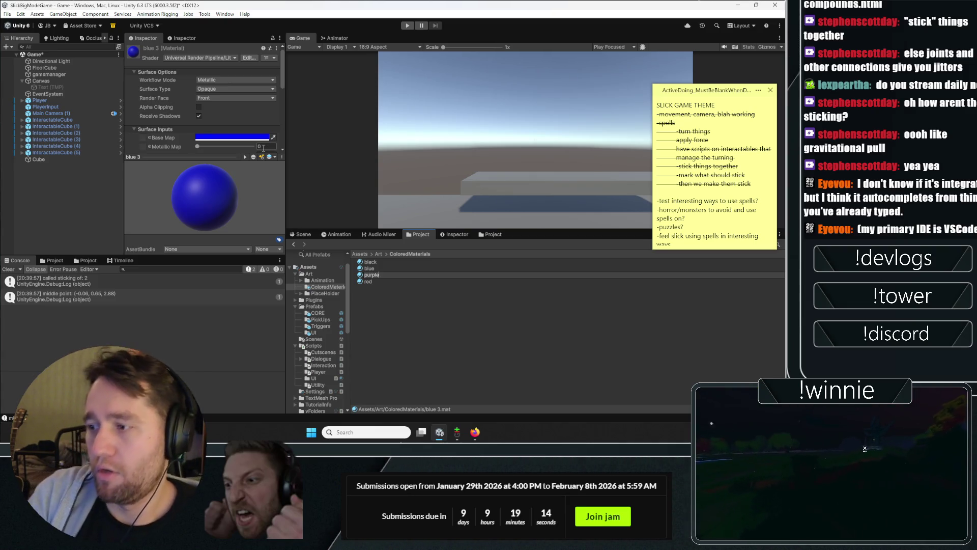
{"action": "key", "text": "Return"}
{"action": "left_click", "coordinate": [259, 138]}
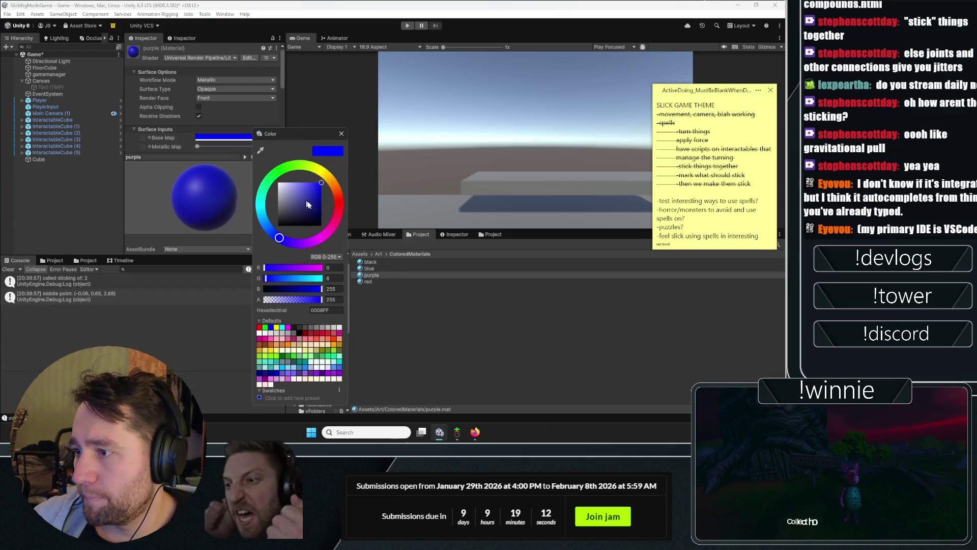
{"action": "left_click", "coordinate": [299, 246]}
{"action": "left_click", "coordinate": [485, 264]}
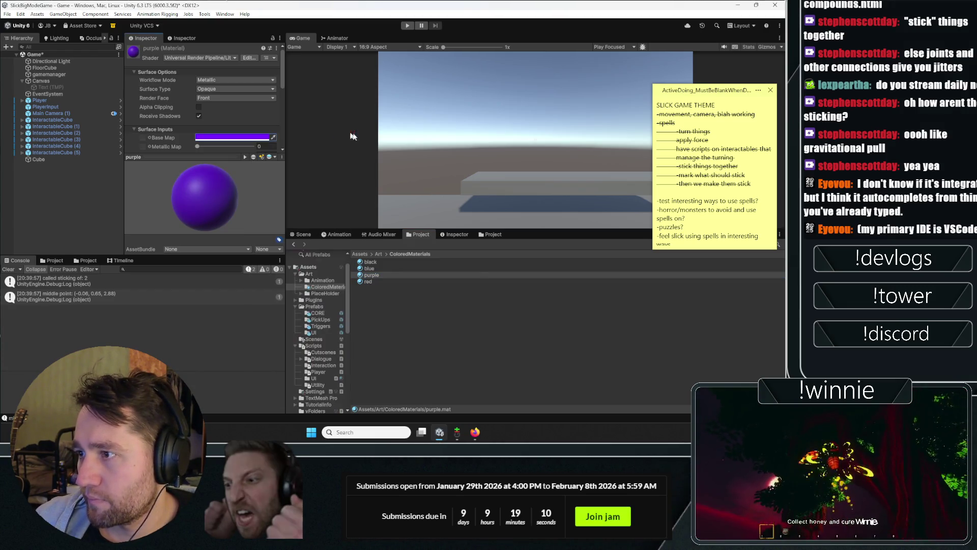
{"action": "left_click_drag", "start_coordinate": [372, 275], "coordinate": [427, 209]}
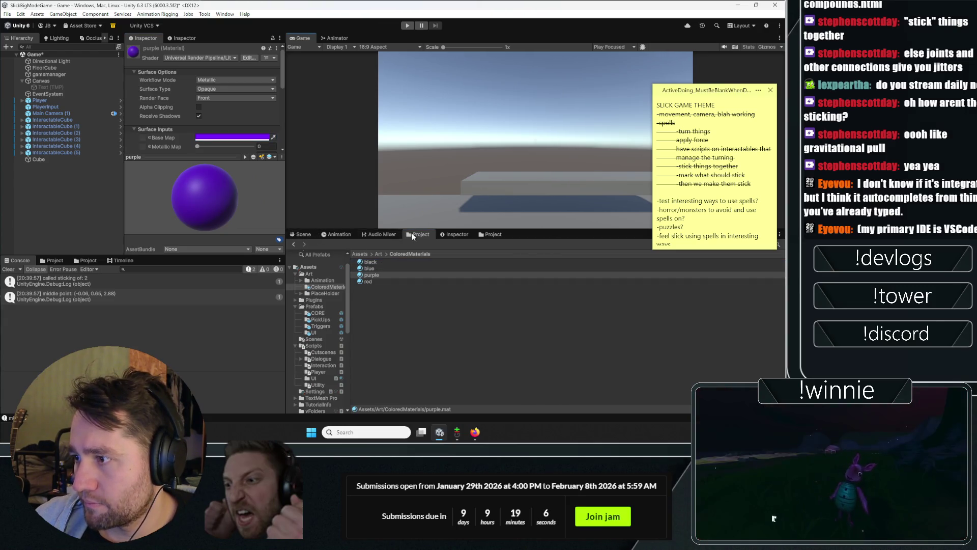
{"action": "left_click_drag", "start_coordinate": [315, 237], "coordinate": [331, 47]}
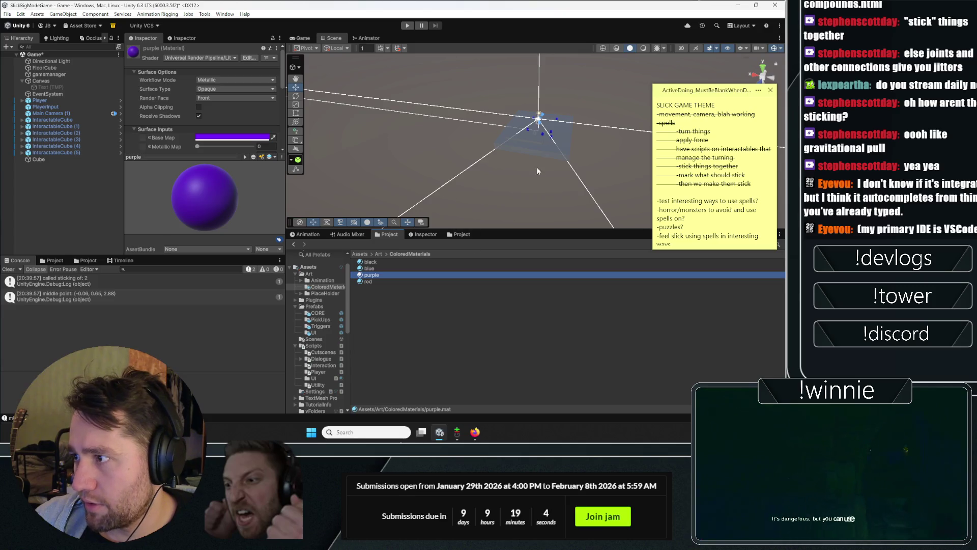
Step: Apply the red material to the grey bar
{"action": "scroll", "coordinate": [537, 172], "scroll_direction": "up", "scroll_amount": 5}
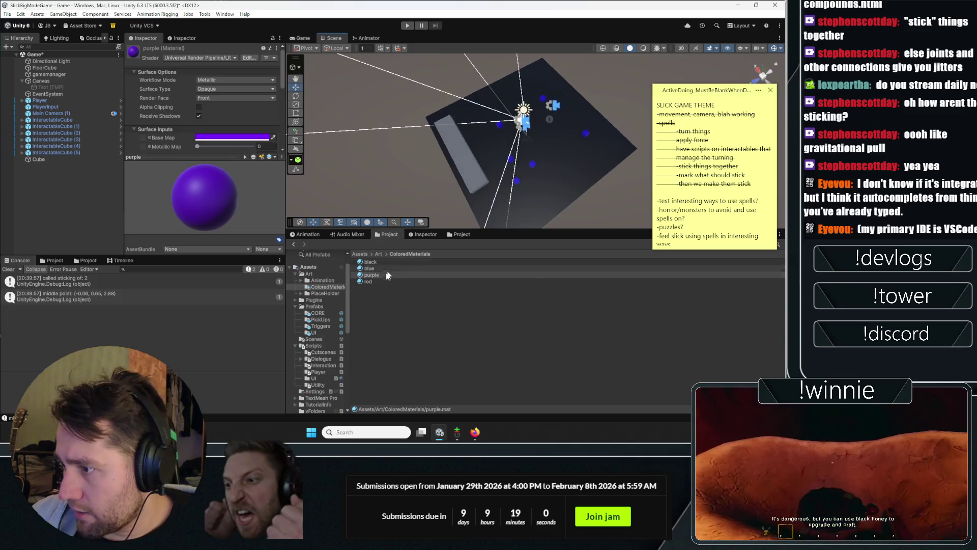
{"action": "mouse_move", "coordinate": [368, 281]}
{"action": "left_mouse_down"}
{"action": "mouse_move", "coordinate": [428, 213]}
{"action": "mouse_move", "coordinate": [460, 152]}
{"action": "left_mouse_up"}
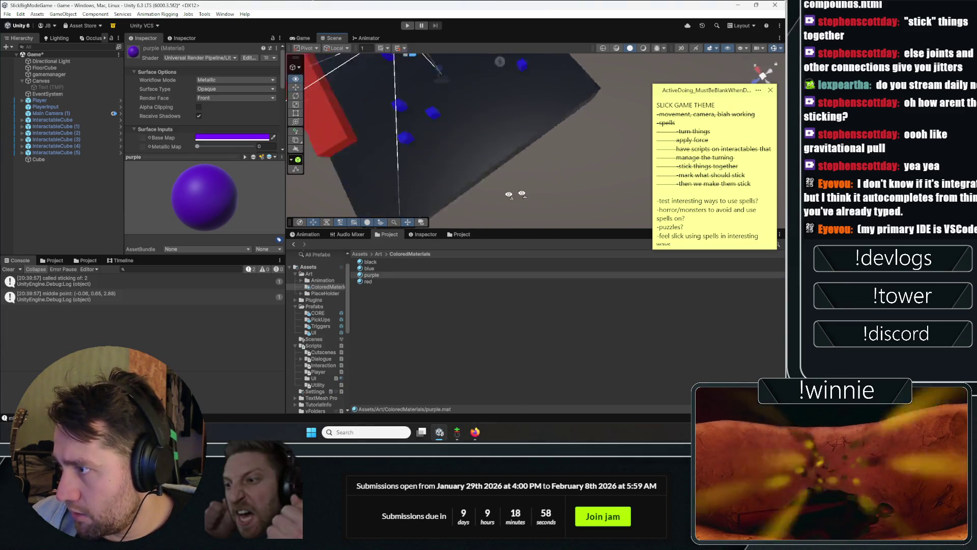
{"action": "left_click_drag", "start_coordinate": [527, 192], "coordinate": [454, 129]}
Step: Scale the FloorCube floor to 100 on both X and Z
{"action": "left_click", "coordinate": [460, 141]}
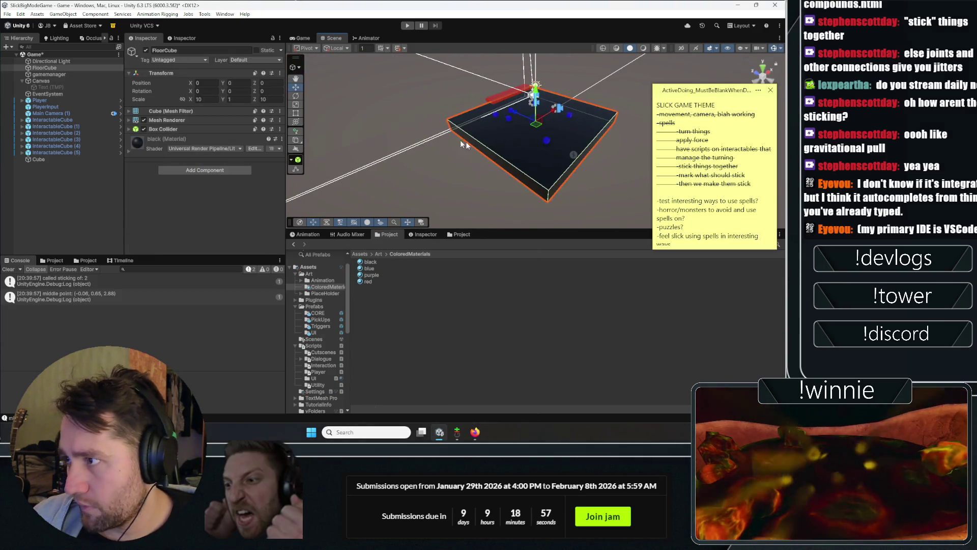
{"action": "left_click", "coordinate": [207, 98]}
{"action": "type", "text": "0"}
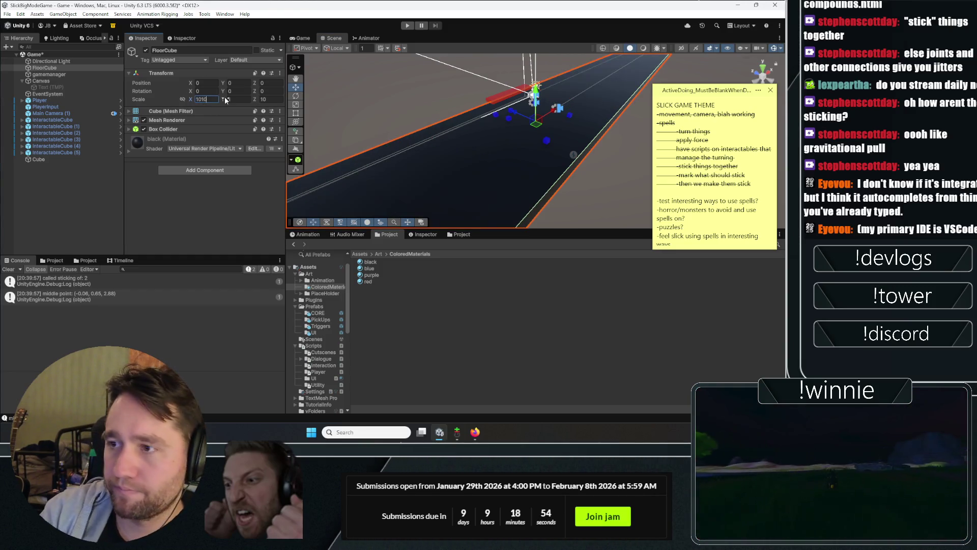
{"action": "key", "text": "BackSpace"}
{"action": "key", "text": "BackSpace"}
{"action": "type", "text": "0"}
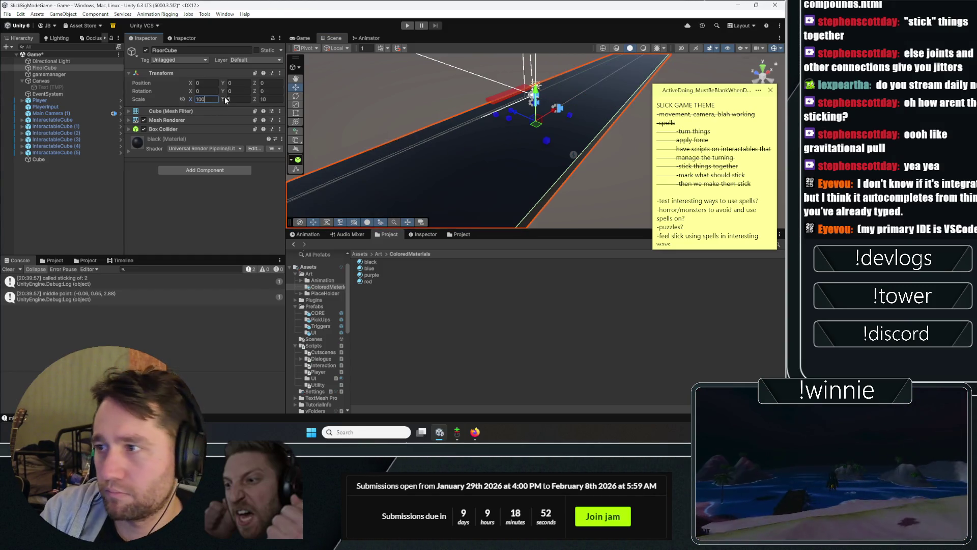
{"action": "key", "text": "Tab"}
{"action": "type", "text": "100"}
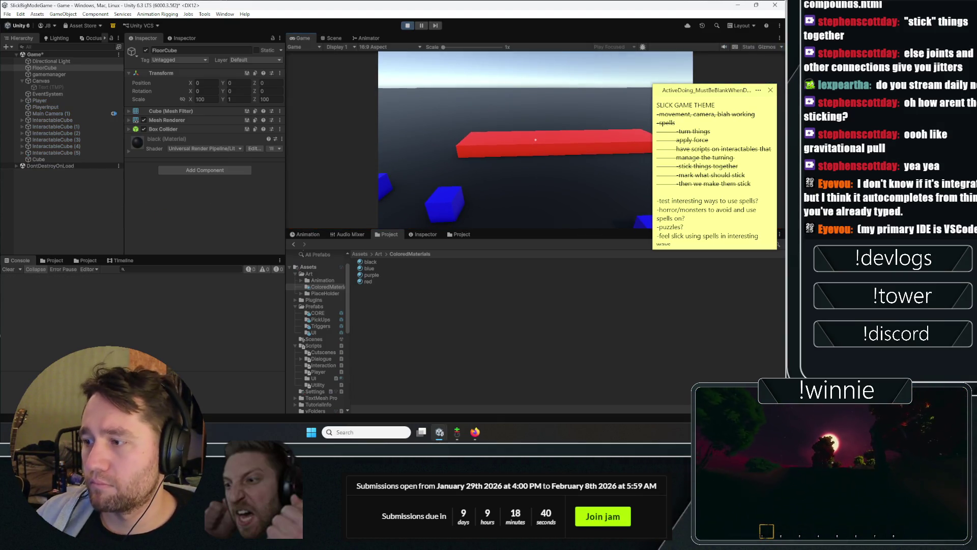
Step: Focus the running game and enlarge the Game view by lowering the Project panel divider
{"action": "left_click", "coordinate": [536, 140]}
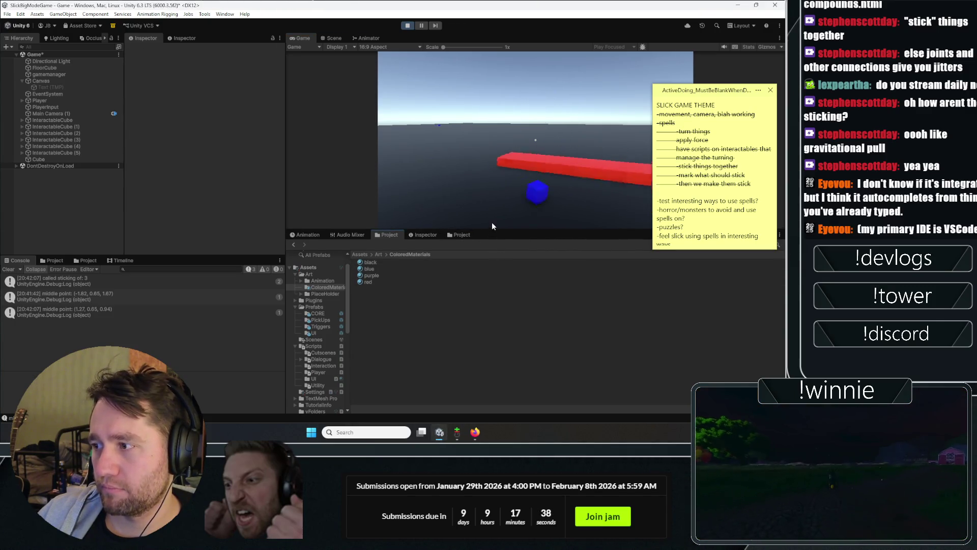
{"action": "left_click_drag", "start_coordinate": [492, 232], "coordinate": [490, 334]}
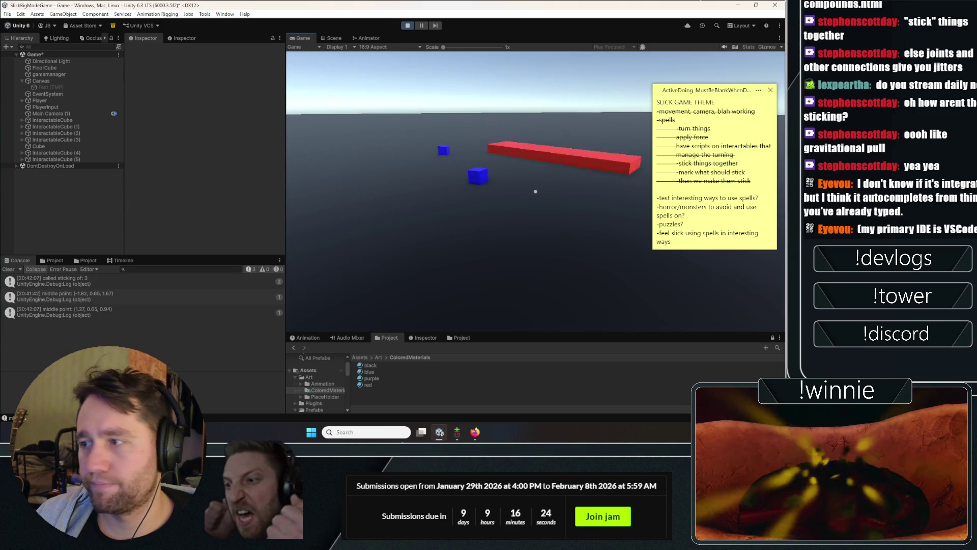
Step: Pick up, drop and throw the blue cubes toward the red bar, then stop Play mode
{"action": "left_click", "coordinate": [535, 192]}
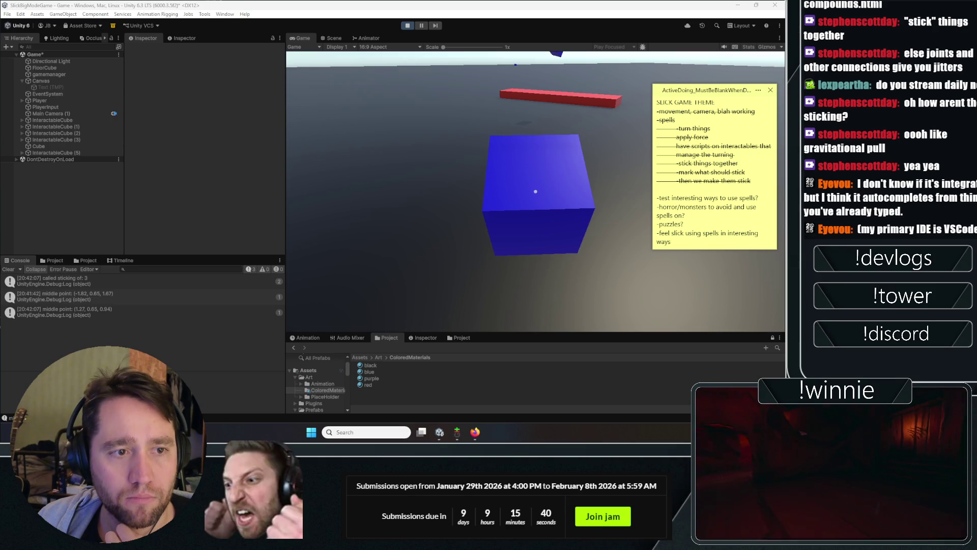
{"action": "left_click", "coordinate": [444, 212]}
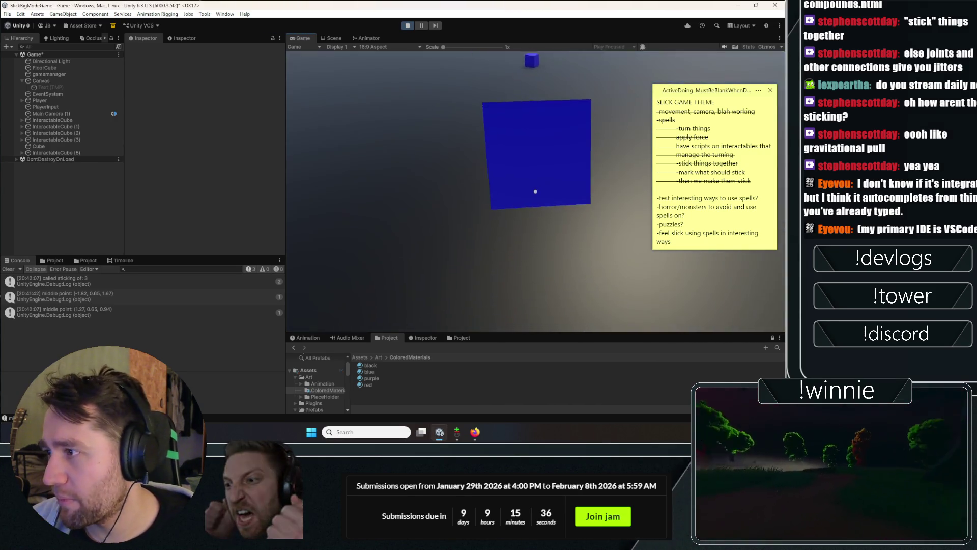
{"action": "left_click", "coordinate": [536, 191]}
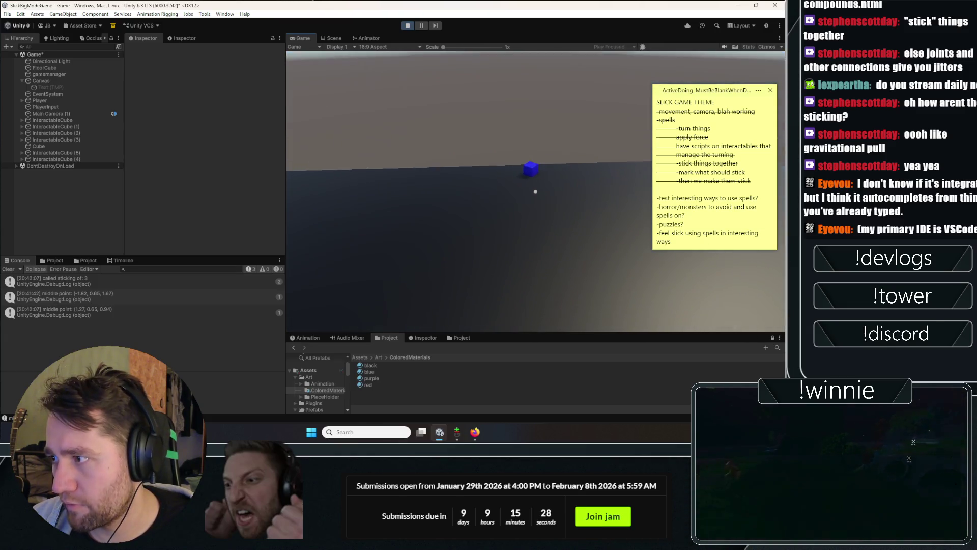
{"action": "left_click", "coordinate": [536, 192]}
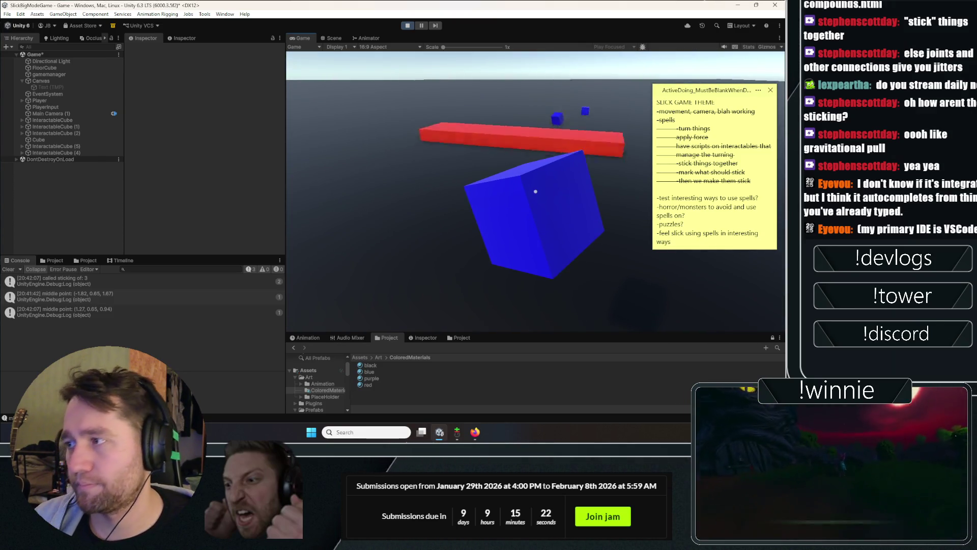
{"action": "left_click", "coordinate": [536, 192]}
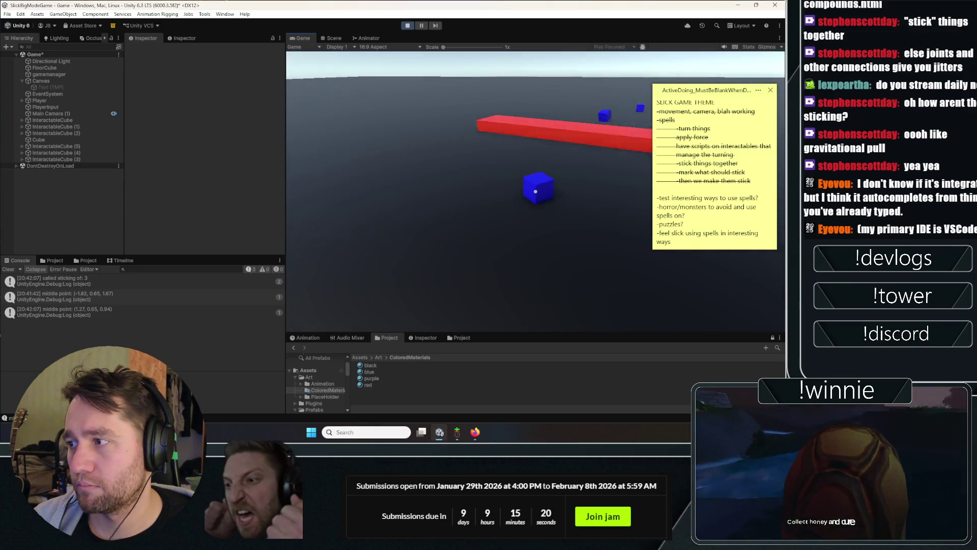
{"action": "left_click", "coordinate": [535, 192]}
{"action": "left_click", "coordinate": [536, 191]}
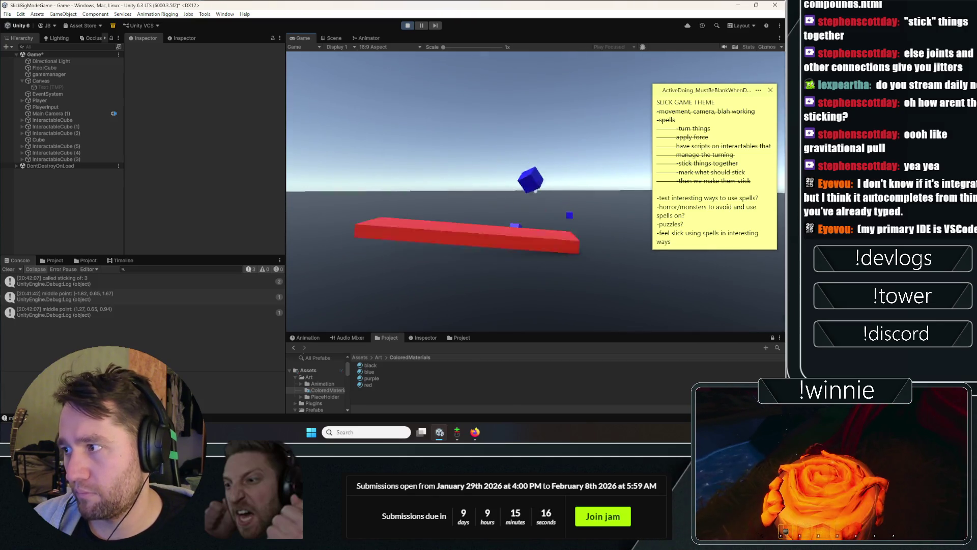
{"action": "left_click", "coordinate": [535, 191]}
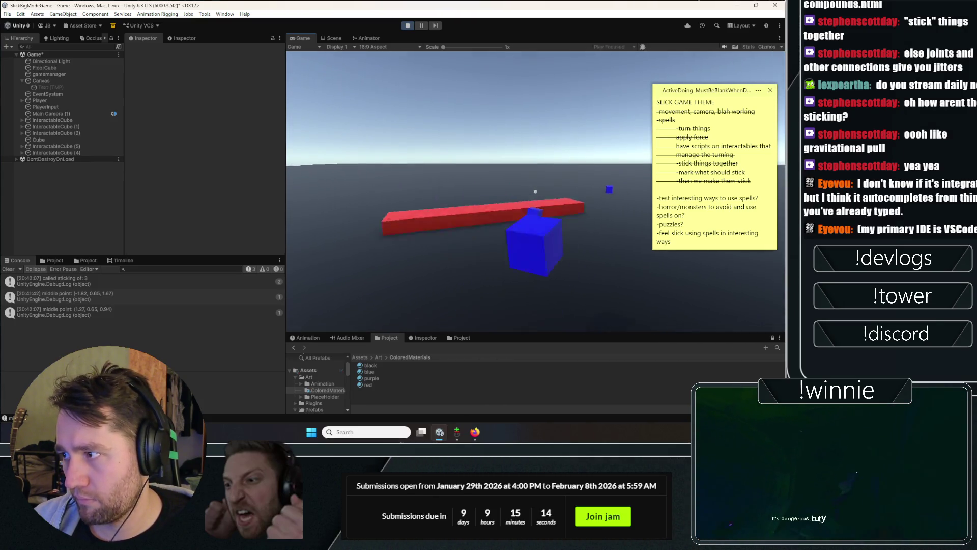
{"action": "left_click", "coordinate": [535, 191]}
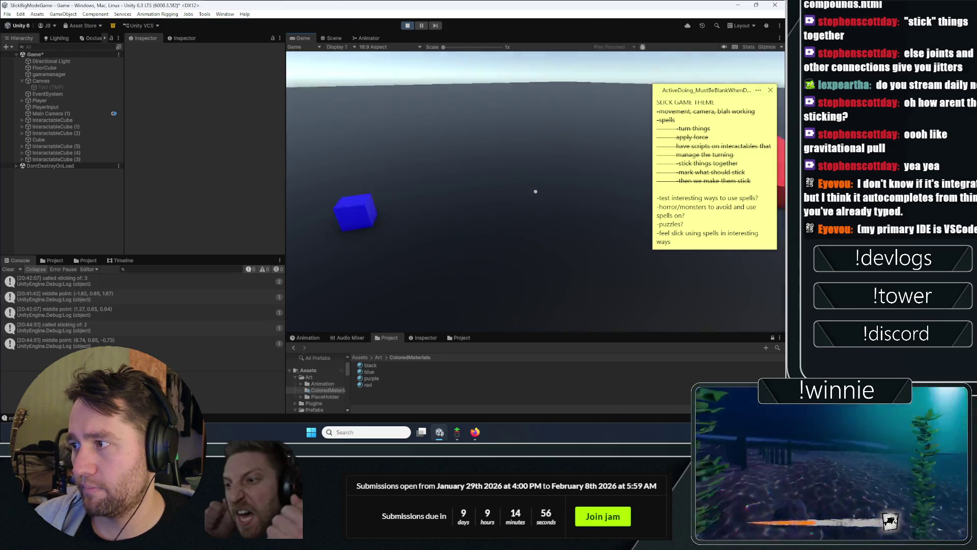
{"action": "left_click", "coordinate": [407, 26]}
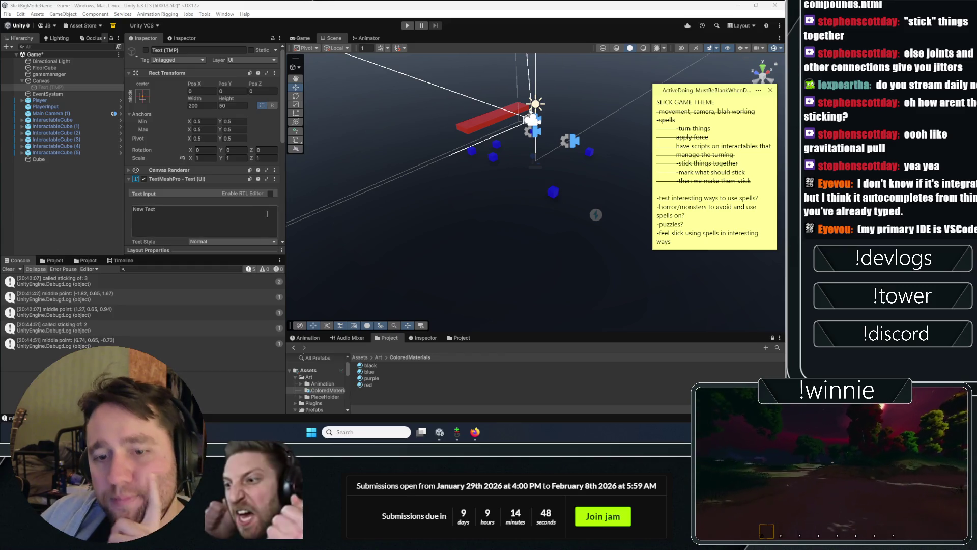
Step: Clear the Console log and look through the Window menu without choosing anything
{"action": "left_click", "coordinate": [92, 206]}
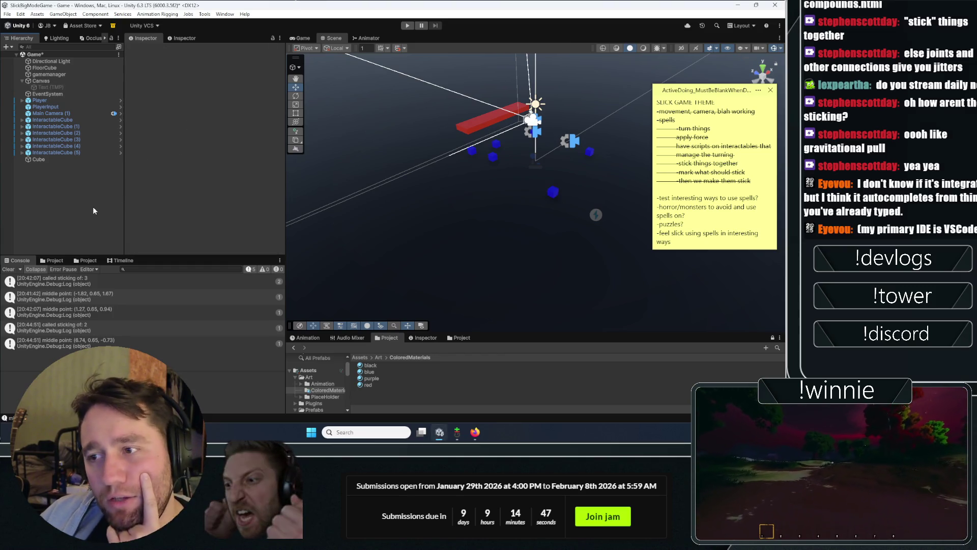
{"action": "left_click", "coordinate": [9, 269]}
{"action": "left_click", "coordinate": [217, 16]}
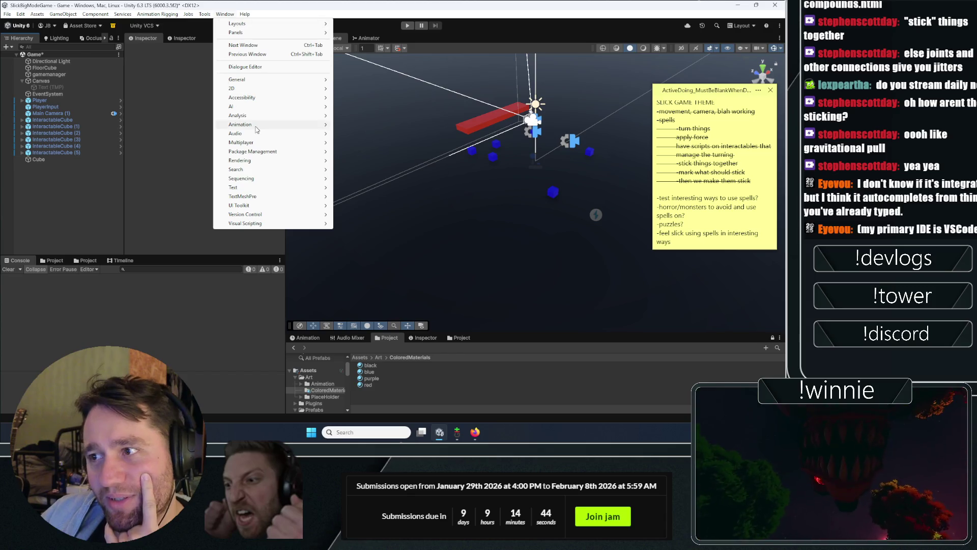
{"action": "mouse_move", "coordinate": [251, 136]}
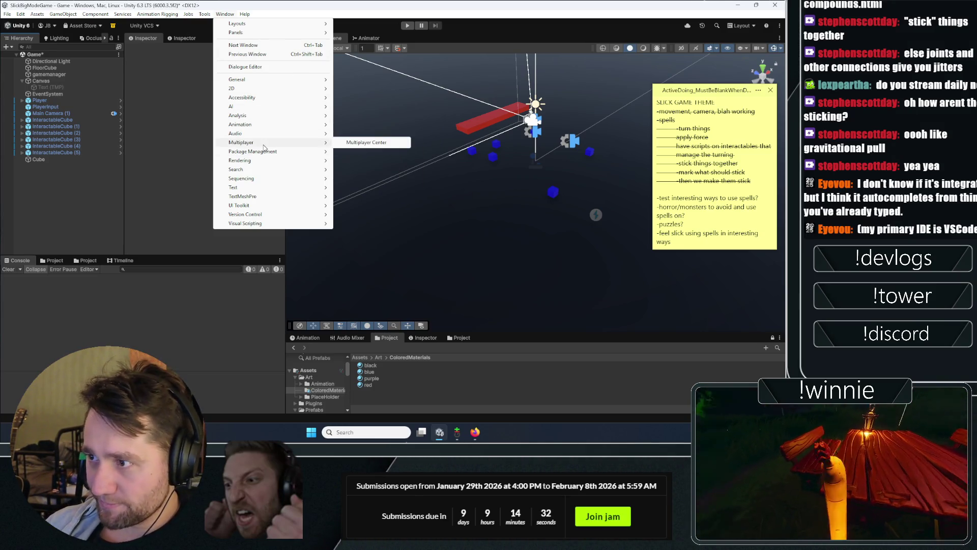
{"action": "left_click", "coordinate": [51, 232]}
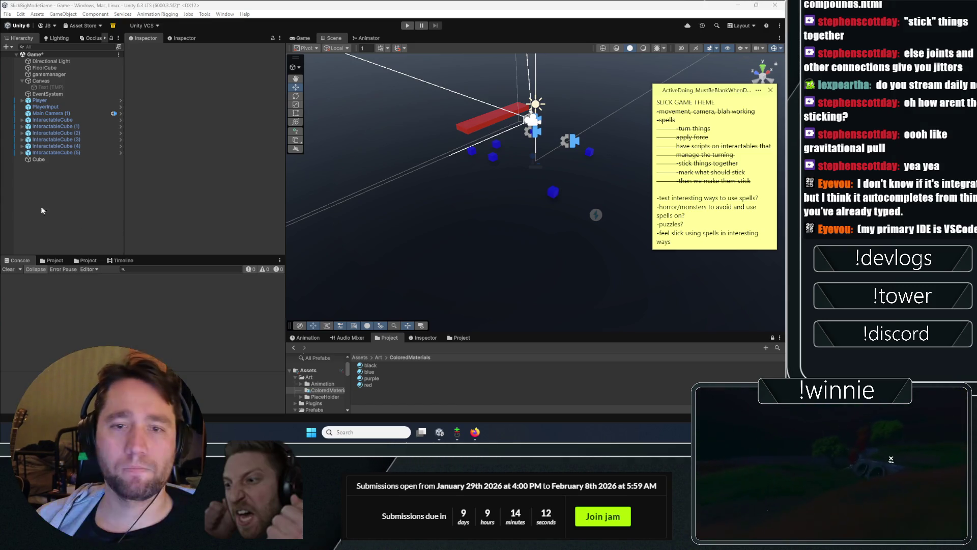
Step: In the Asset Store's My Assets page, start filtering purchased assets with 'se'
{"action": "key", "text": "alt+Tab"}
{"action": "left_click", "coordinate": [560, 236]}
{"action": "type", "text": "select"}
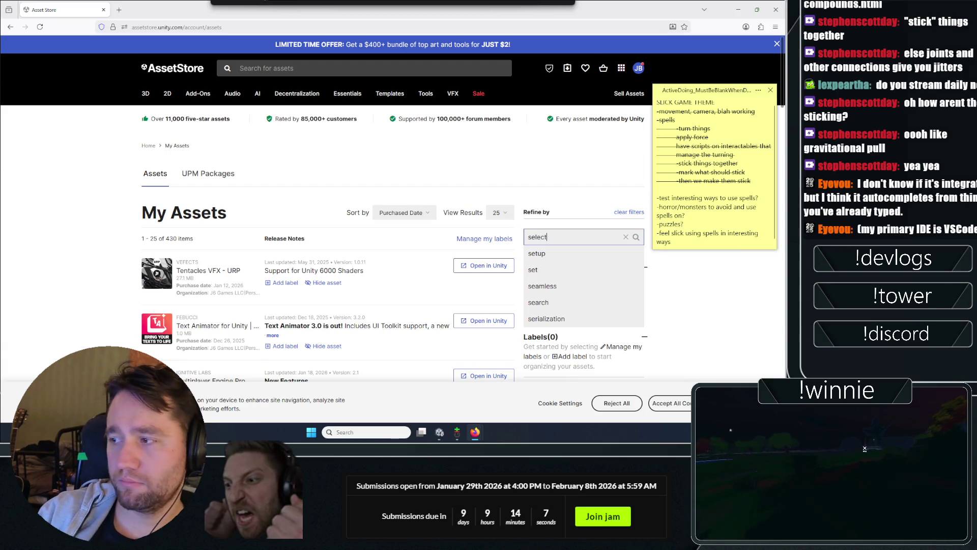
Step: Filter My Assets by 'select' and expand the Highlight Plus release notes
{"action": "key", "text": "Return"}
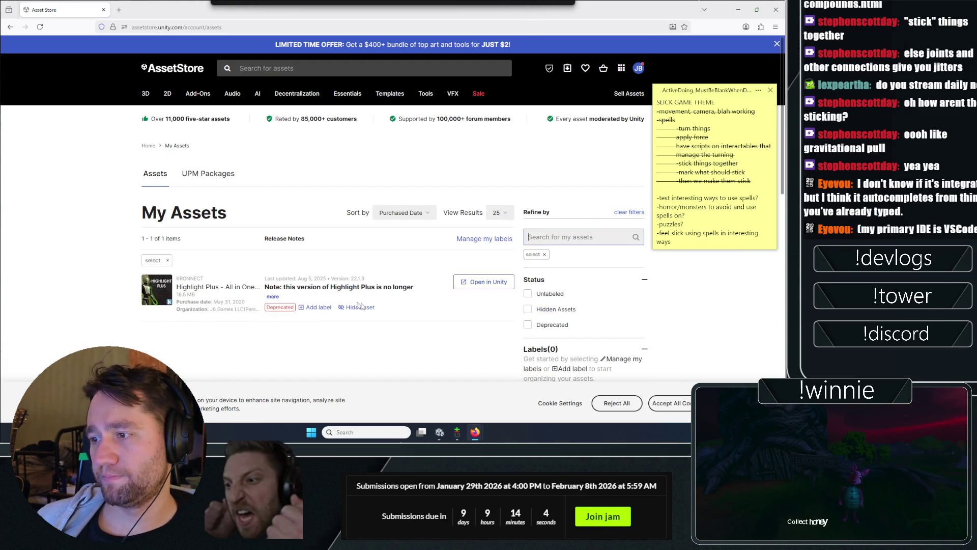
{"action": "left_click", "coordinate": [273, 297]}
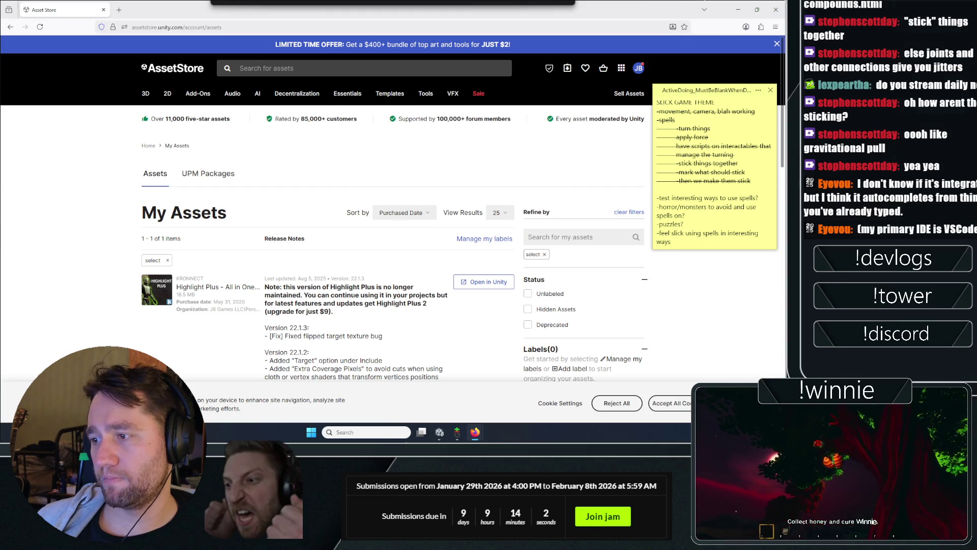
{"action": "scroll", "coordinate": [355, 295], "scroll_direction": "down", "scroll_amount": 2}
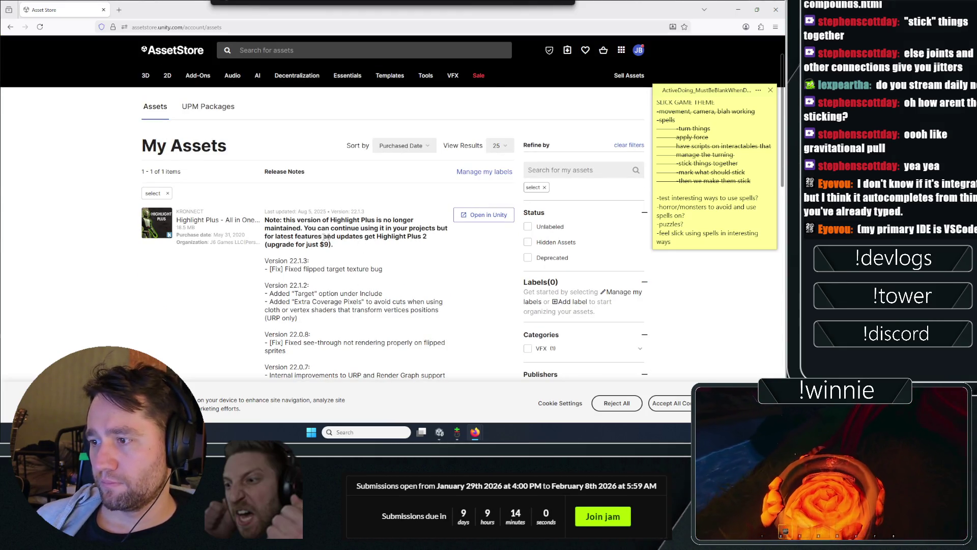
Step: Open the Highlight Plus quick view and its full details page in a new tab
{"action": "right_click", "coordinate": [192, 224]}
{"action": "key", "text": "Escape"}
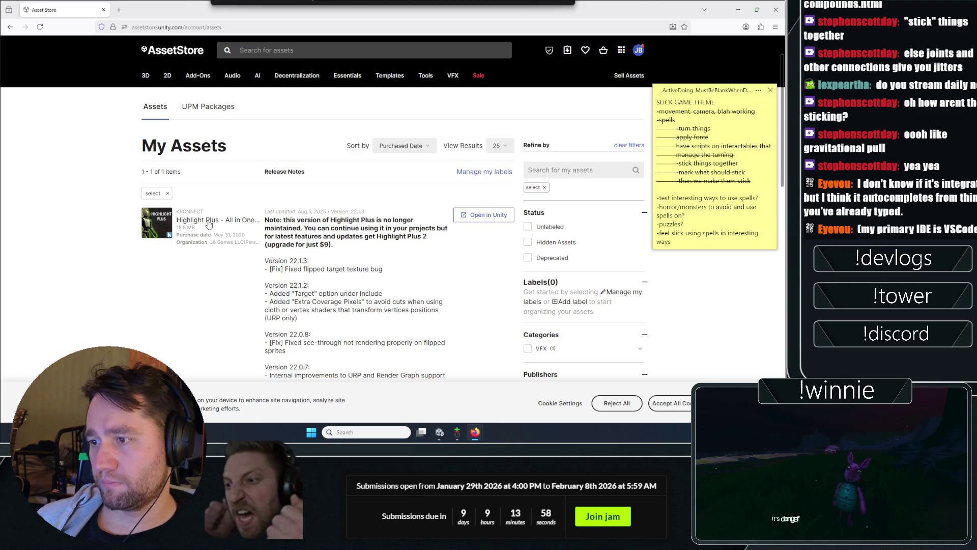
{"action": "left_click", "coordinate": [208, 224]}
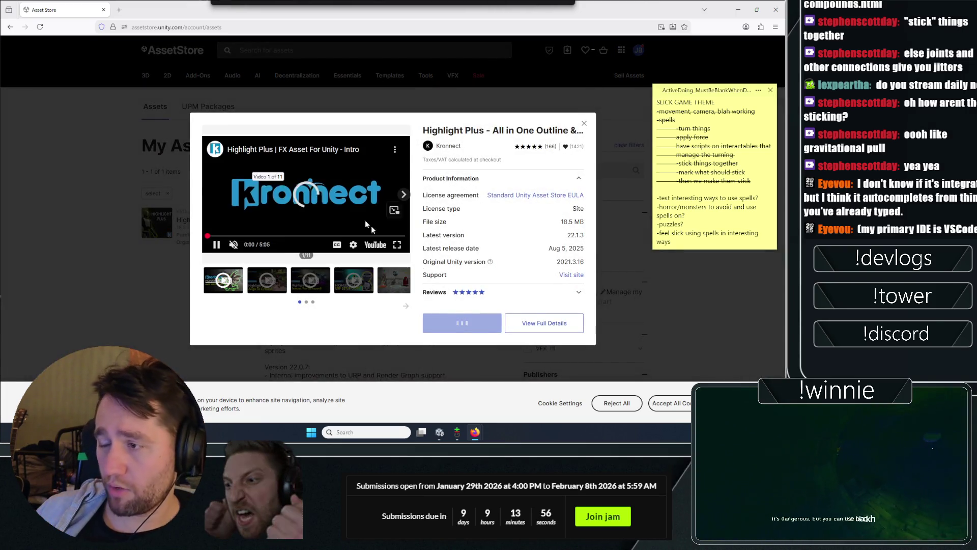
{"action": "right_click", "coordinate": [568, 323]}
{"action": "left_click", "coordinate": [596, 115]}
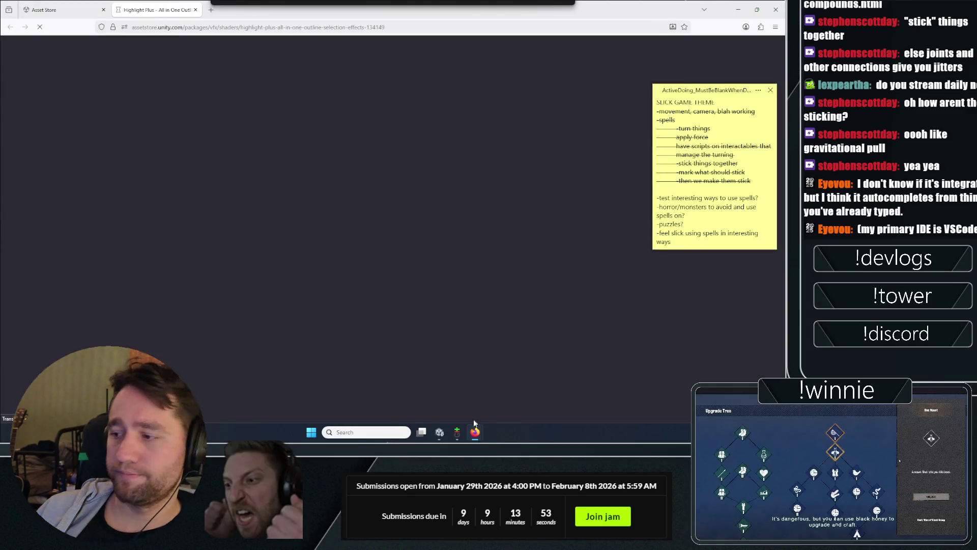
{"action": "left_click", "coordinate": [457, 432]}
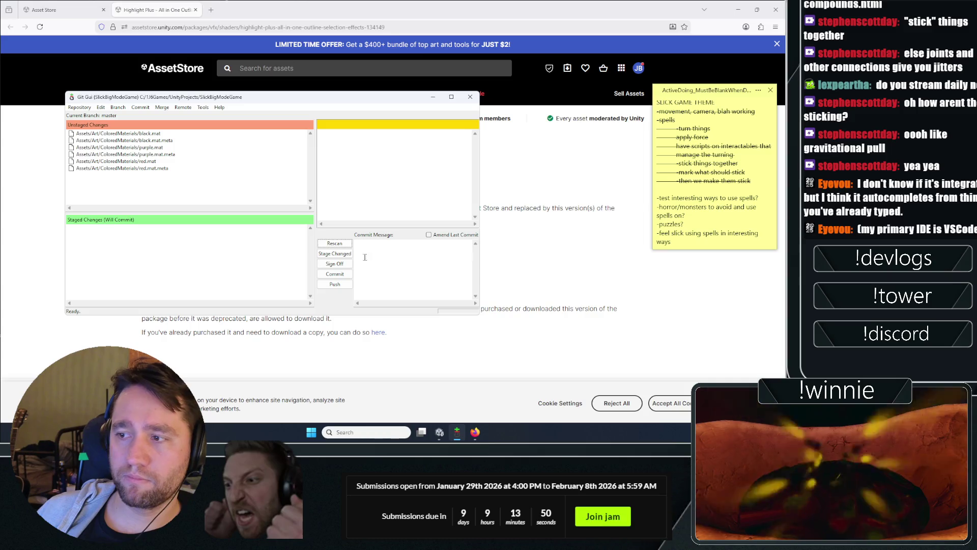
Step: Stage the six untracked ColoredMaterials files in Git GUI
{"action": "left_click", "coordinate": [343, 257]}
{"action": "left_click", "coordinate": [385, 241]}
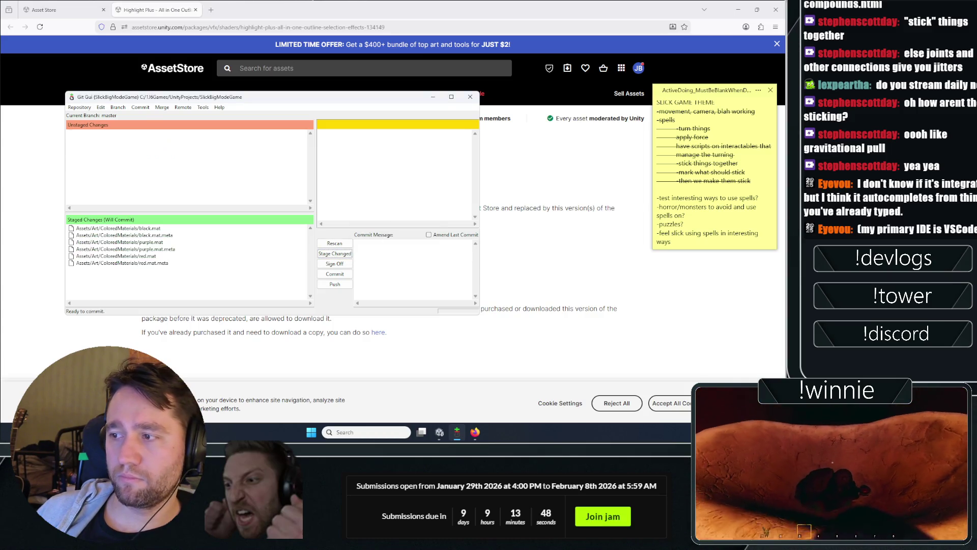
{"action": "left_click", "coordinate": [43, 185]}
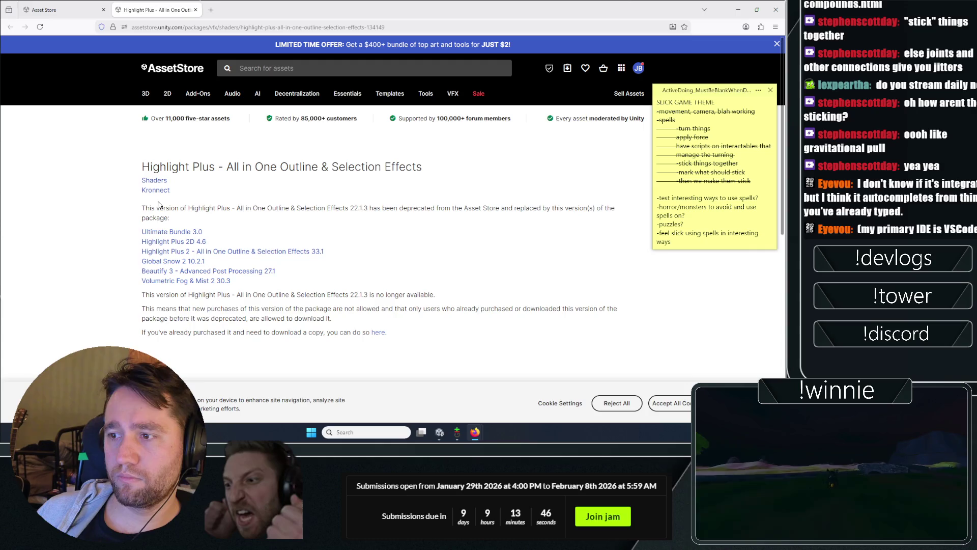
{"action": "key", "text": "alt+Tab"}
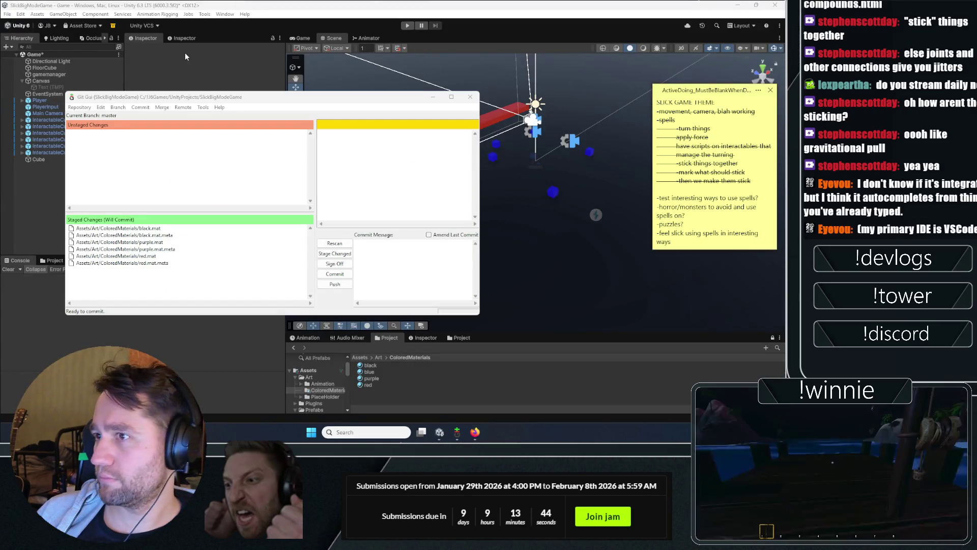
{"action": "left_click", "coordinate": [36, 185]}
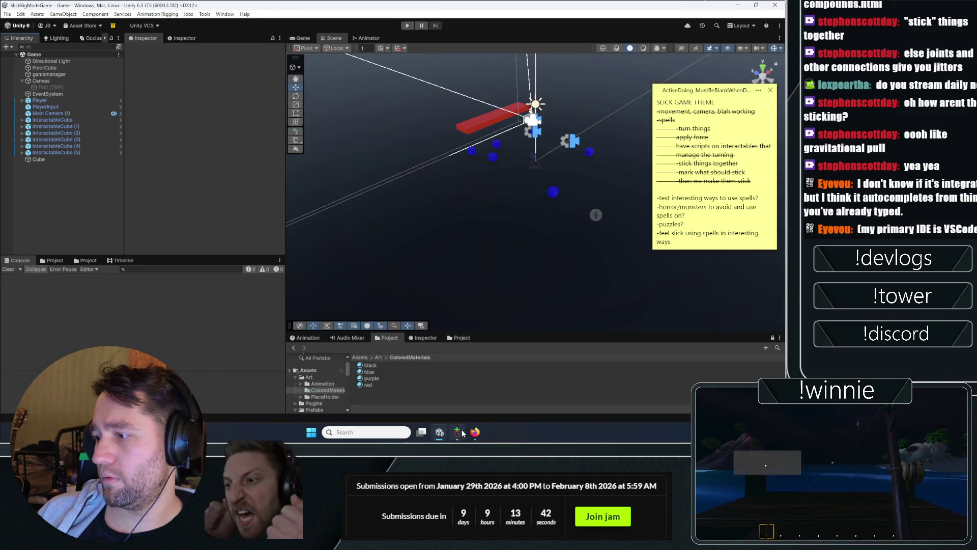
{"action": "left_click", "coordinate": [461, 432]}
Step: Rescan, stage Game.unity, and commit with message 'new colors to differentiate testing game scene'
{"action": "left_click", "coordinate": [335, 246]}
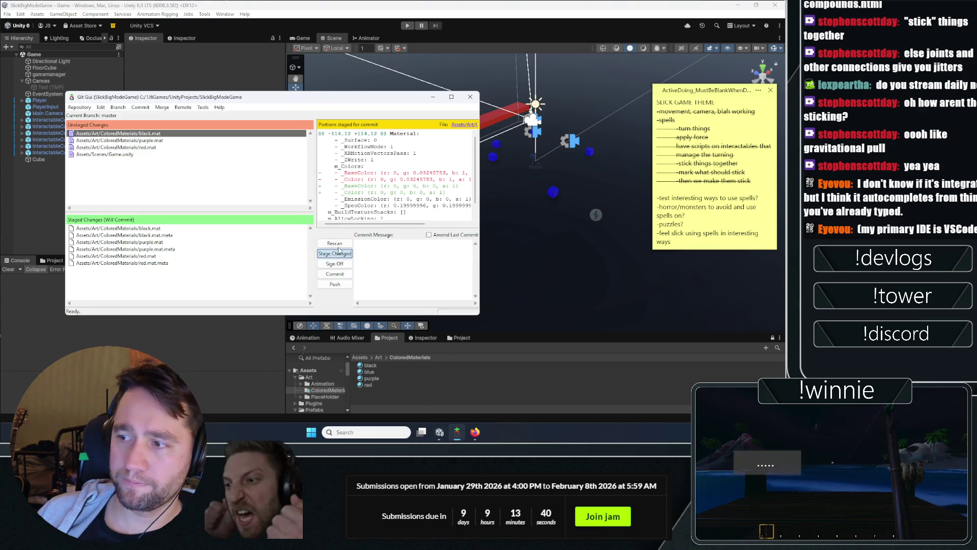
{"action": "left_click", "coordinate": [336, 253]}
{"action": "type", "text": "w colors to"}
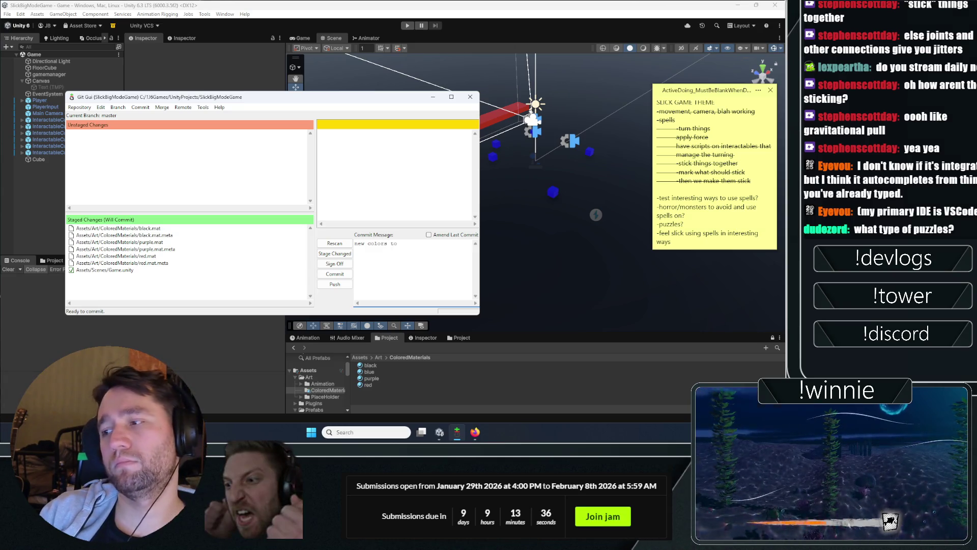
{"action": "type", "text": " differentiate testing game s"}
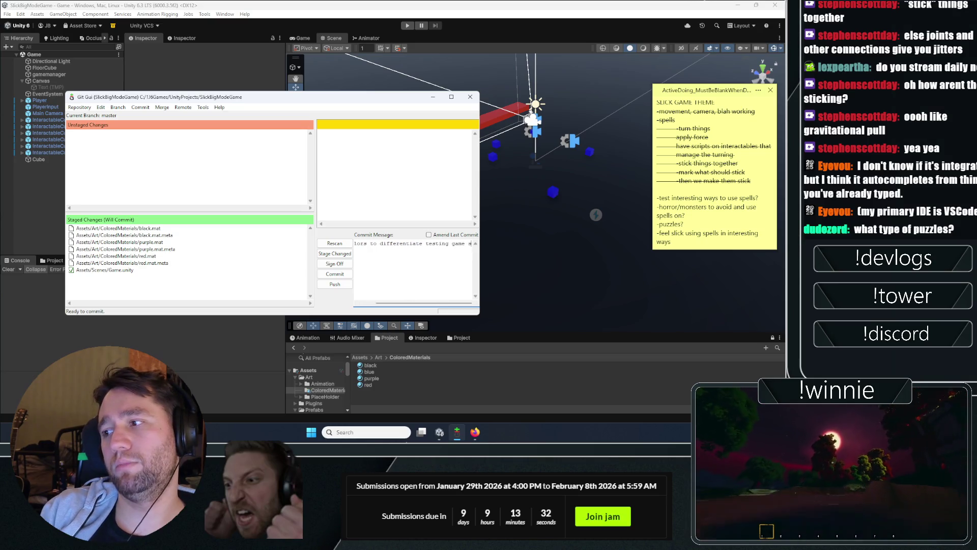
{"action": "left_click", "coordinate": [335, 274]}
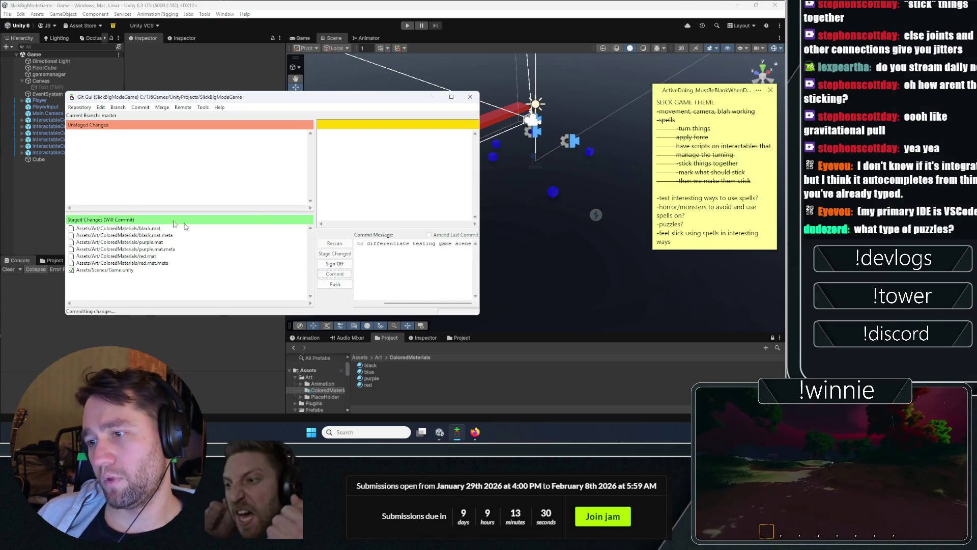
{"action": "left_click", "coordinate": [41, 208]}
Step: Open the Package Manager and find Highlight Plus by searching 'highlight'
{"action": "left_click", "coordinate": [224, 14]}
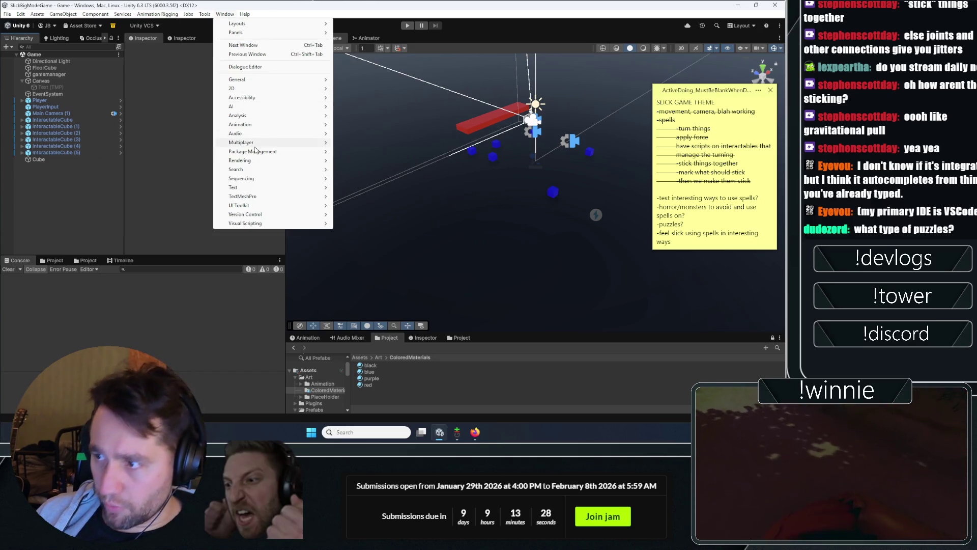
{"action": "mouse_move", "coordinate": [257, 151]}
{"action": "left_click", "coordinate": [377, 152]}
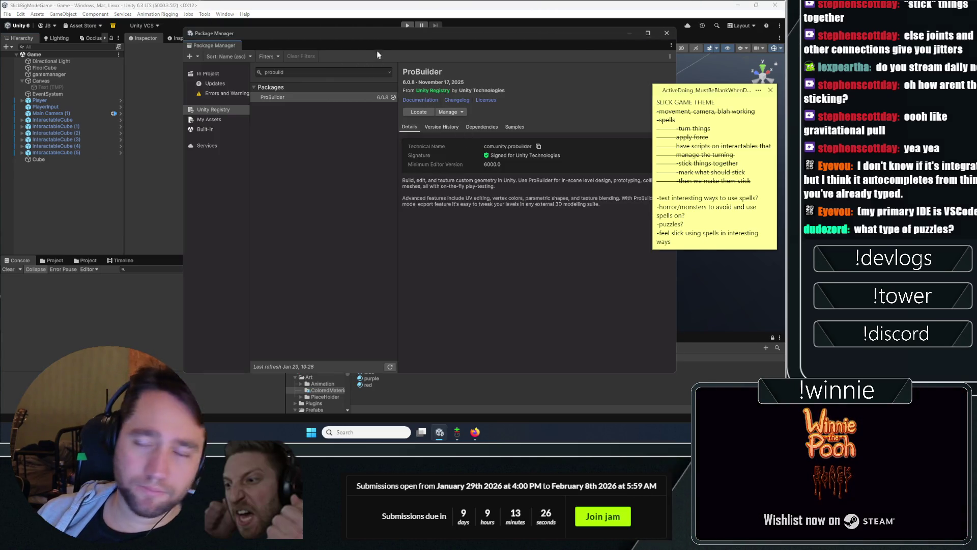
{"action": "left_click", "coordinate": [288, 73]}
{"action": "type", "text": "hligh"}
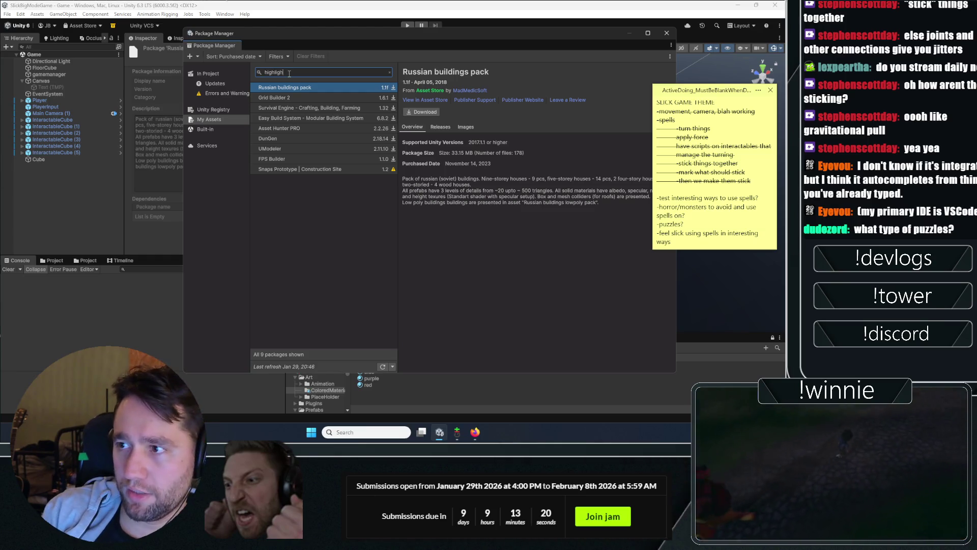
{"action": "type", "text": "t"}
{"action": "left_click", "coordinate": [306, 97]}
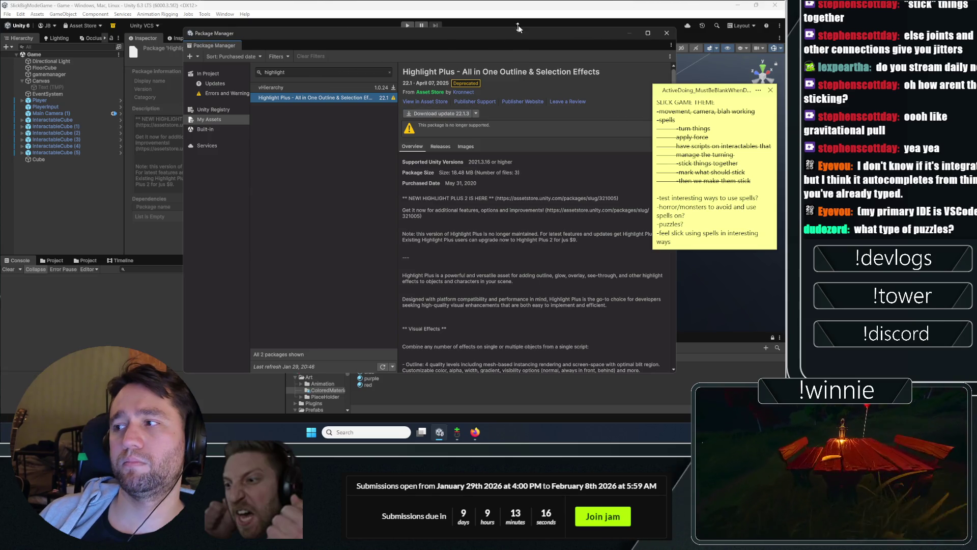
Step: Download the Highlight Plus 22.1.3 update, import all its files, and close the Package Manager
{"action": "left_click", "coordinate": [439, 113]}
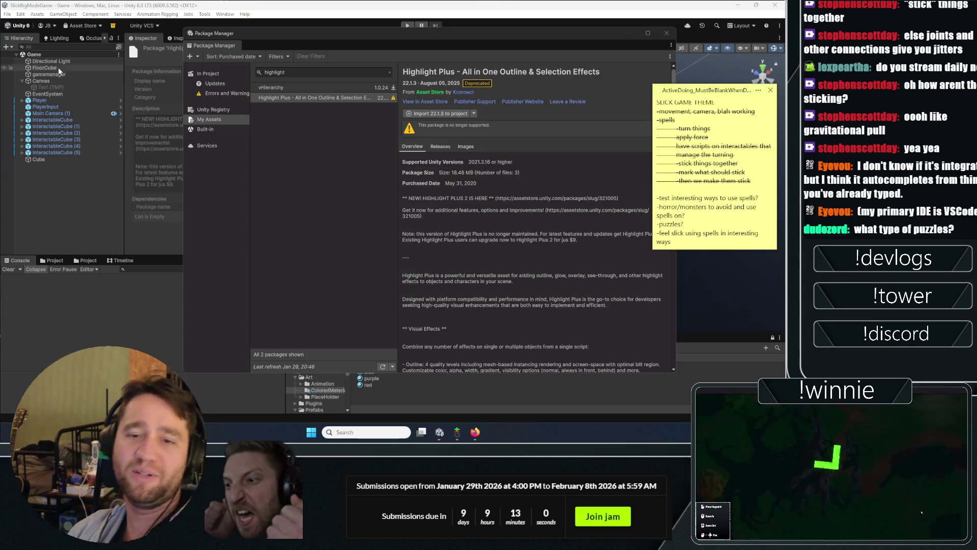
{"action": "left_click", "coordinate": [412, 115]}
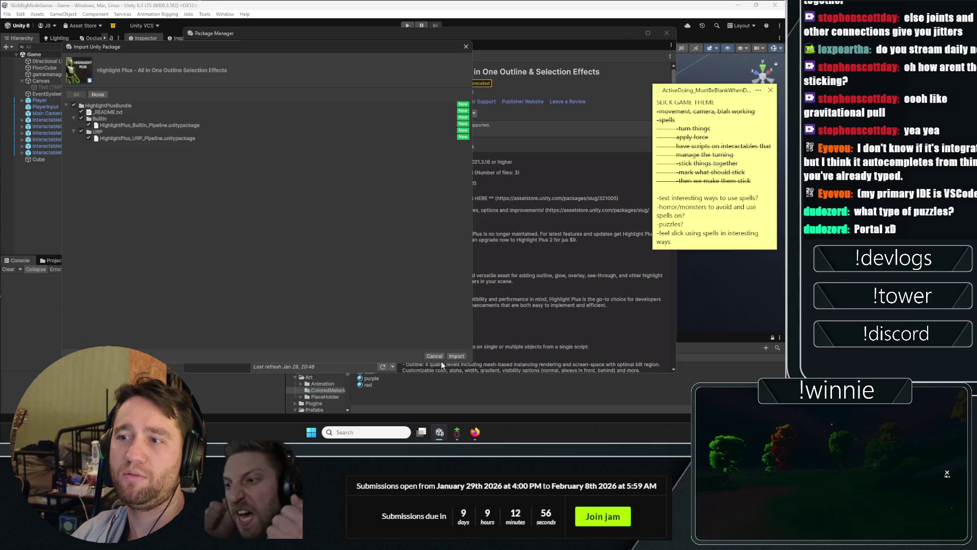
{"action": "left_click", "coordinate": [460, 358]}
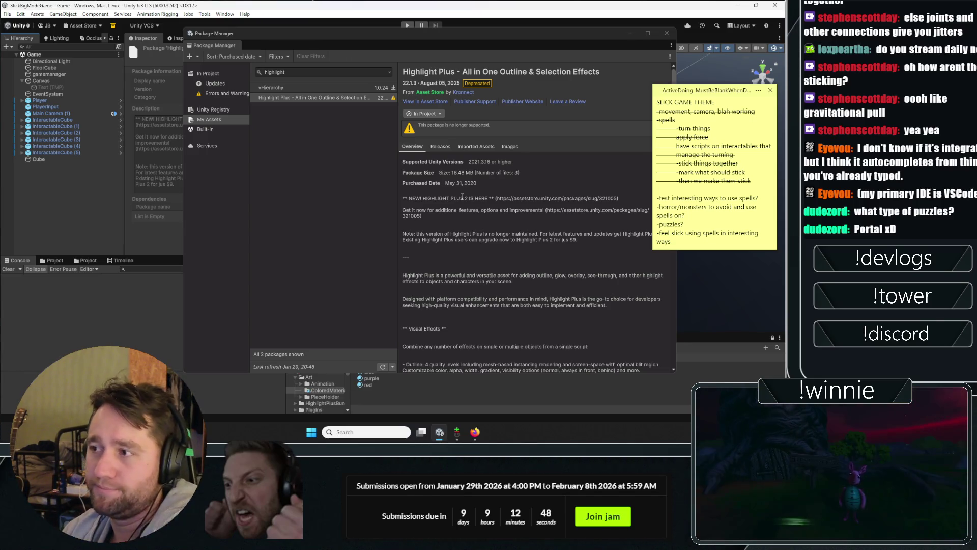
{"action": "left_click", "coordinate": [667, 34]}
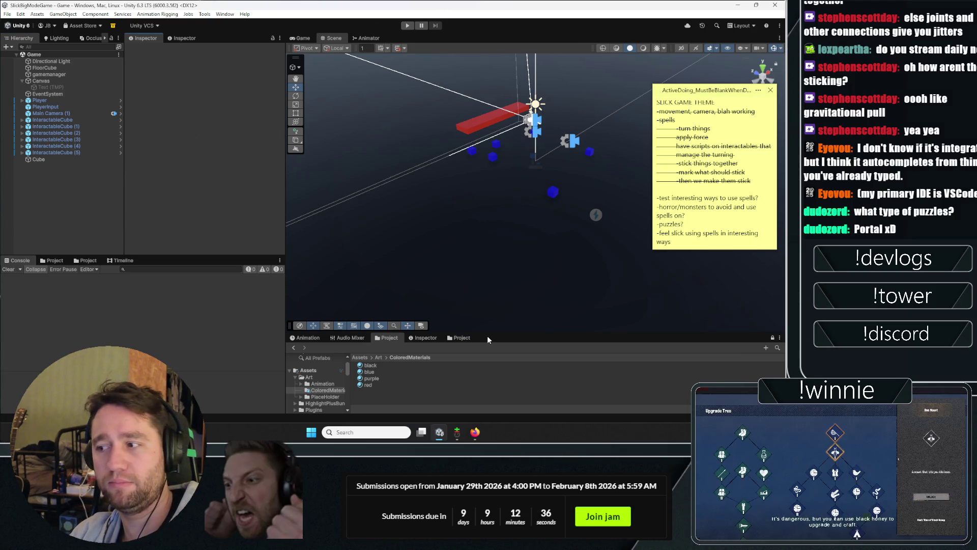
{"action": "left_click_drag", "start_coordinate": [487, 333], "coordinate": [487, 277]}
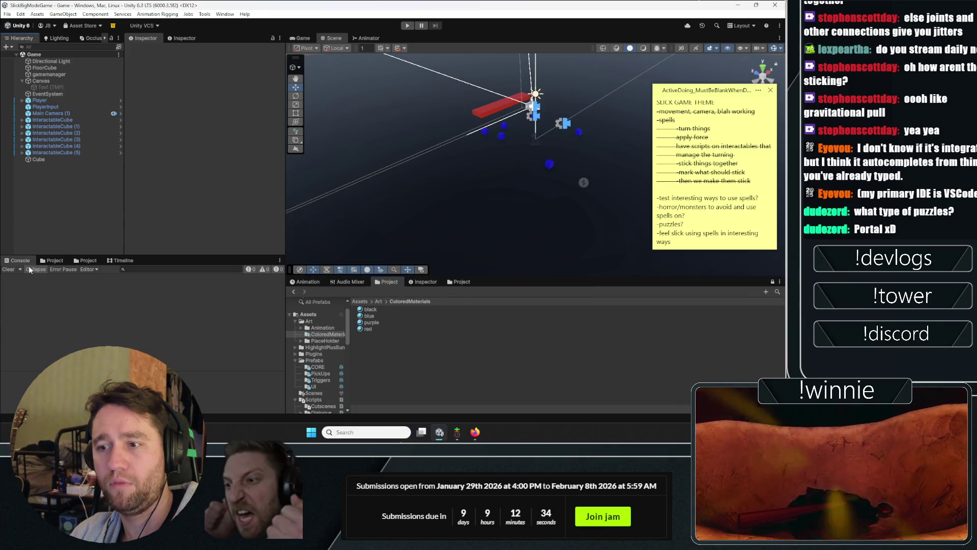
{"action": "left_click", "coordinate": [53, 260]}
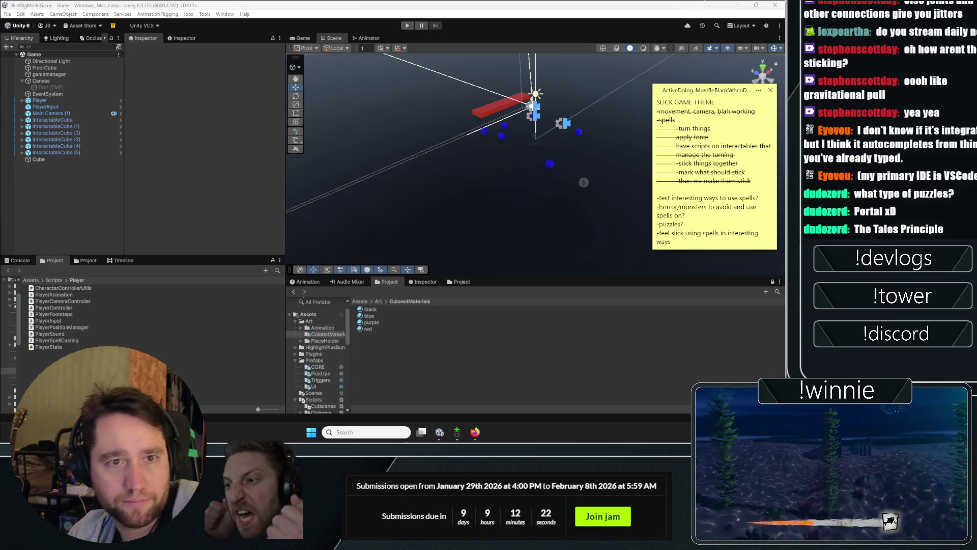
Step: Open The Talos Principle's Steam store page from the browser search results
{"action": "key", "text": "alt+Tab"}
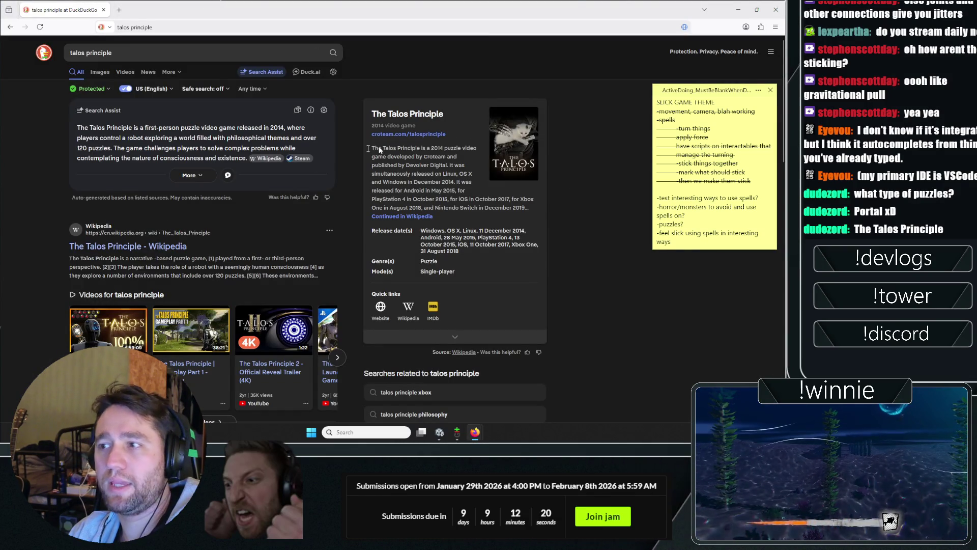
{"action": "scroll", "coordinate": [379, 149], "scroll_direction": "down", "scroll_amount": 5}
{"action": "left_click", "coordinate": [101, 185]}
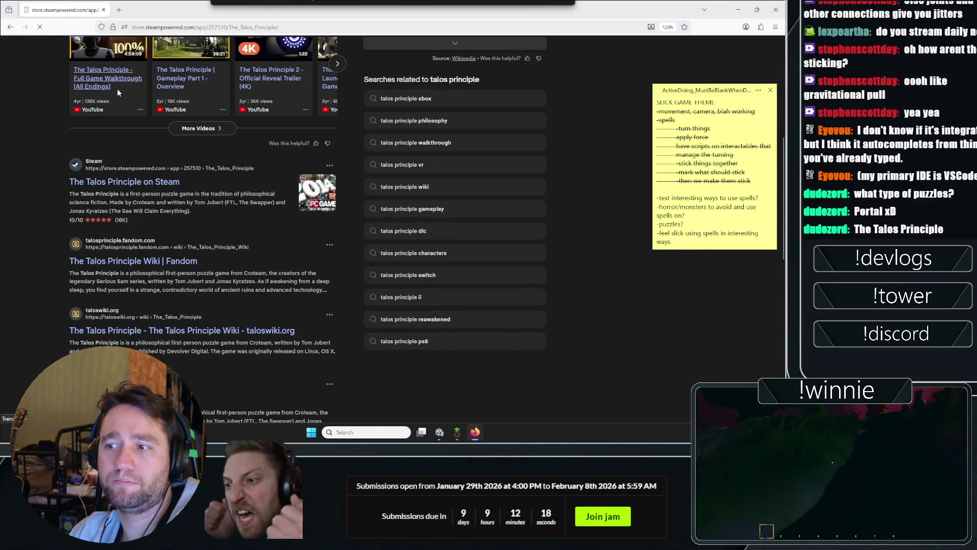
{"action": "scroll", "coordinate": [308, 299], "scroll_direction": "down", "scroll_amount": 2}
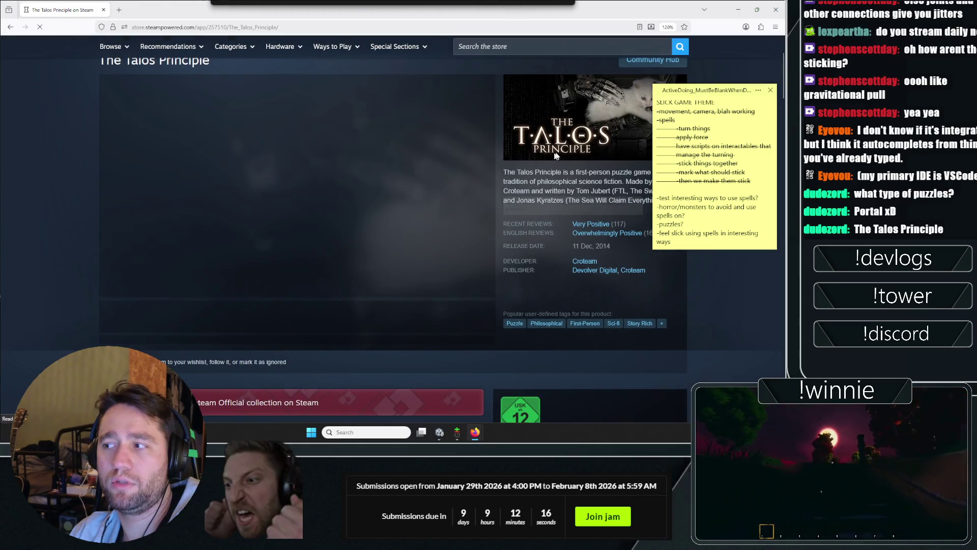
{"action": "double_click", "coordinate": [705, 105]}
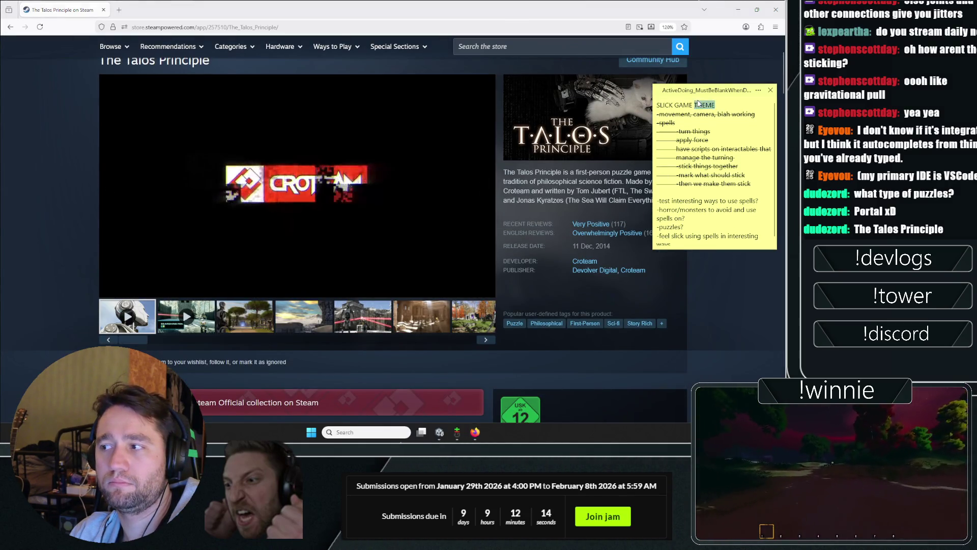
Step: Collapse the game-idea sticky note and browse through the game's screenshot gallery
{"action": "left_click", "coordinate": [252, 318]}
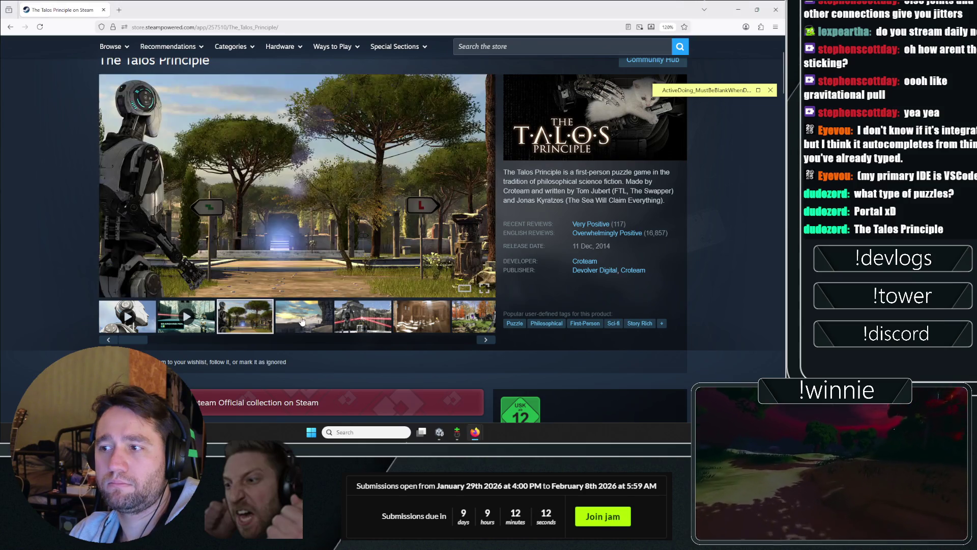
{"action": "left_click", "coordinate": [302, 321]}
{"action": "left_click", "coordinate": [362, 316]}
{"action": "left_click", "coordinate": [415, 314]}
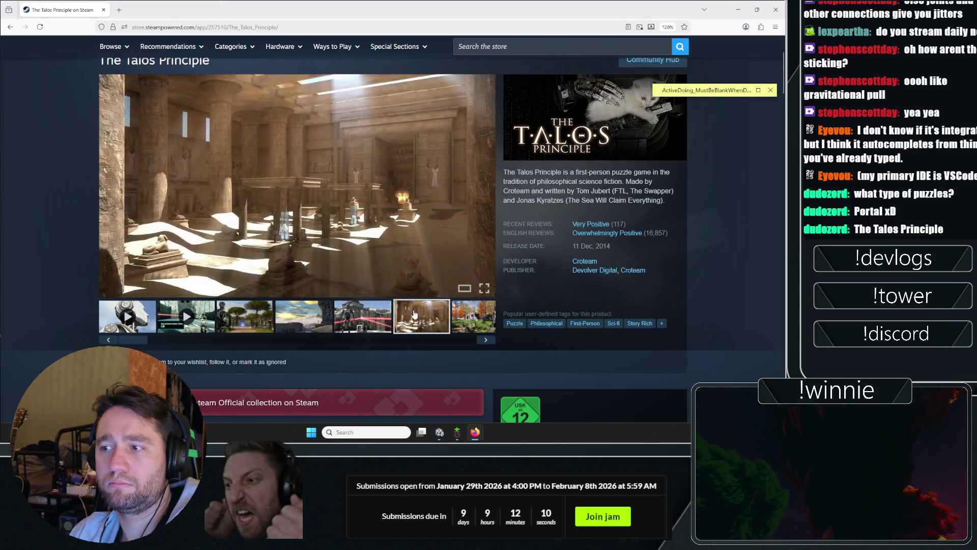
{"action": "left_click", "coordinate": [473, 316]}
{"action": "left_click", "coordinate": [460, 319]}
{"action": "left_click", "coordinate": [473, 320]}
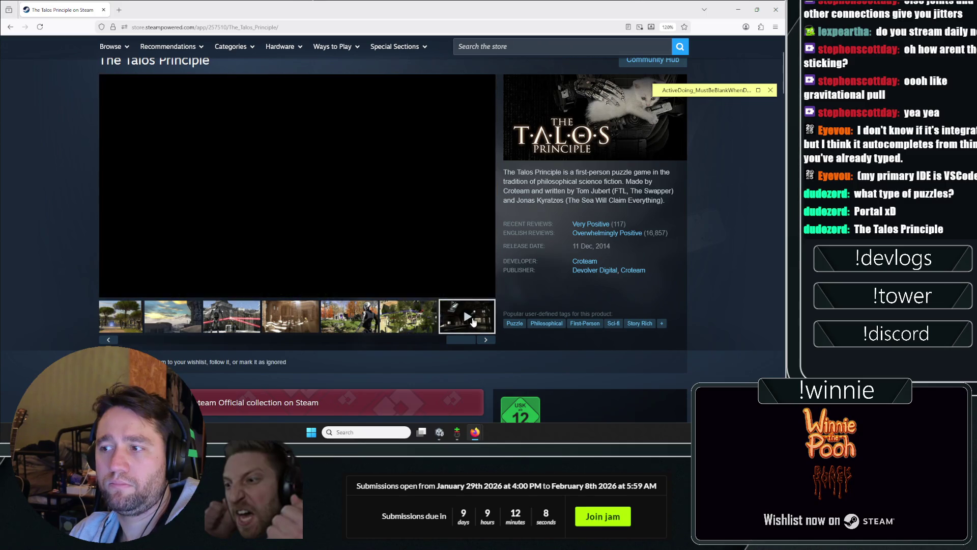
{"action": "left_click", "coordinate": [190, 320]}
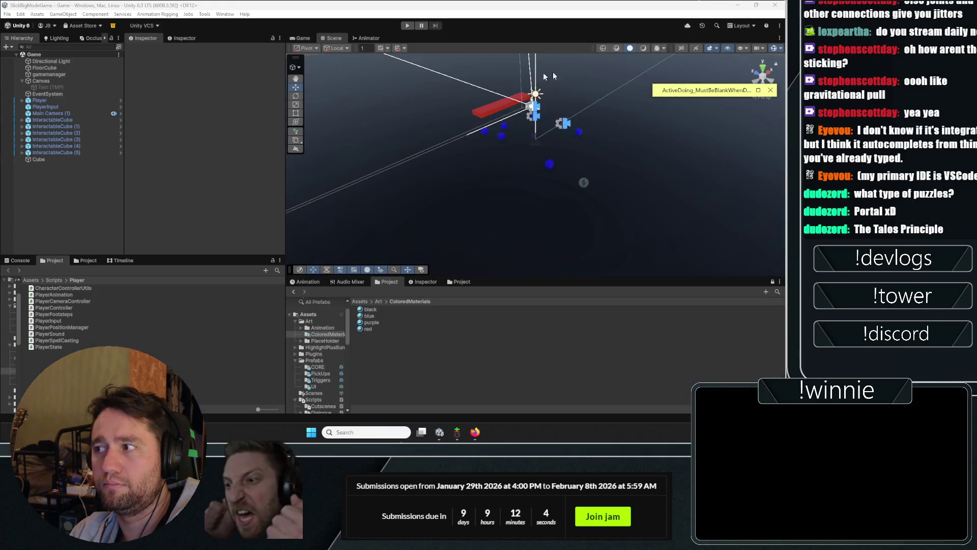
Step: Expand the game-idea sticky note to read its ideas, then return to The Talos Principle store page
{"action": "left_click", "coordinate": [759, 90]}
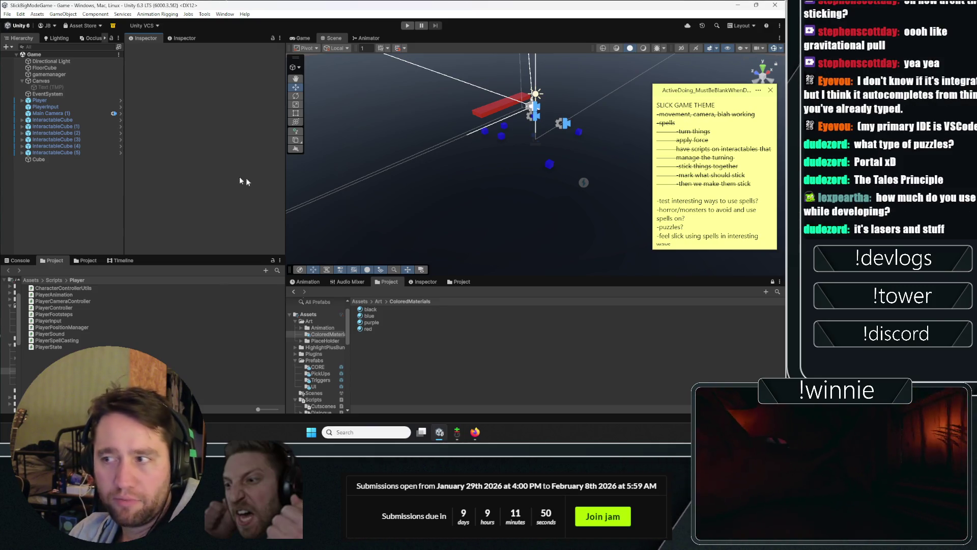
{"action": "scroll", "coordinate": [665, 223], "scroll_direction": "down", "scroll_amount": 1}
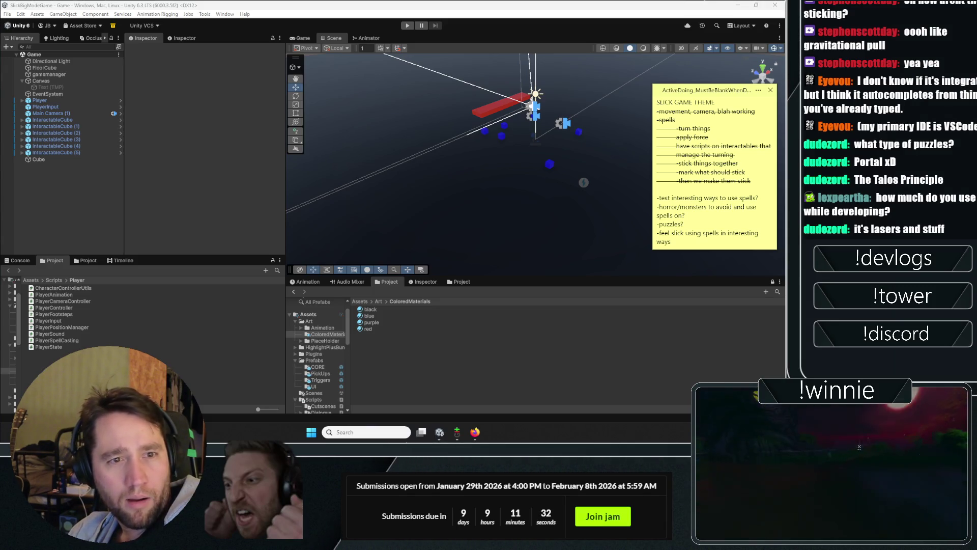
{"action": "key", "text": "alt+Tab"}
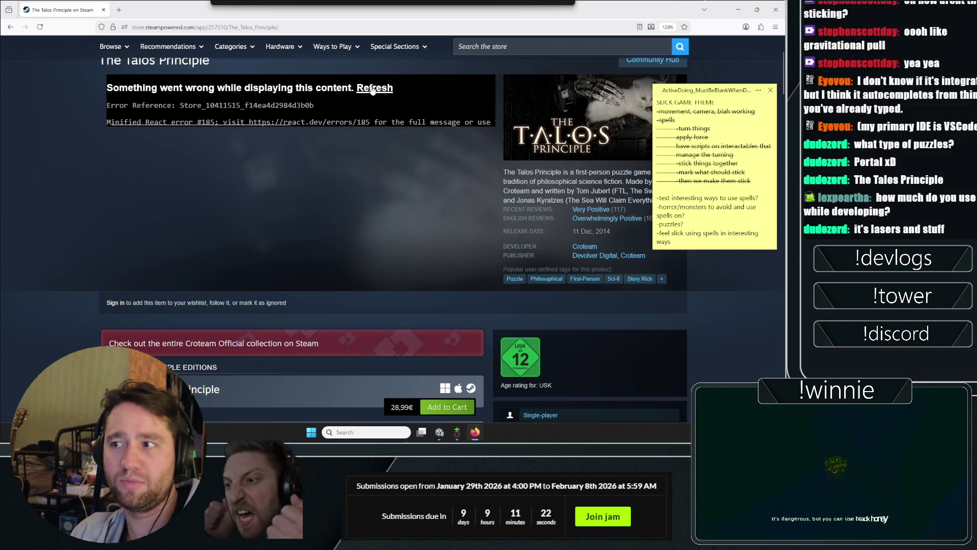
Step: Reload the errored media viewer, watch The Talos Principle trailer, then return to Unity
{"action": "left_click", "coordinate": [375, 88]}
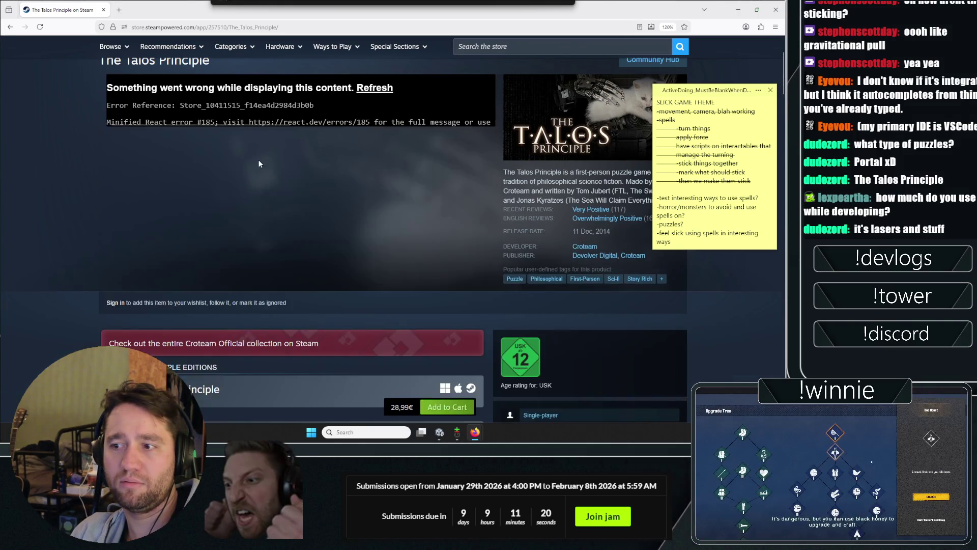
{"action": "left_click", "coordinate": [361, 90]}
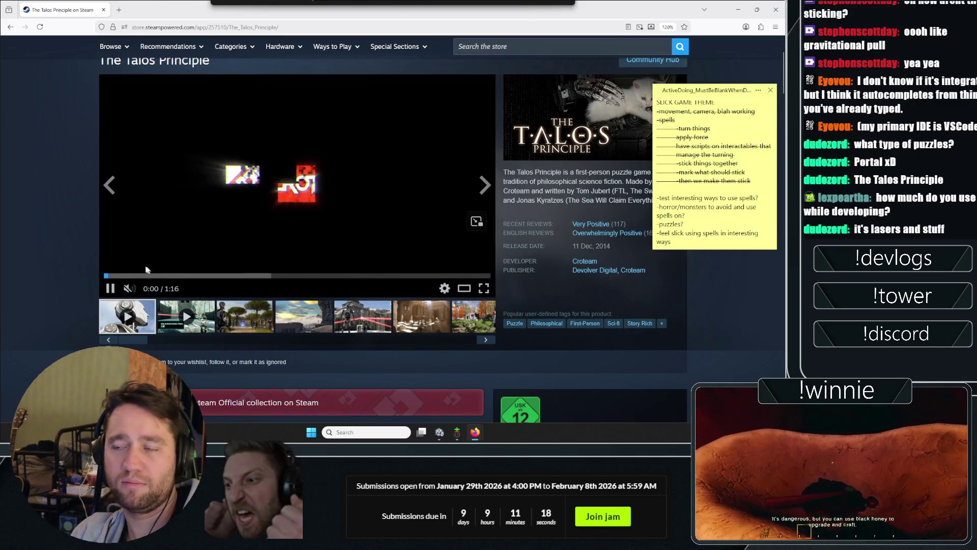
{"action": "mouse_move", "coordinate": [144, 228]}
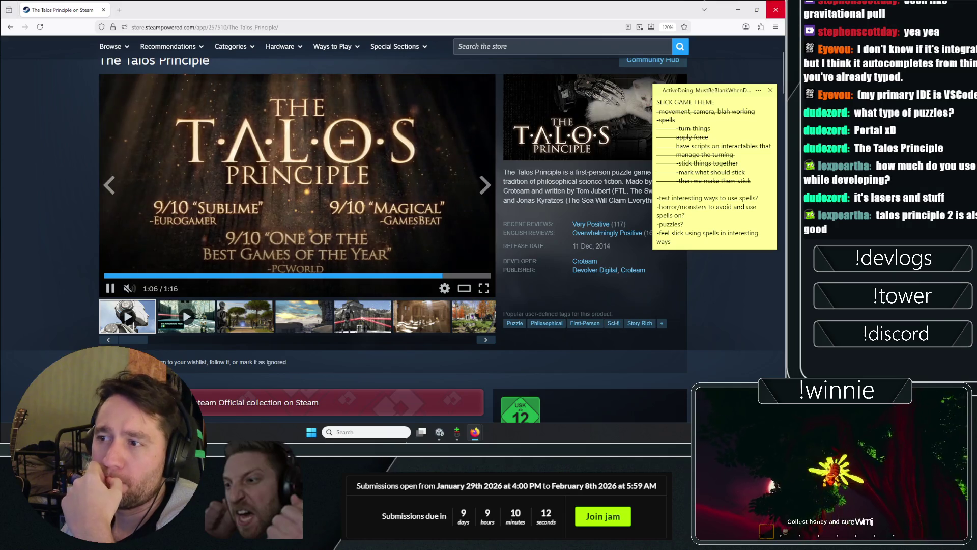
{"action": "key", "text": "alt+Tab"}
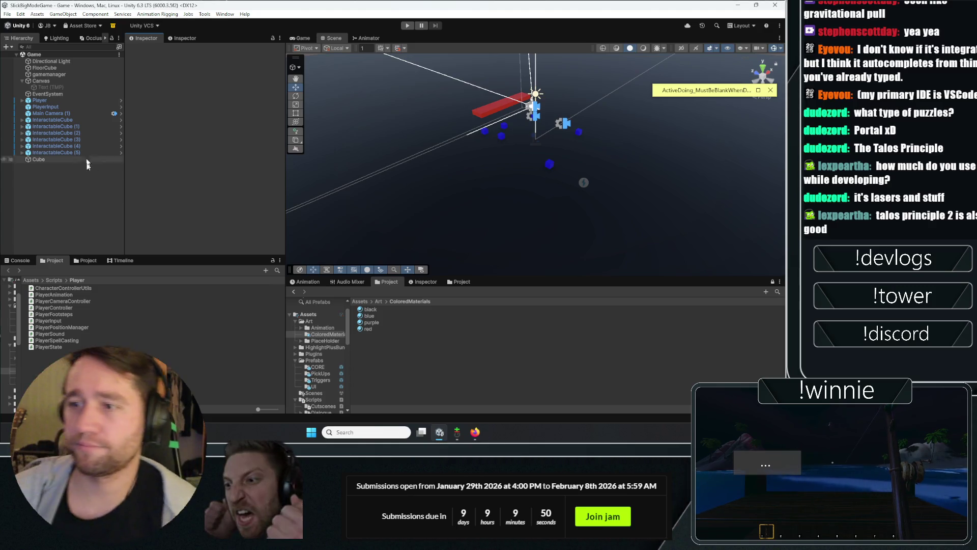
Step: Open and dismiss the Hierarchy create menu, then bring the browser with the YouTube video forward
{"action": "right_click", "coordinate": [84, 195]}
{"action": "left_click", "coordinate": [51, 198]}
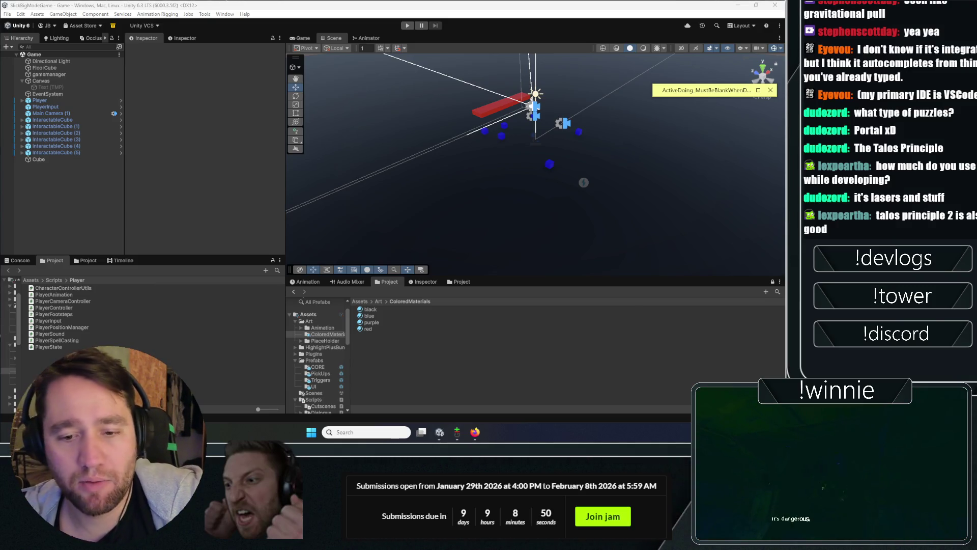
{"action": "left_click", "coordinate": [475, 433]}
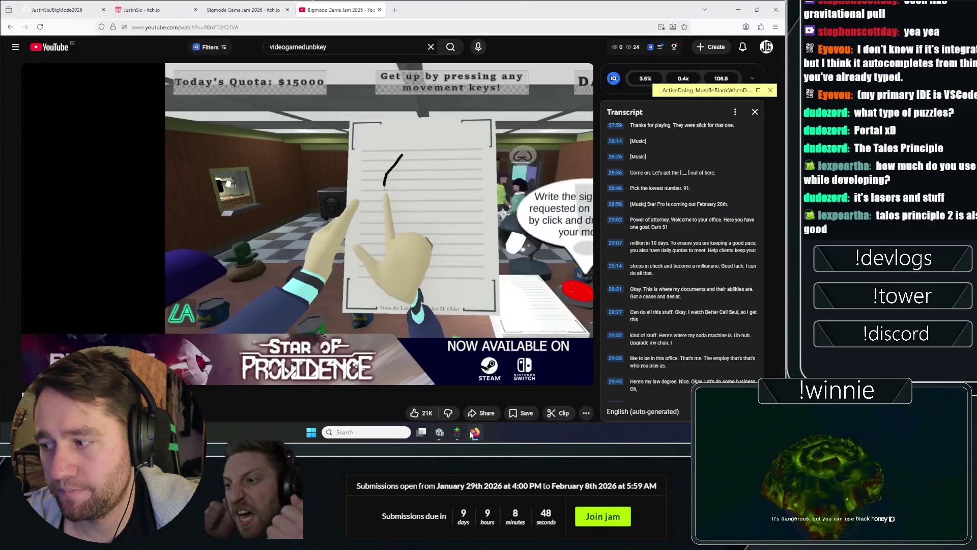
Step: Search 'trine steam' in a new tab and open the Trine Enchanted Edition store page
{"action": "key", "text": "ctrl+t"}
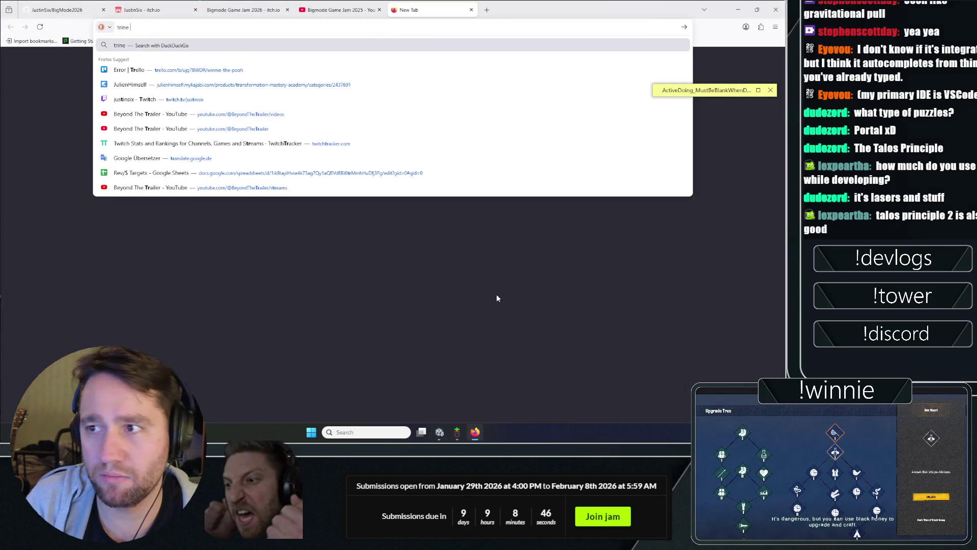
{"action": "type", "text": "trine steam"}
{"action": "key", "text": "Return"}
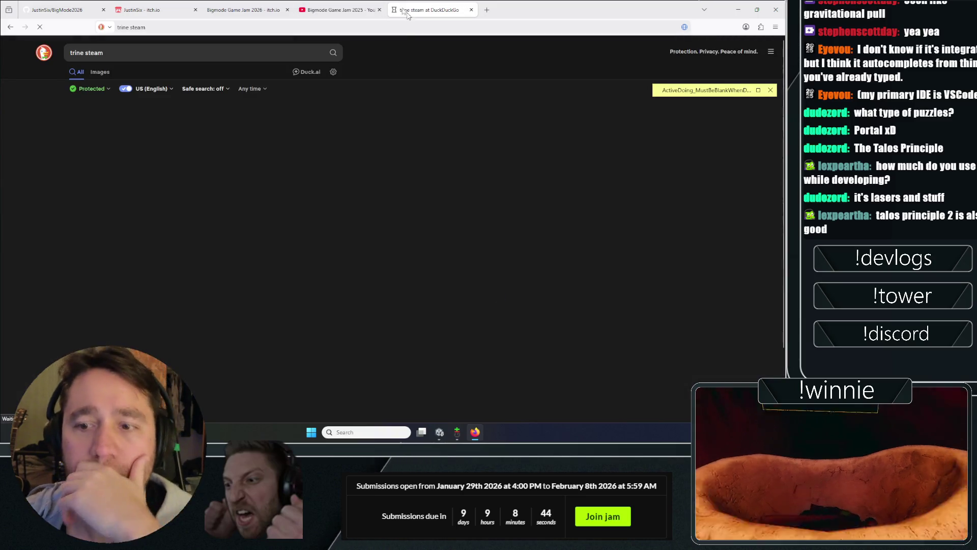
{"action": "left_click", "coordinate": [79, 121]}
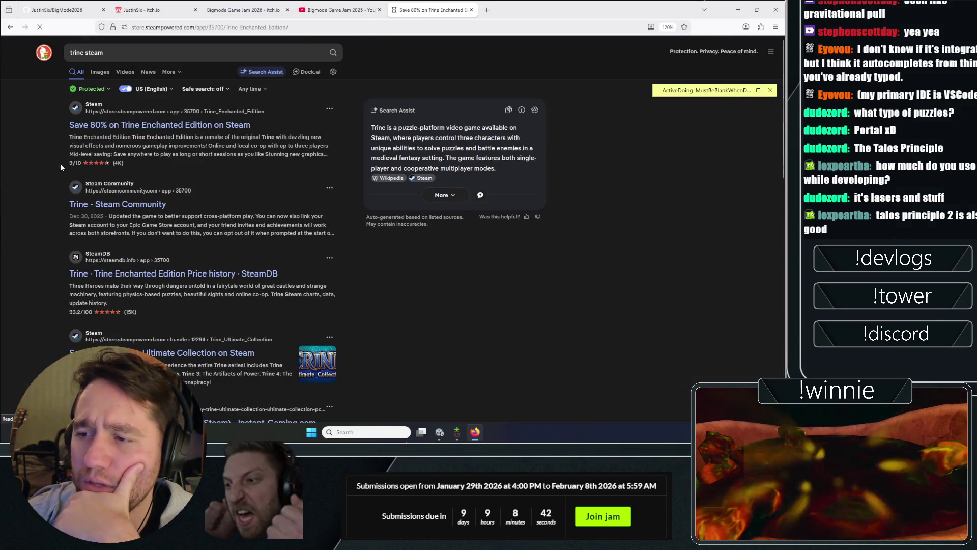
Step: Page through all 8 Trine screenshots in the full-size gallery, then close it
{"action": "scroll", "coordinate": [82, 168], "scroll_direction": "down", "scroll_amount": 3}
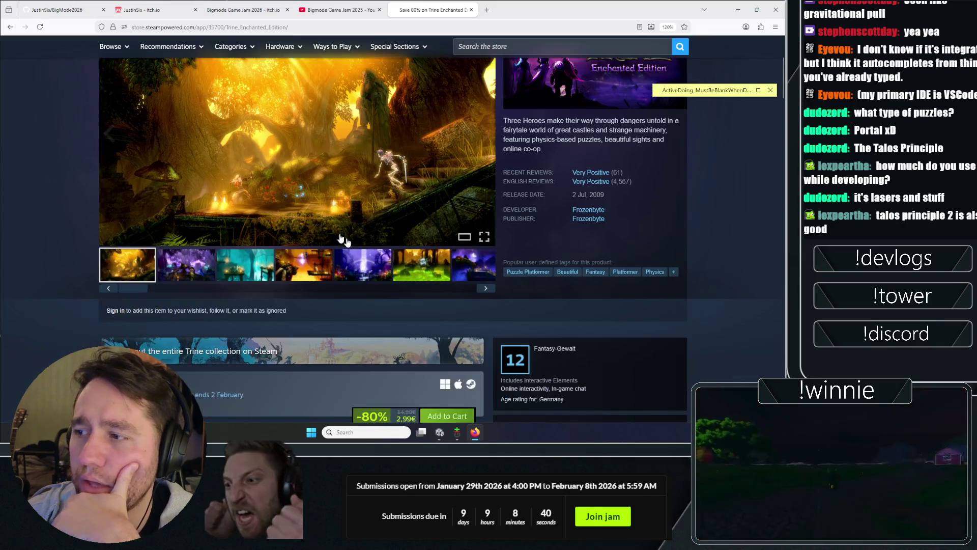
{"action": "left_click", "coordinate": [185, 263]}
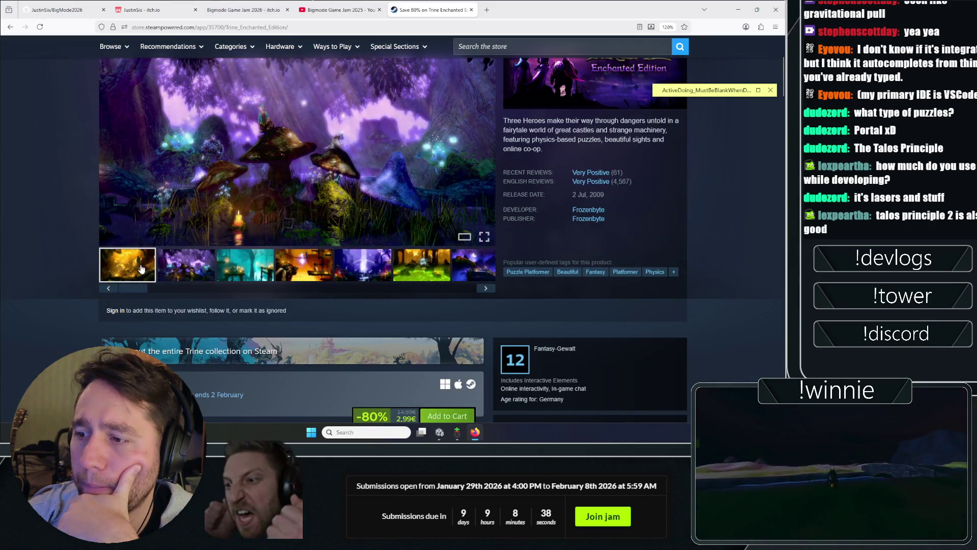
{"action": "left_click", "coordinate": [213, 183]}
{"action": "left_click", "coordinate": [677, 231]}
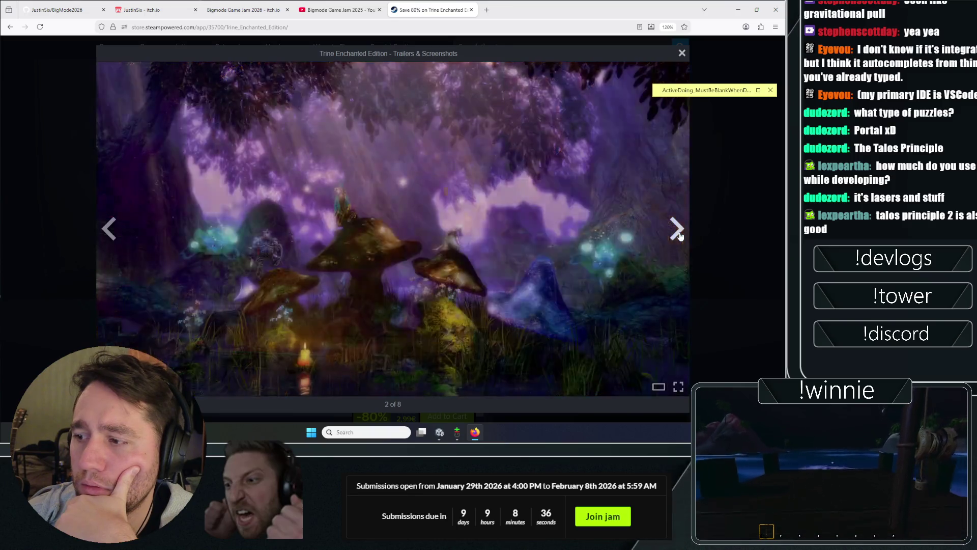
{"action": "left_click", "coordinate": [677, 232]}
{"action": "left_click", "coordinate": [677, 232]}
{"action": "left_click", "coordinate": [678, 233]}
{"action": "left_click", "coordinate": [679, 234]}
{"action": "left_click", "coordinate": [676, 235]}
{"action": "left_click", "coordinate": [675, 236]}
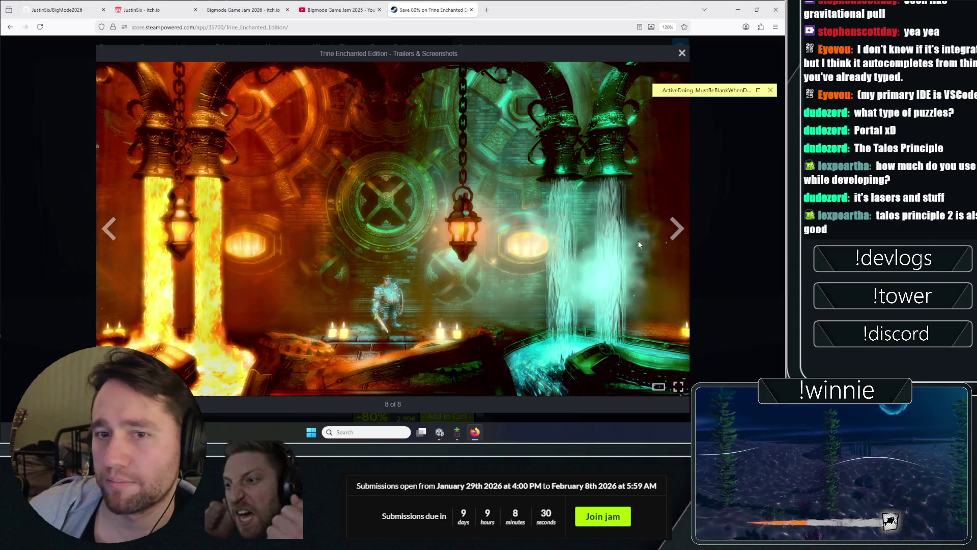
{"action": "left_click", "coordinate": [677, 233]}
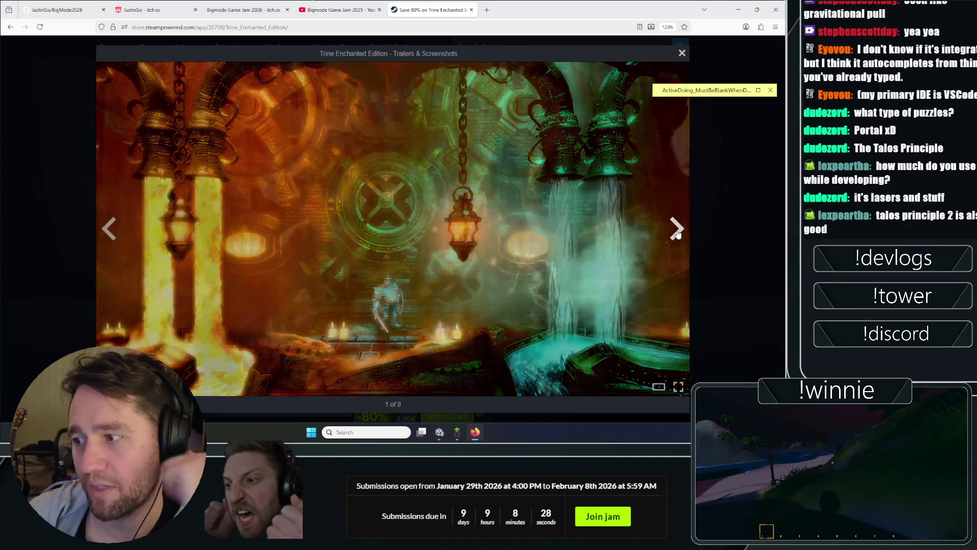
{"action": "left_click", "coordinate": [673, 237]}
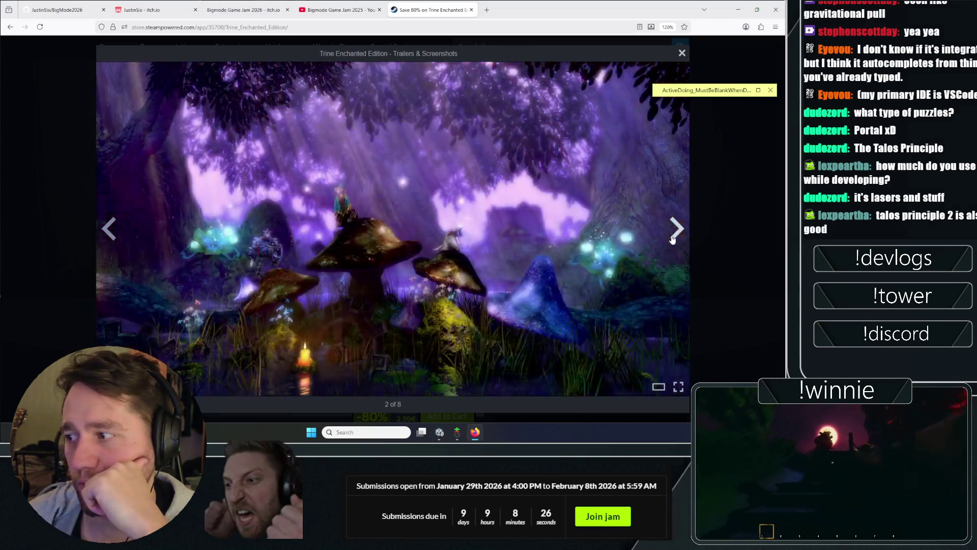
{"action": "left_click", "coordinate": [679, 234]}
{"action": "left_click", "coordinate": [681, 234]}
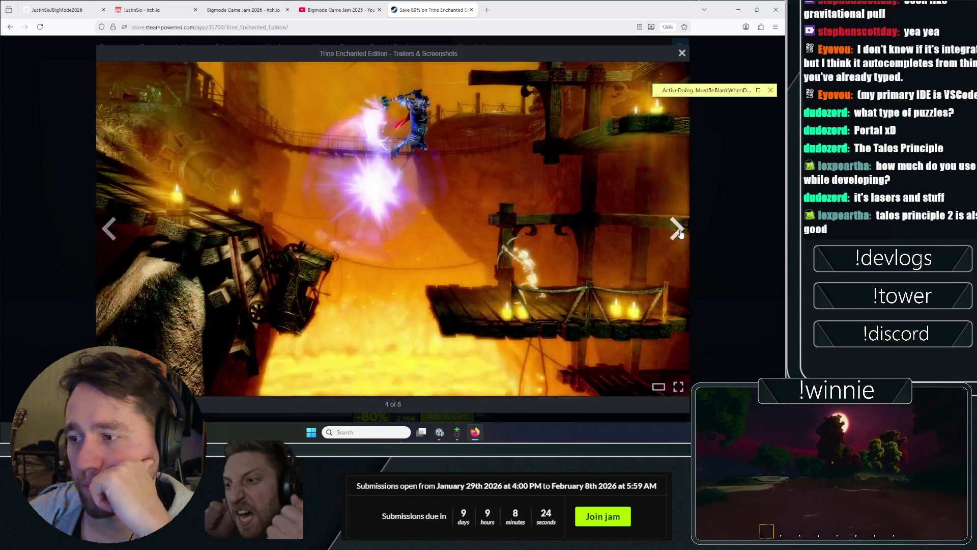
{"action": "left_click", "coordinate": [681, 233]}
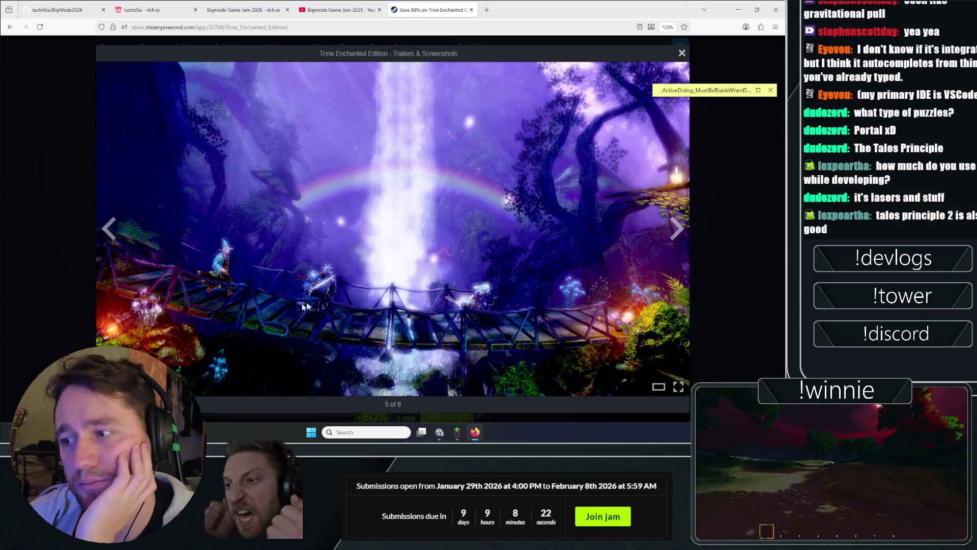
{"action": "left_click", "coordinate": [748, 185]}
Step: Read the full Trine description down to the More From Trine games, then return to Unity
{"action": "scroll", "coordinate": [707, 227], "scroll_direction": "down", "scroll_amount": 10}
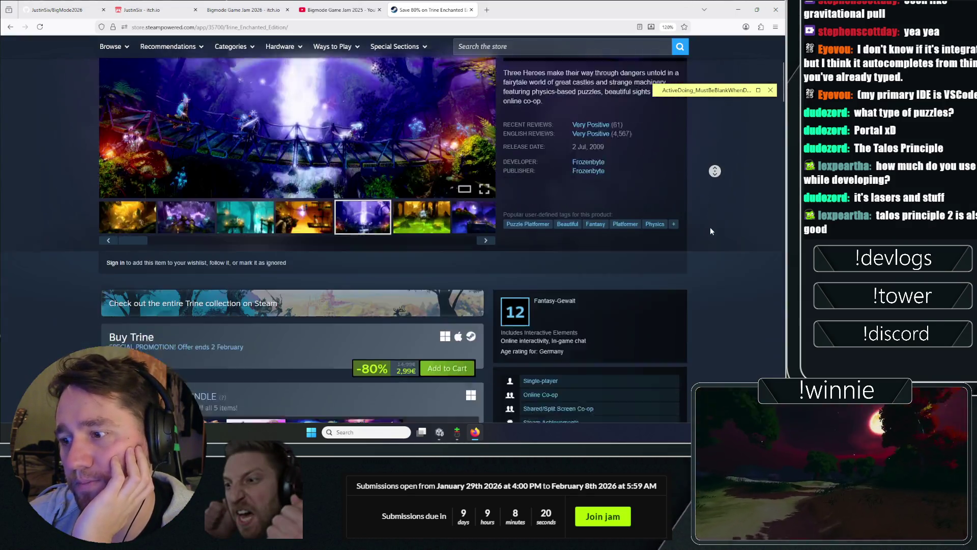
{"action": "scroll", "coordinate": [697, 248], "scroll_direction": "down", "scroll_amount": 10}
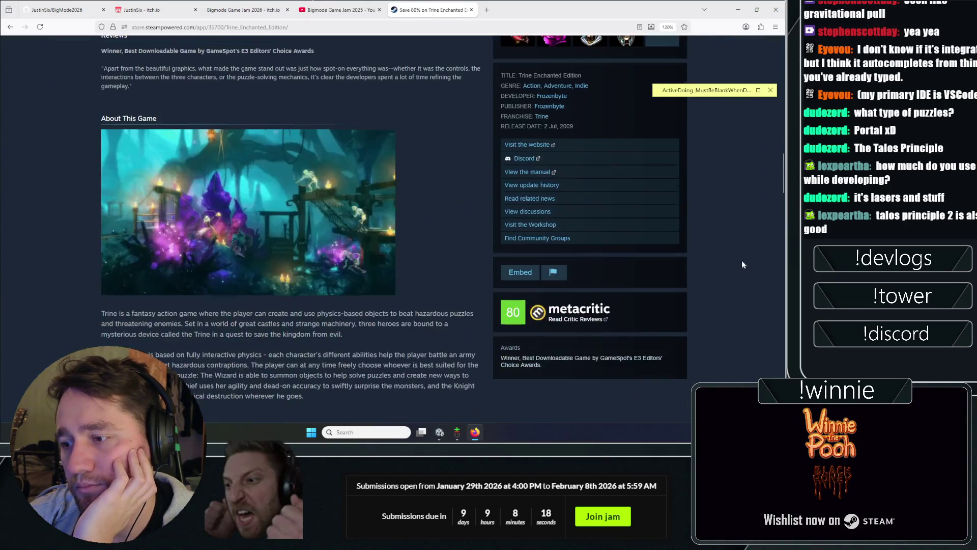
{"action": "scroll", "coordinate": [76, 248], "scroll_direction": "down", "scroll_amount": 3}
{"action": "left_click", "coordinate": [193, 262]}
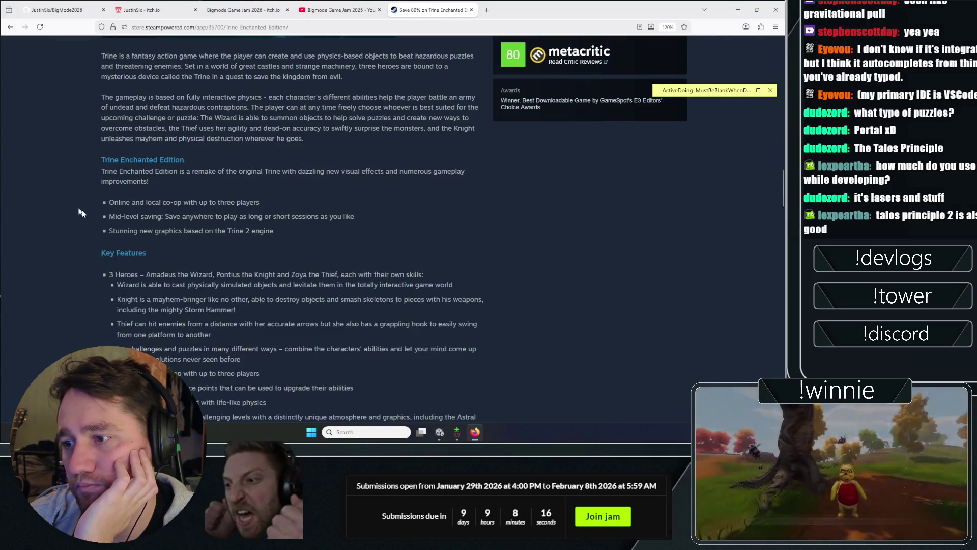
{"action": "scroll", "coordinate": [87, 213], "scroll_direction": "down", "scroll_amount": 10}
{"action": "scroll", "coordinate": [61, 216], "scroll_direction": "up", "scroll_amount": 20}
{"action": "scroll", "coordinate": [80, 84], "scroll_direction": "down", "scroll_amount": 20}
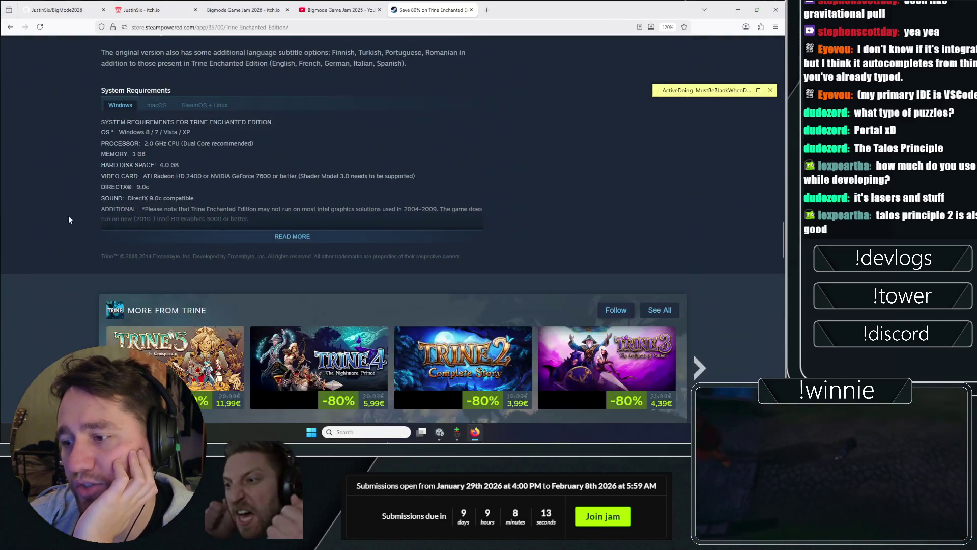
{"action": "scroll", "coordinate": [69, 220], "scroll_direction": "down", "scroll_amount": 5}
{"action": "mouse_move", "coordinate": [167, 155]}
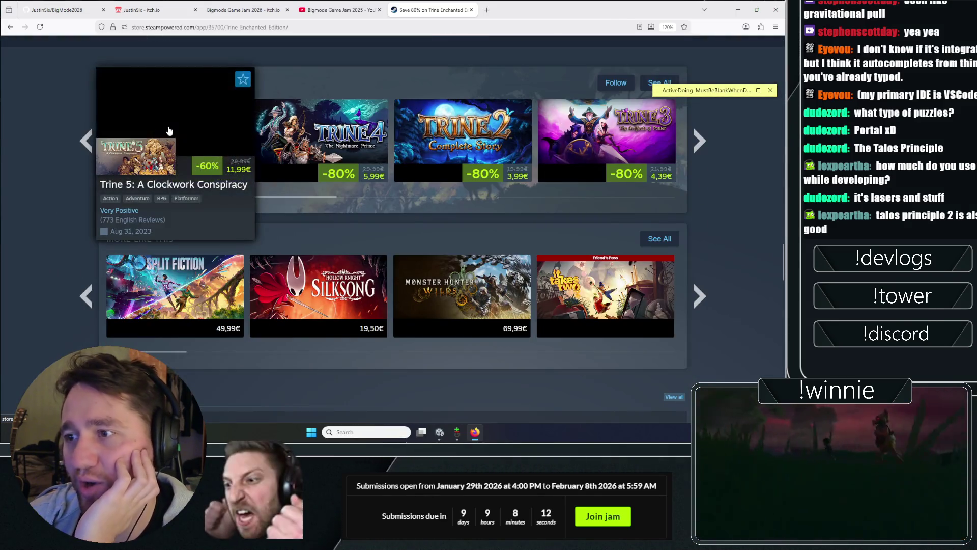
{"action": "key", "text": "alt+Tab"}
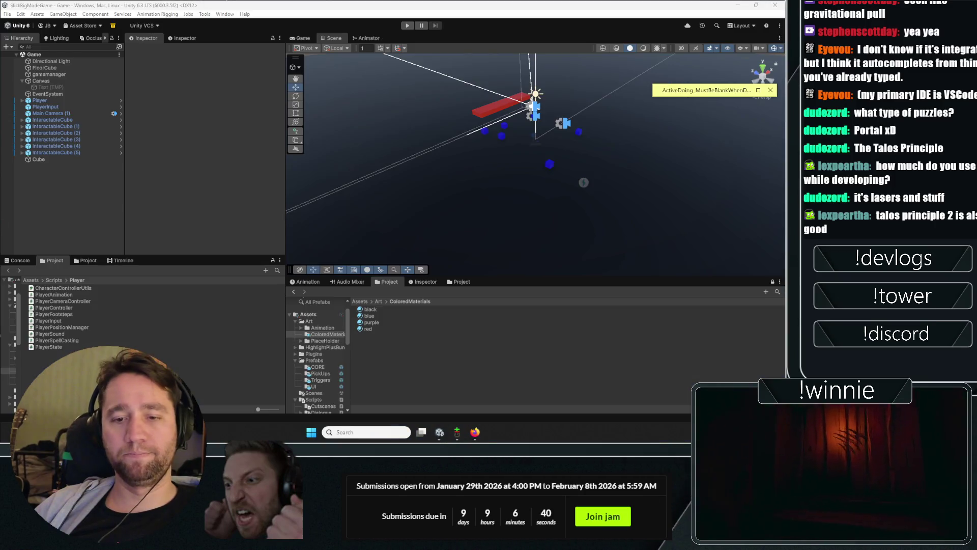
Step: Start Play mode and walk the player back from the cubes
{"action": "left_click", "coordinate": [408, 25]}
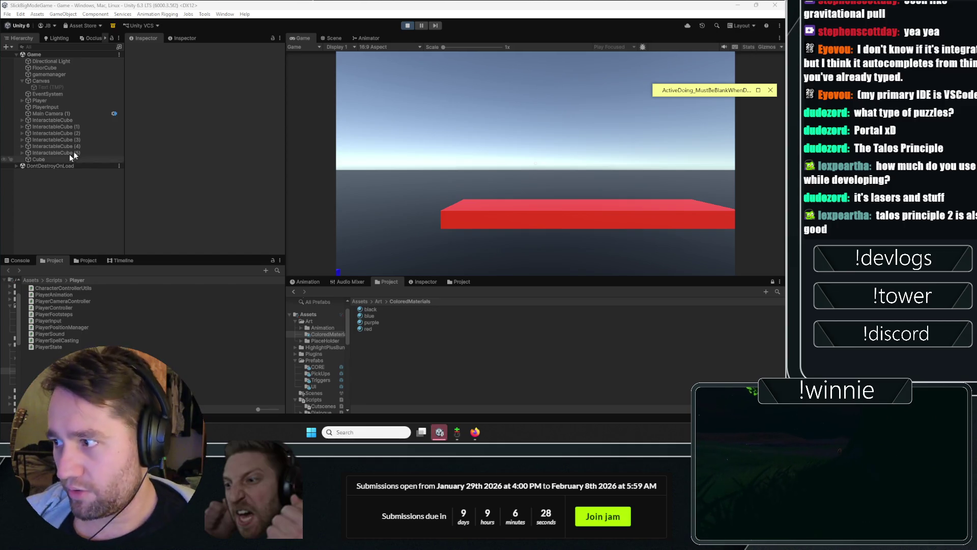
{"action": "left_click", "coordinate": [661, 157]}
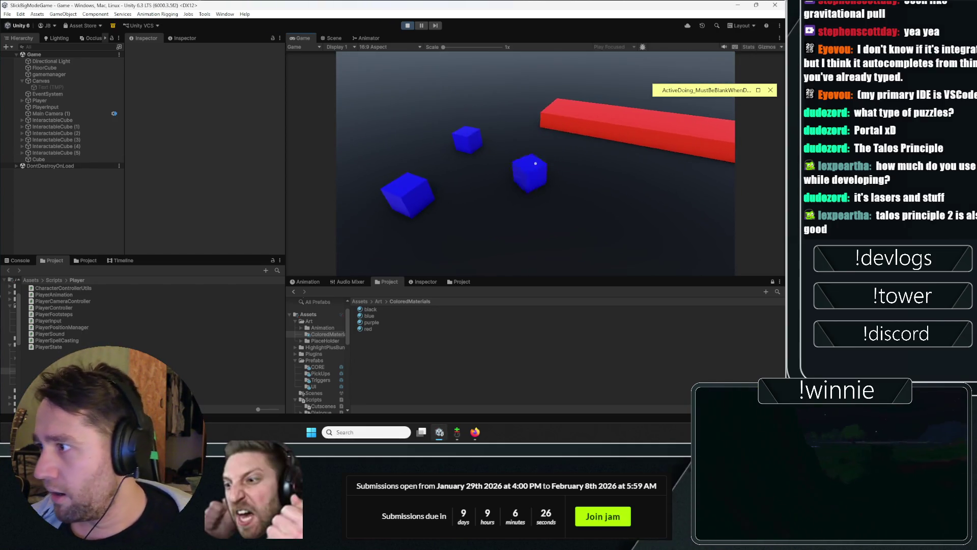
{"action": "key", "text": "s"}
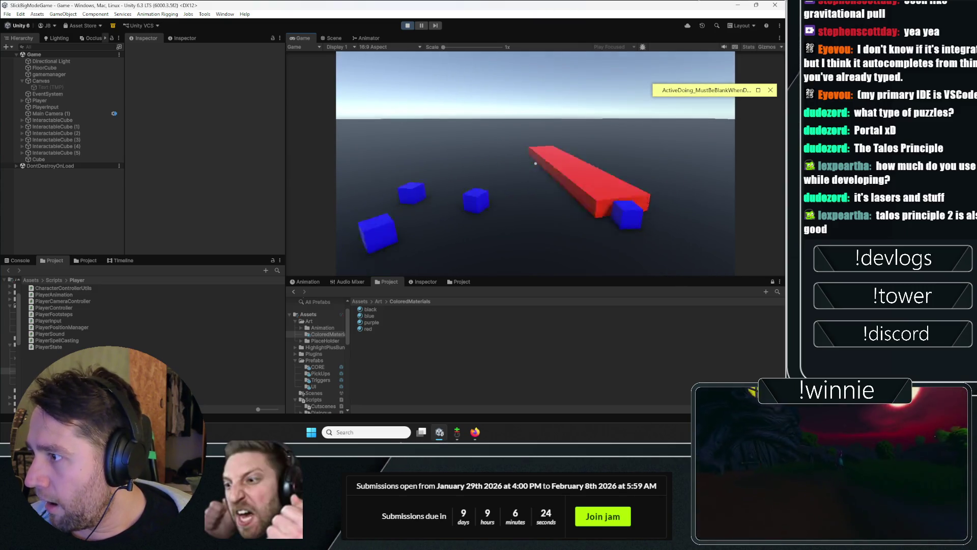
Step: Pick up three blue cubes and drop them on or beside the red bar
{"action": "left_click", "coordinate": [535, 163]}
{"action": "left_click", "coordinate": [536, 164]}
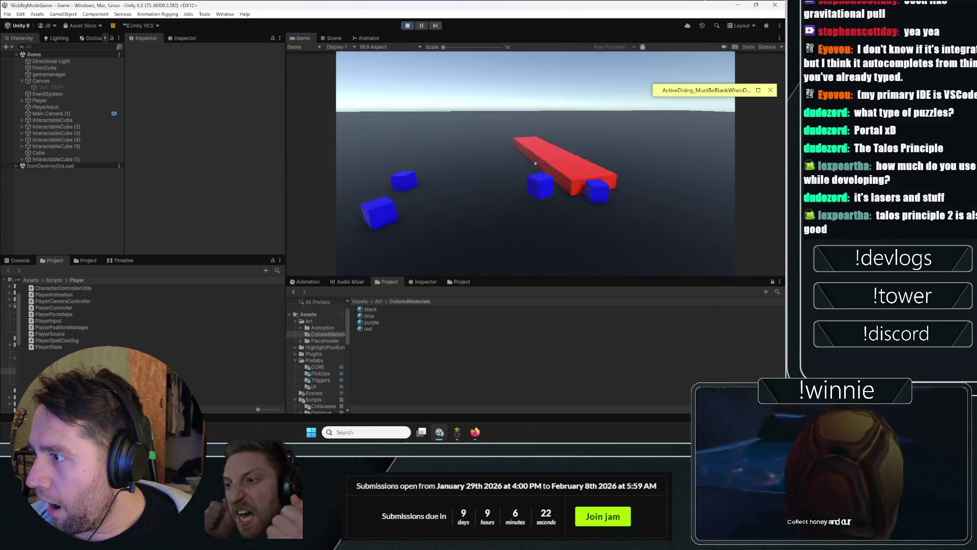
{"action": "left_click", "coordinate": [535, 163]}
{"action": "left_click", "coordinate": [536, 164]}
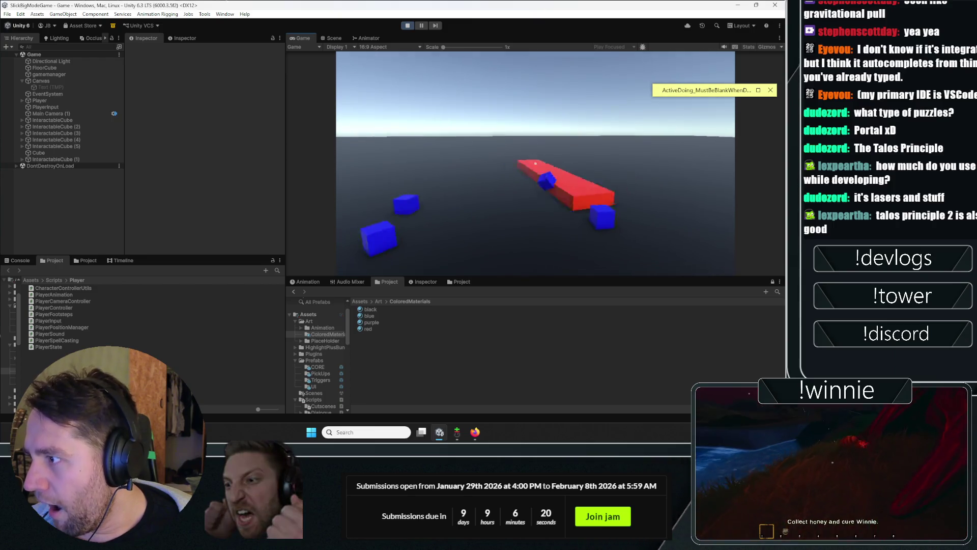
{"action": "left_click", "coordinate": [535, 164]}
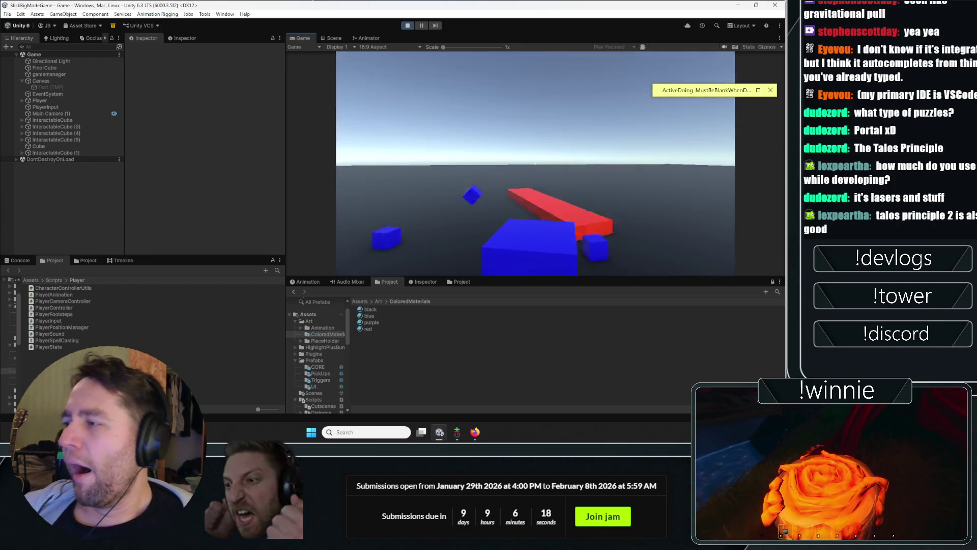
{"action": "left_click", "coordinate": [535, 164]}
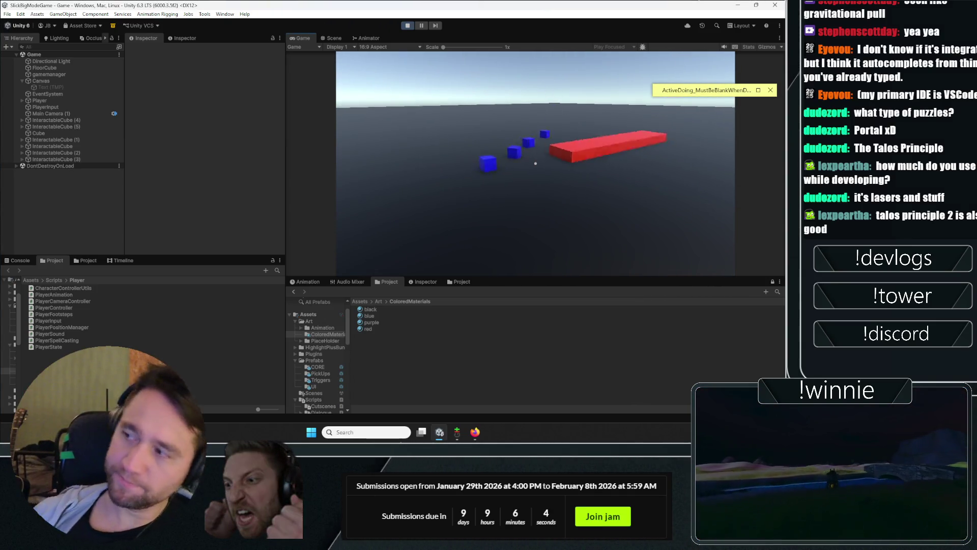
Step: Grab, swap and drop blue cubes with E, then fling them into the air
{"action": "key", "text": "e"}
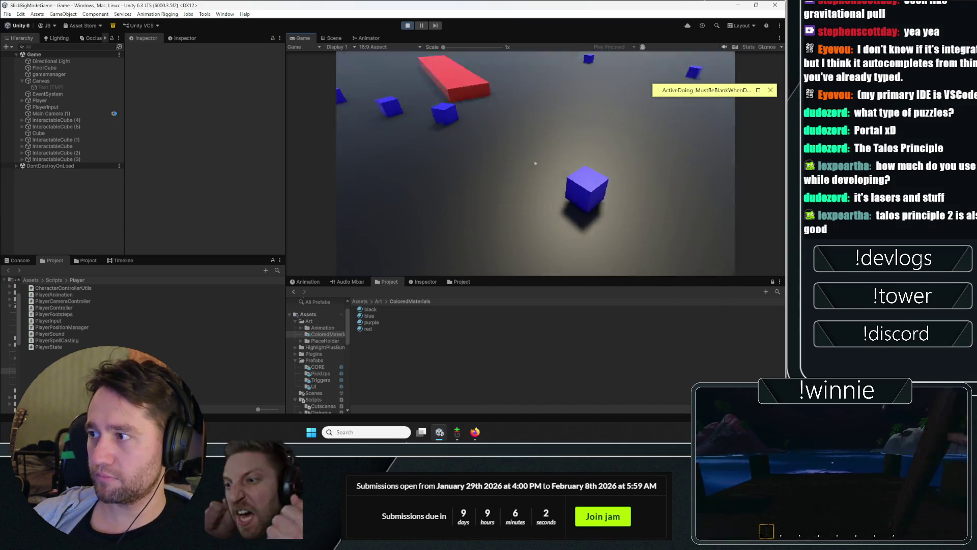
{"action": "key", "text": "e"}
{"action": "key", "text": "e"}
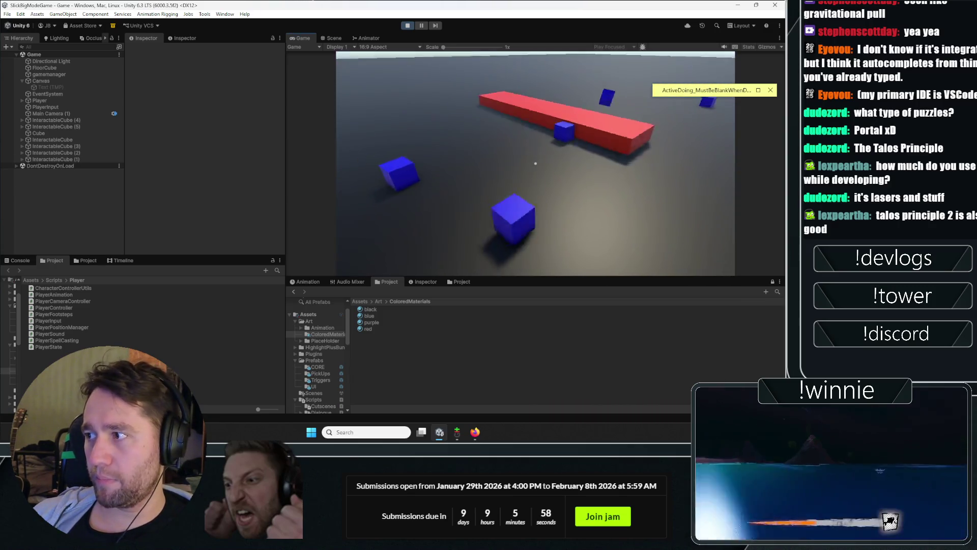
{"action": "key", "text": "e"}
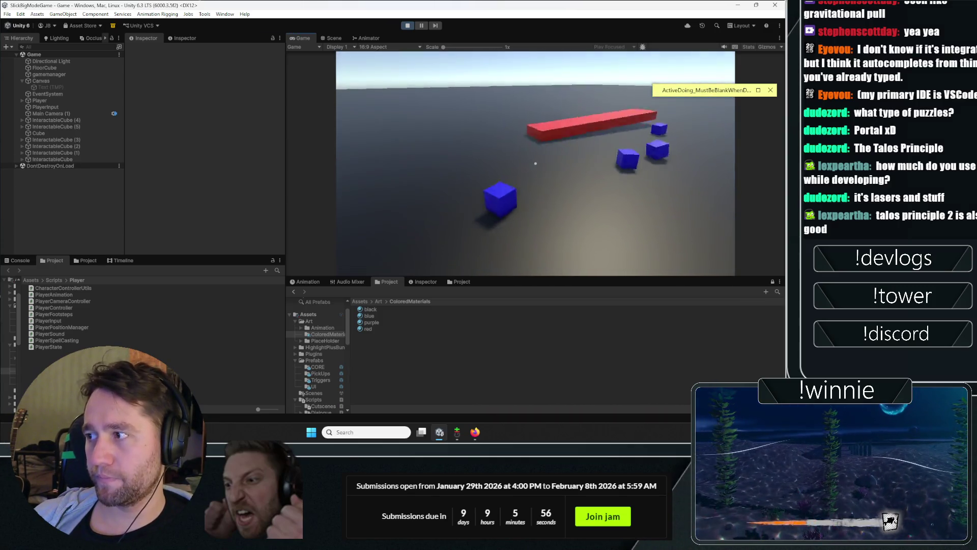
{"action": "key", "text": "e"}
{"action": "key", "text": "e"}
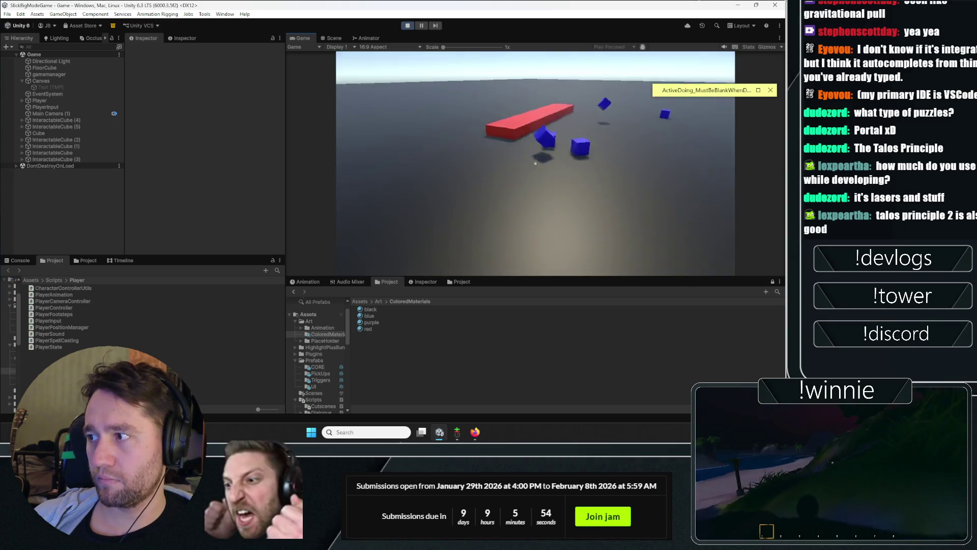
{"action": "key", "text": "w"}
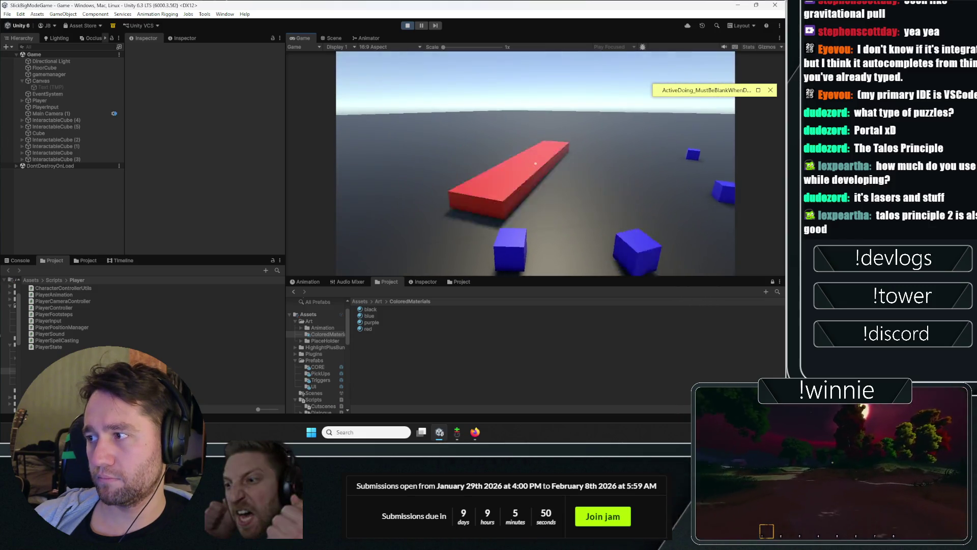
{"action": "left_click", "coordinate": [535, 163]}
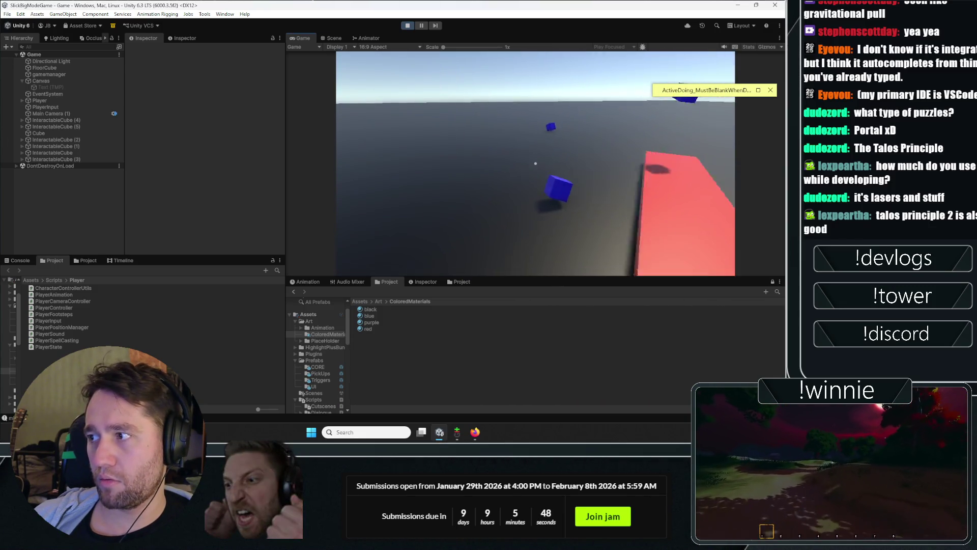
Step: Release the game camera with Esc, retake it, then bring Discord to the front
{"action": "key", "text": "Escape"}
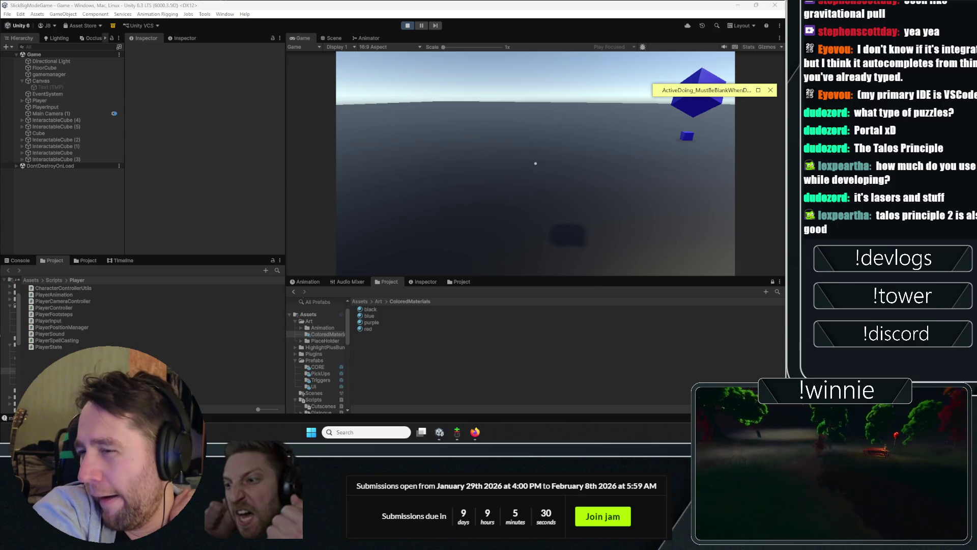
{"action": "left_click", "coordinate": [595, 123]}
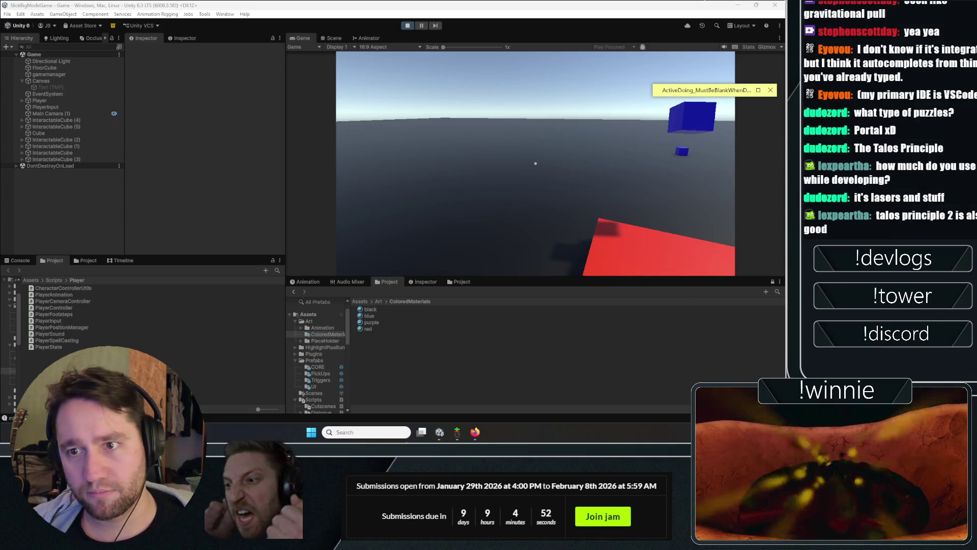
{"action": "left_click_drag", "start_coordinate": [344, 0], "coordinate": [344, 11]}
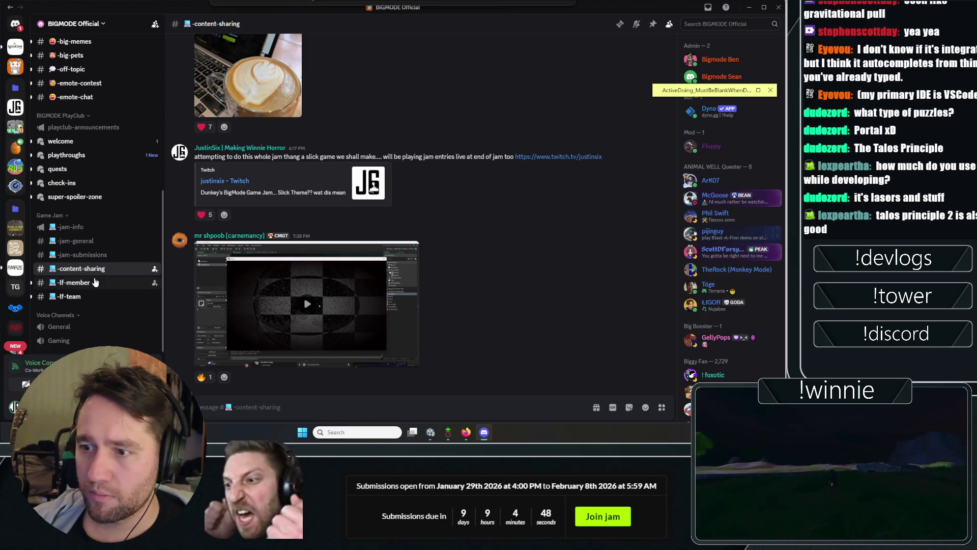
Step: Read through the #jam-submissions channel messages
{"action": "left_click", "coordinate": [94, 256]}
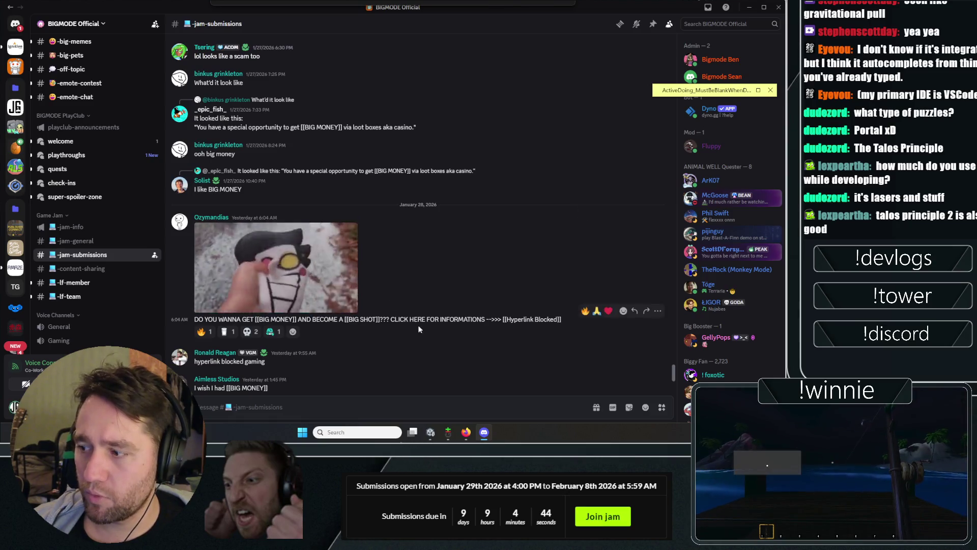
{"action": "scroll", "coordinate": [364, 322], "scroll_direction": "up", "scroll_amount": 8}
{"action": "scroll", "coordinate": [450, 197], "scroll_direction": "up", "scroll_amount": 10}
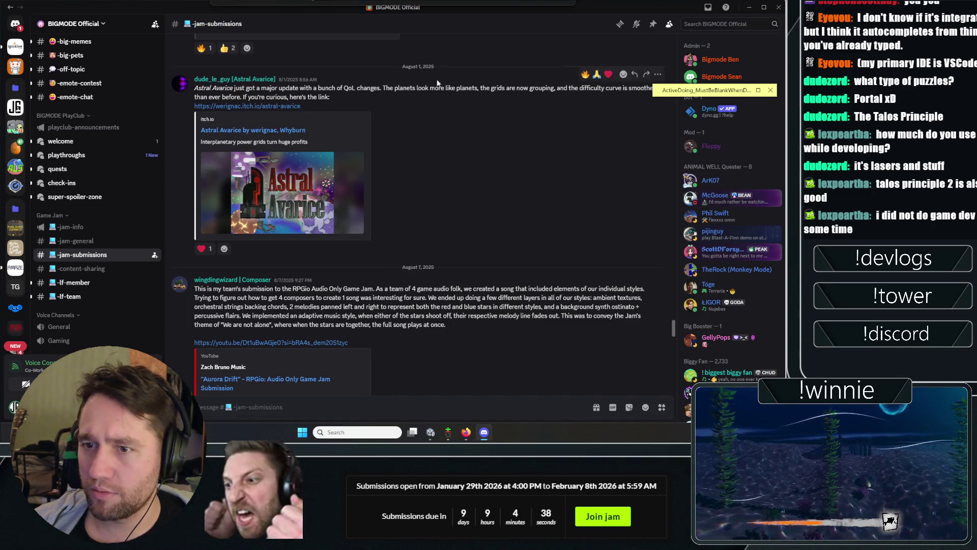
{"action": "scroll", "coordinate": [428, 220], "scroll_direction": "down", "scroll_amount": 5}
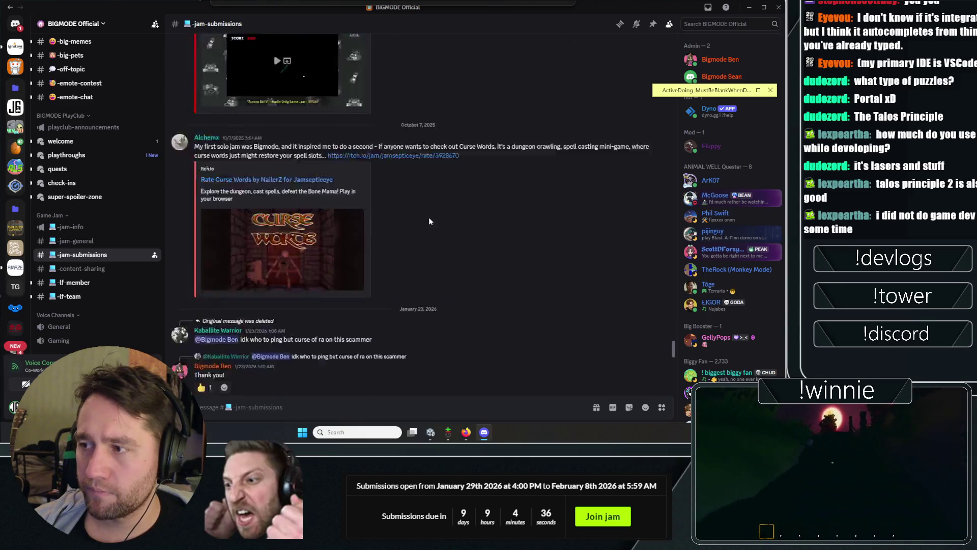
{"action": "scroll", "coordinate": [429, 220], "scroll_direction": "down", "scroll_amount": 15}
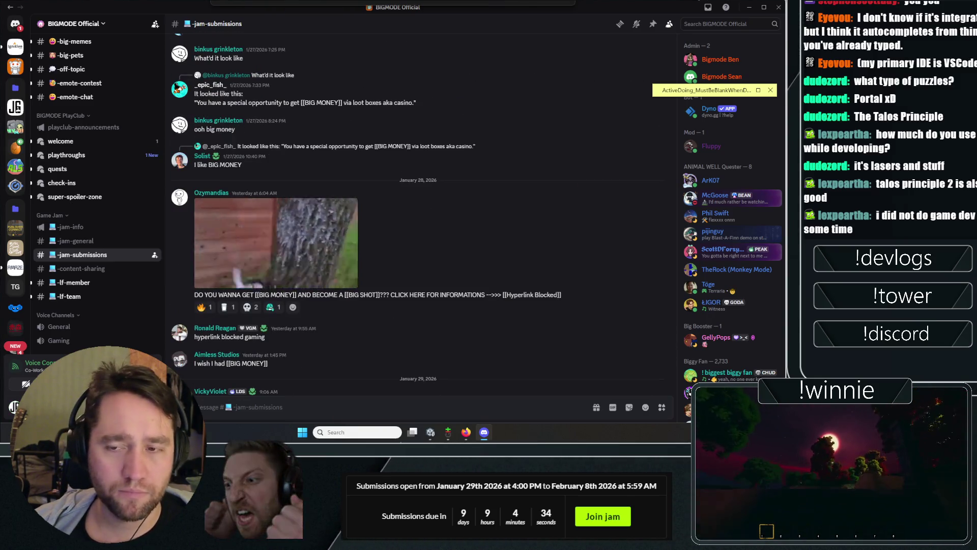
{"action": "scroll", "coordinate": [393, 197], "scroll_direction": "down", "scroll_amount": 1}
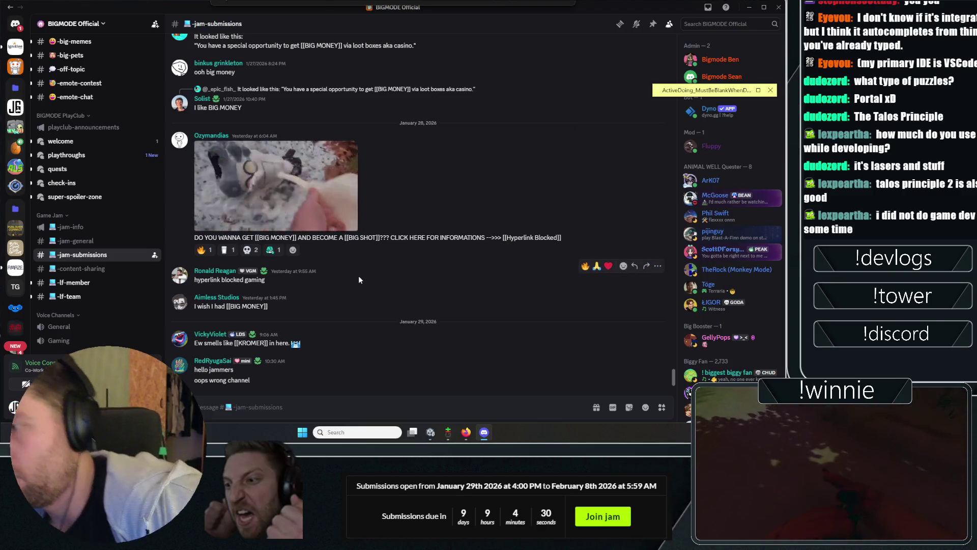
Step: Skim the #content-sharing channel posts, then close Discord with Alt+F4
{"action": "left_click", "coordinate": [110, 270]}
{"action": "scroll", "coordinate": [344, 191], "scroll_direction": "up", "scroll_amount": 4}
{"action": "scroll", "coordinate": [343, 166], "scroll_direction": "up", "scroll_amount": 3}
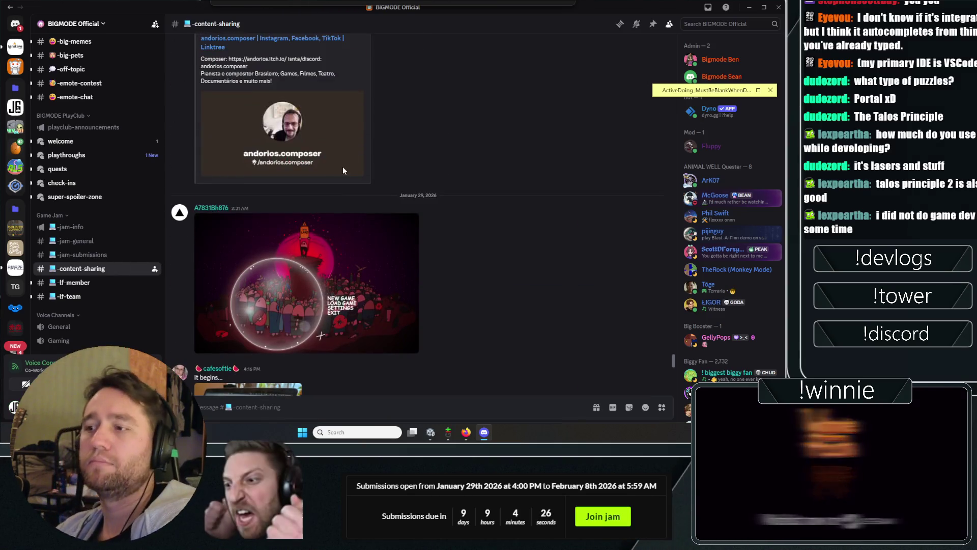
{"action": "scroll", "coordinate": [429, 212], "scroll_direction": "down", "scroll_amount": 7}
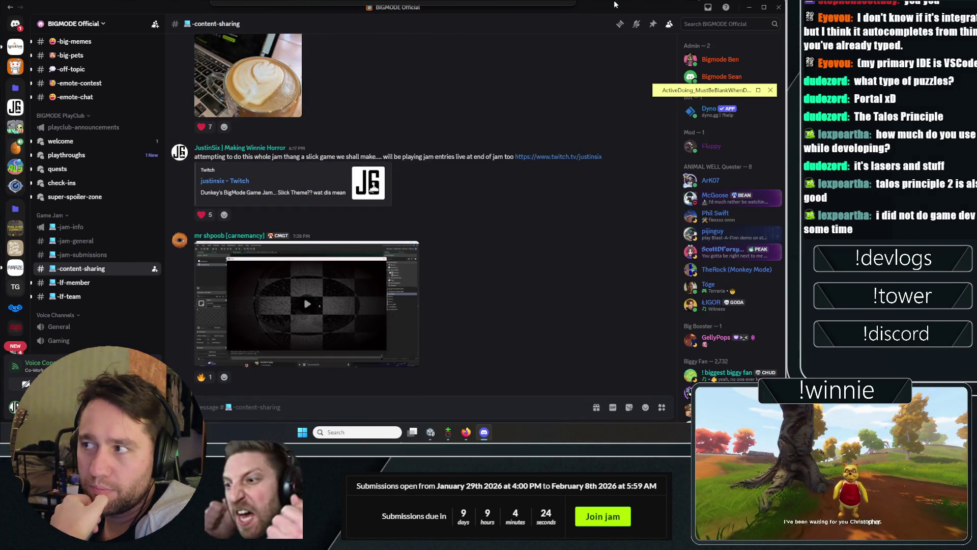
{"action": "key", "text": "alt+F4"}
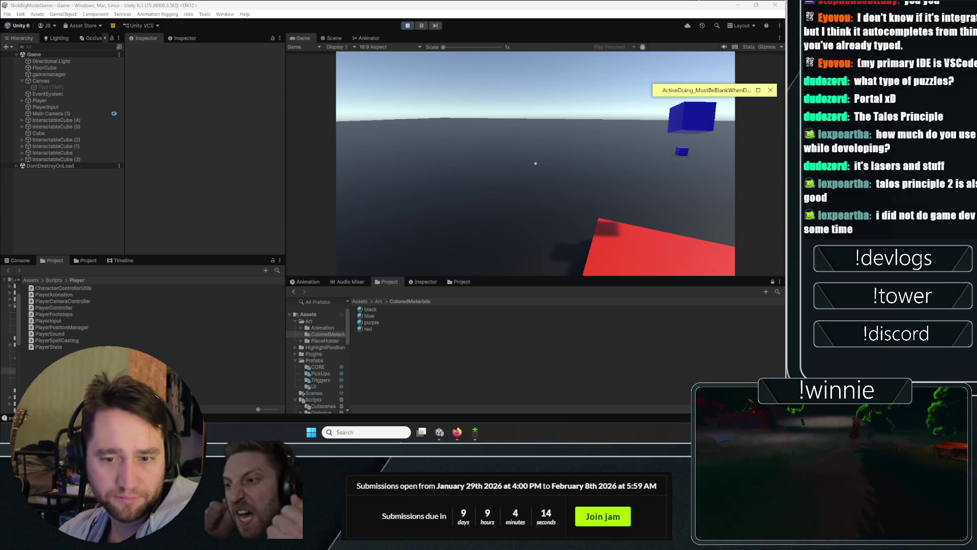
Step: In Firefox, open the Bigmode Game Jam 2026 tab and its Developing submission entry
{"action": "left_click", "coordinate": [458, 432]}
{"action": "left_click", "coordinate": [249, 10]}
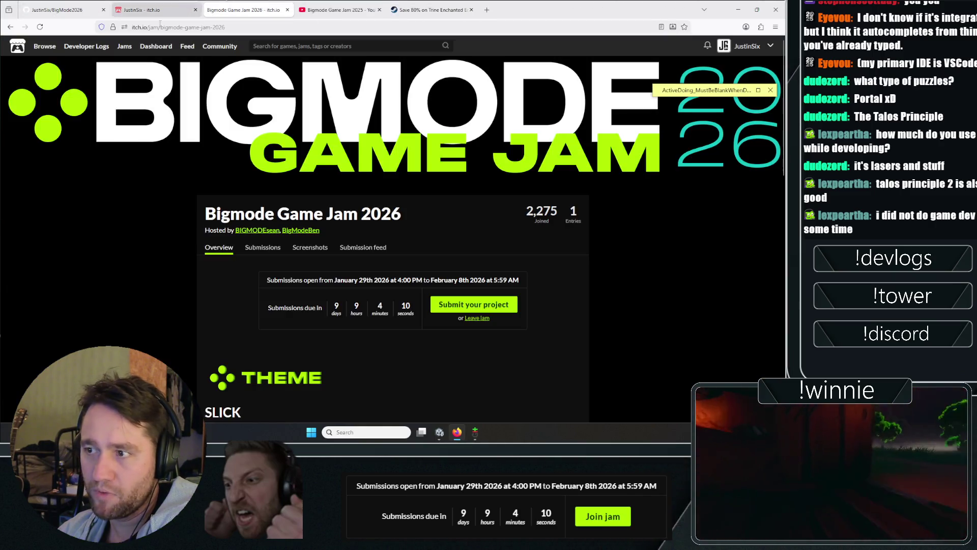
{"action": "left_click", "coordinate": [303, 249]}
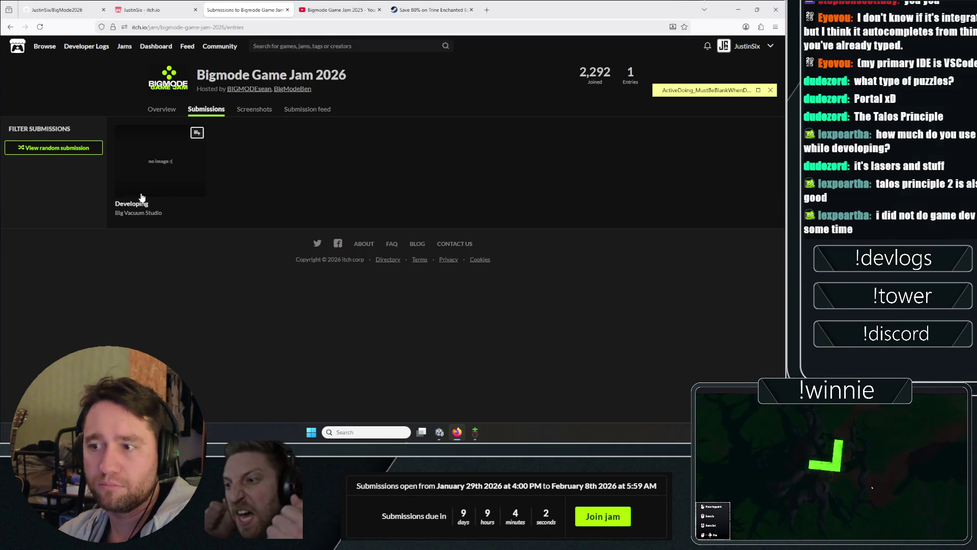
{"action": "left_click", "coordinate": [132, 204]}
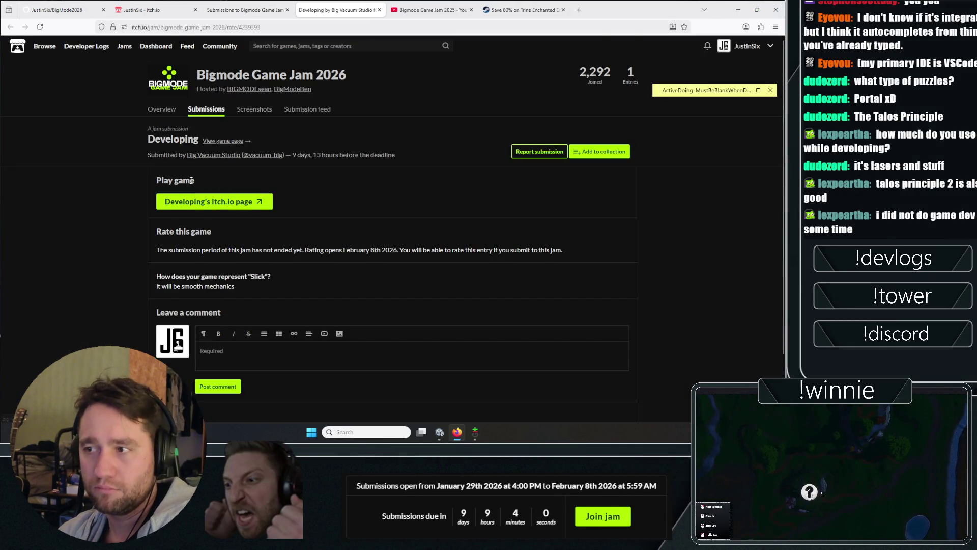
Step: Visit Developing's itch.io page, return to the jam overview, then resume the Unity game
{"action": "scroll", "coordinate": [131, 166], "scroll_direction": "down", "scroll_amount": 2}
{"action": "scroll", "coordinate": [91, 186], "scroll_direction": "up", "scroll_amount": 2}
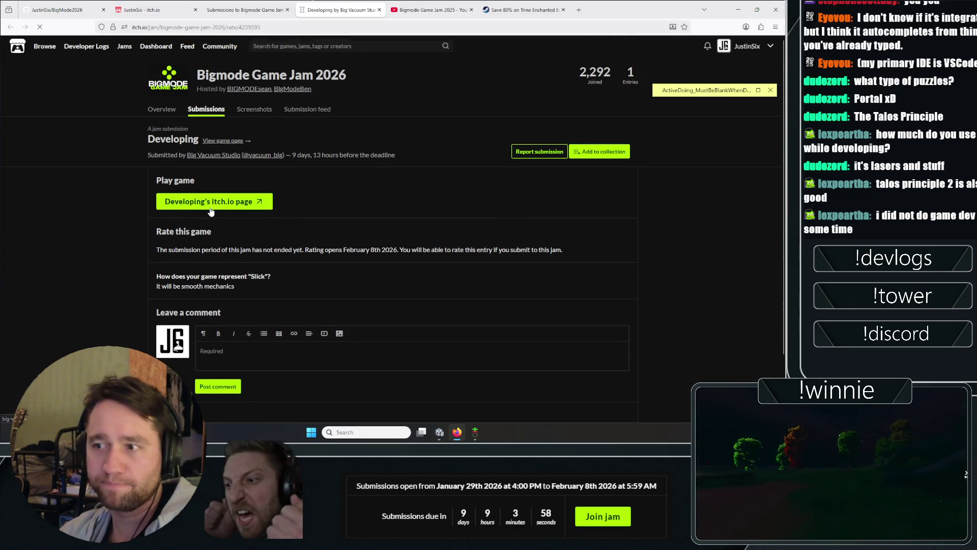
{"action": "left_click", "coordinate": [212, 203]}
{"action": "left_click", "coordinate": [239, 10]}
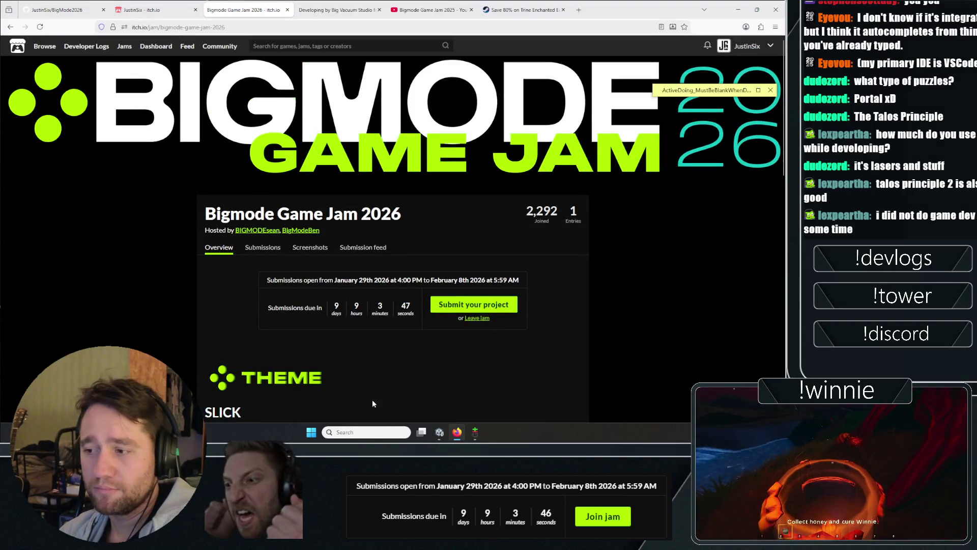
{"action": "key", "text": "alt+Tab"}
{"action": "left_click", "coordinate": [400, 147]}
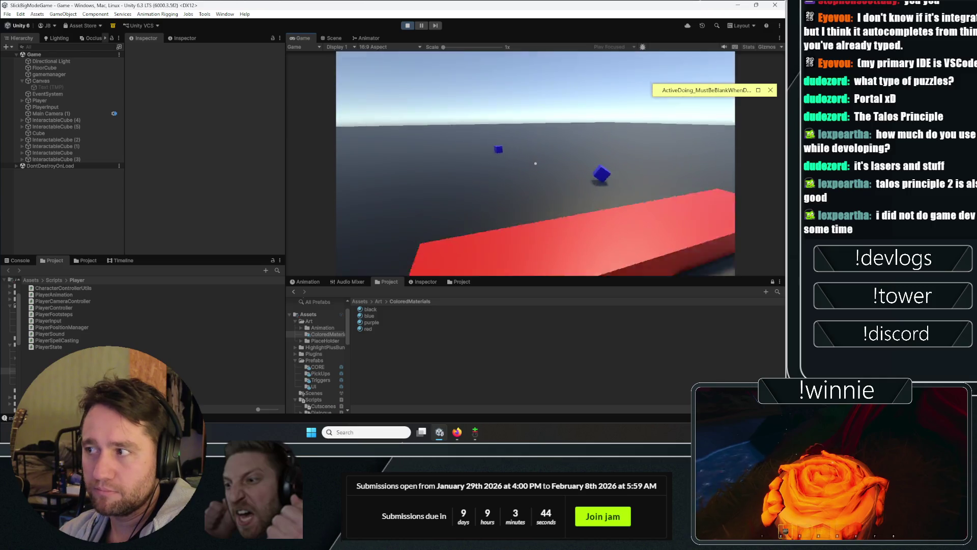
Step: Grab, throw, pull in and release blue cubes while walking toward the red bar
{"action": "left_click", "coordinate": [536, 163]}
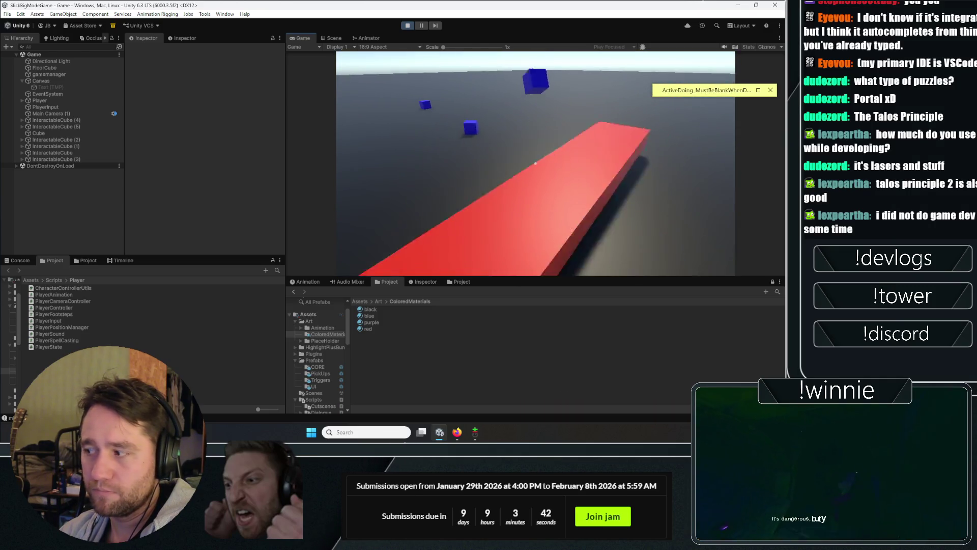
{"action": "left_click", "coordinate": [535, 162]}
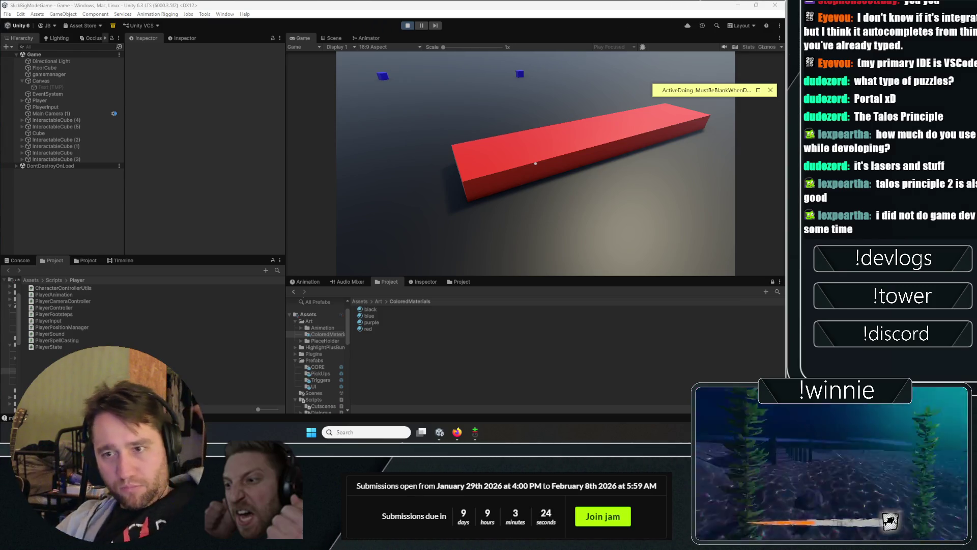
{"action": "left_click", "coordinate": [333, 164]}
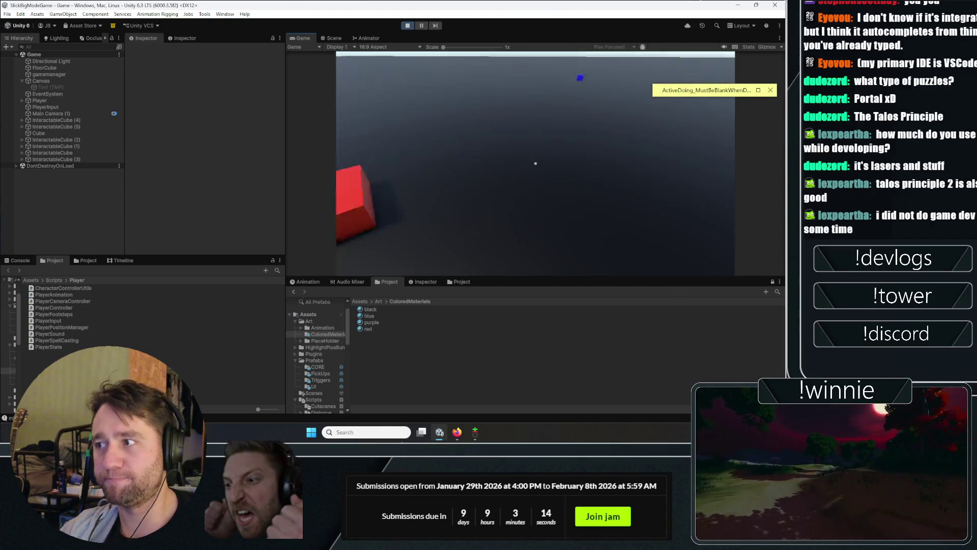
{"action": "left_click", "coordinate": [535, 163]}
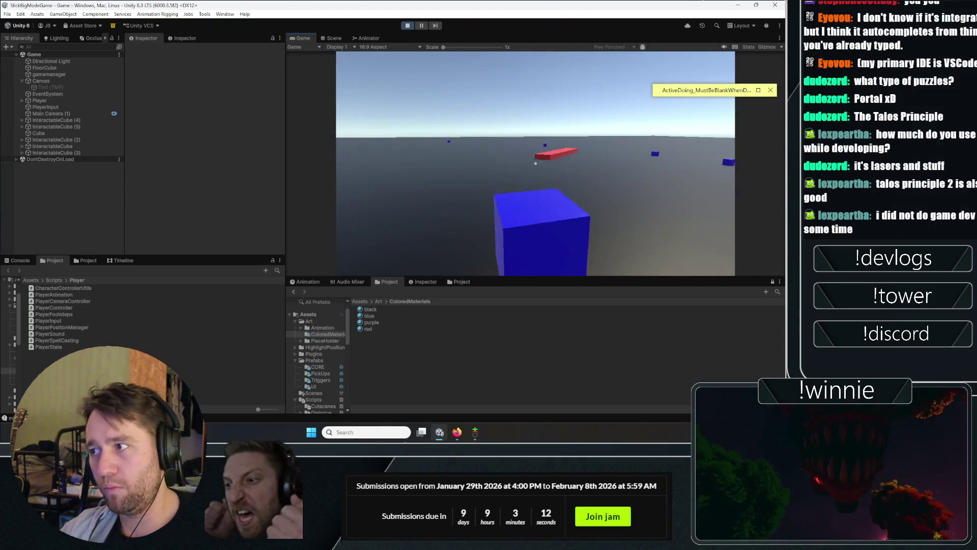
{"action": "left_click", "coordinate": [535, 163]}
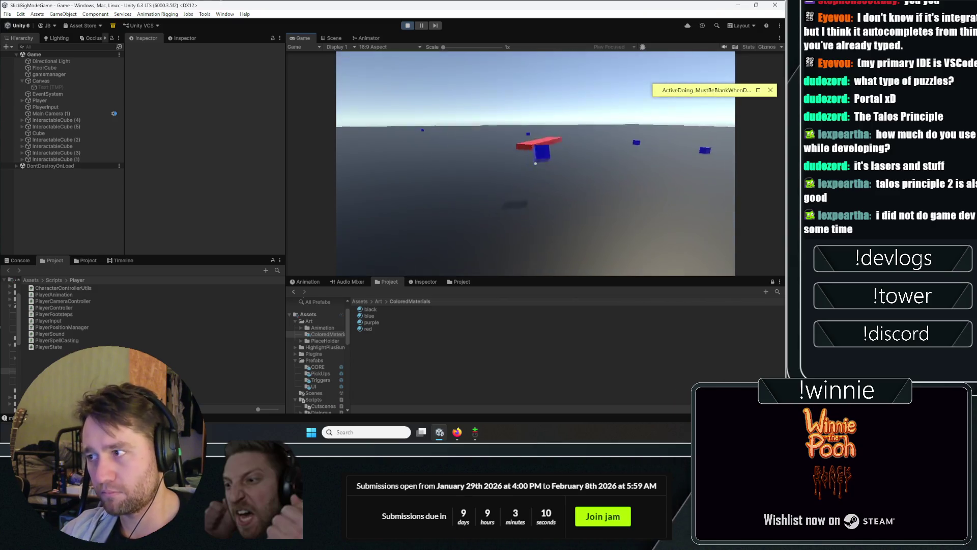
{"action": "key", "text": "w"}
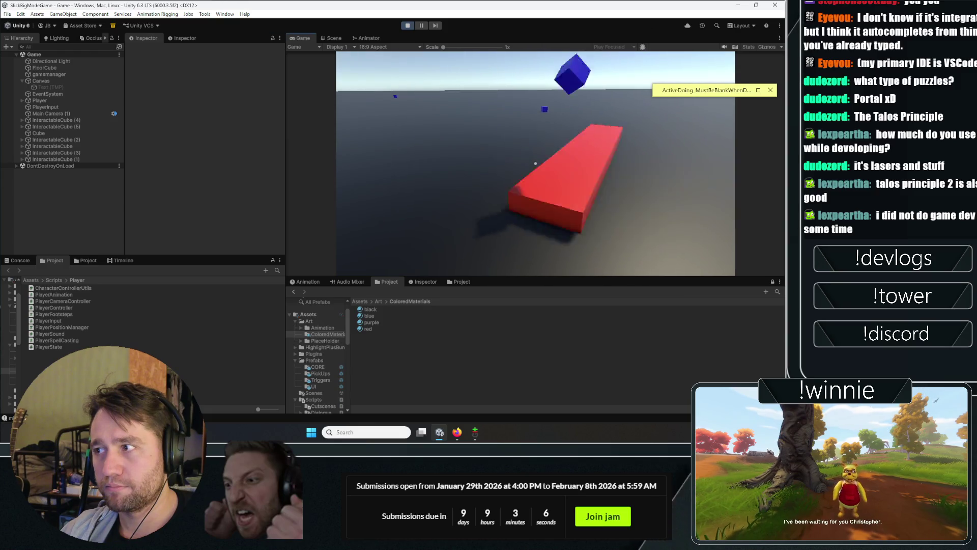
{"action": "left_click", "coordinate": [535, 163]}
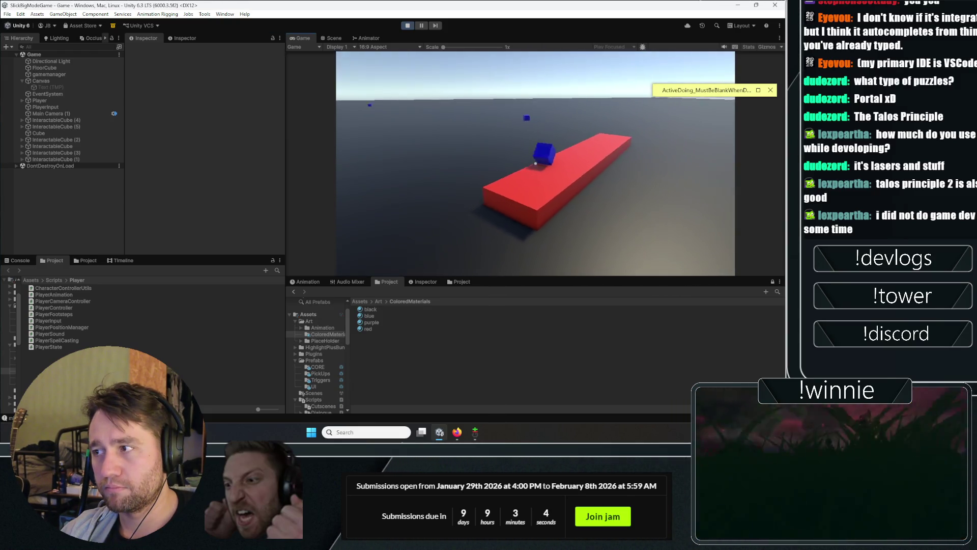
{"action": "mouse_move", "coordinate": [535, 164]}
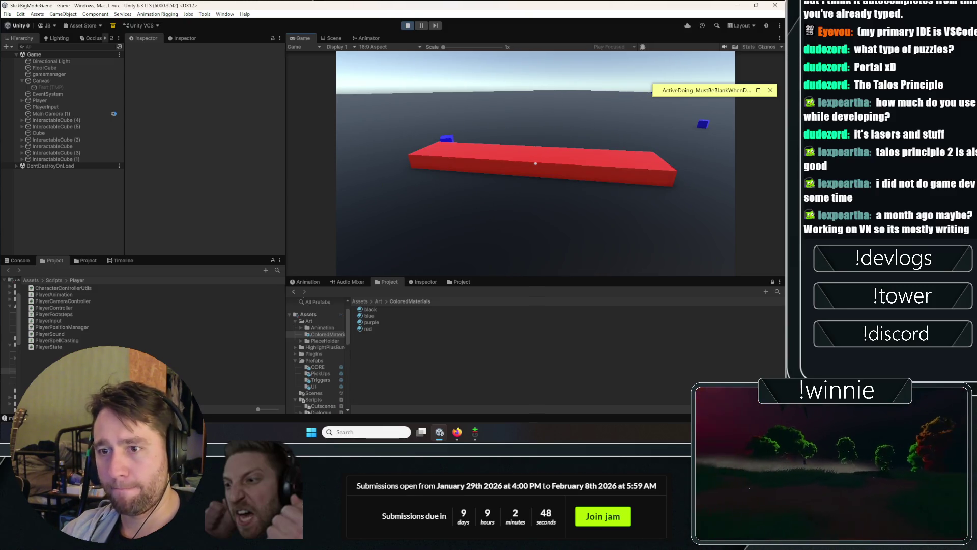
Step: Select Player, expand Player Spell Casting, and test picking up and throwing a cube
{"action": "left_click", "coordinate": [55, 101]}
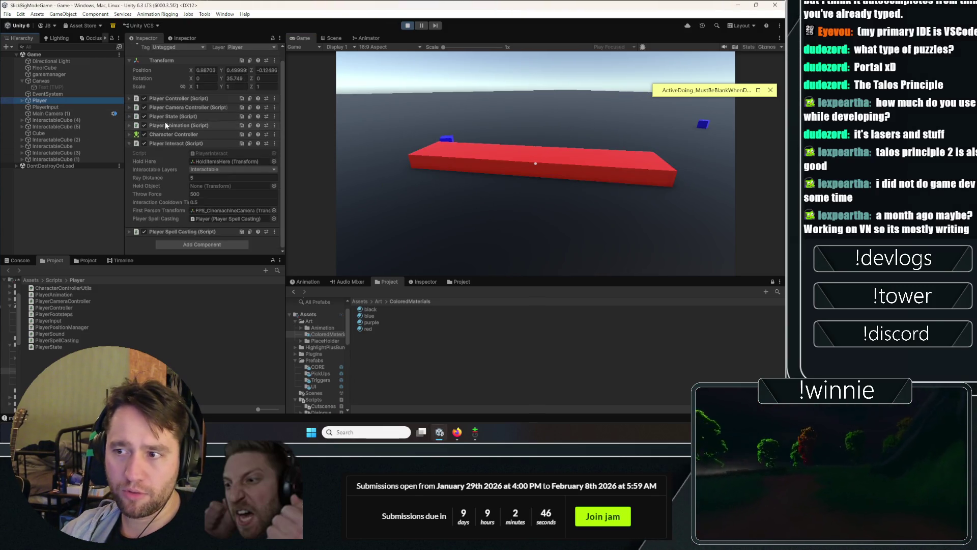
{"action": "left_click", "coordinate": [173, 234]}
{"action": "scroll", "coordinate": [176, 214], "scroll_direction": "down", "scroll_amount": 2}
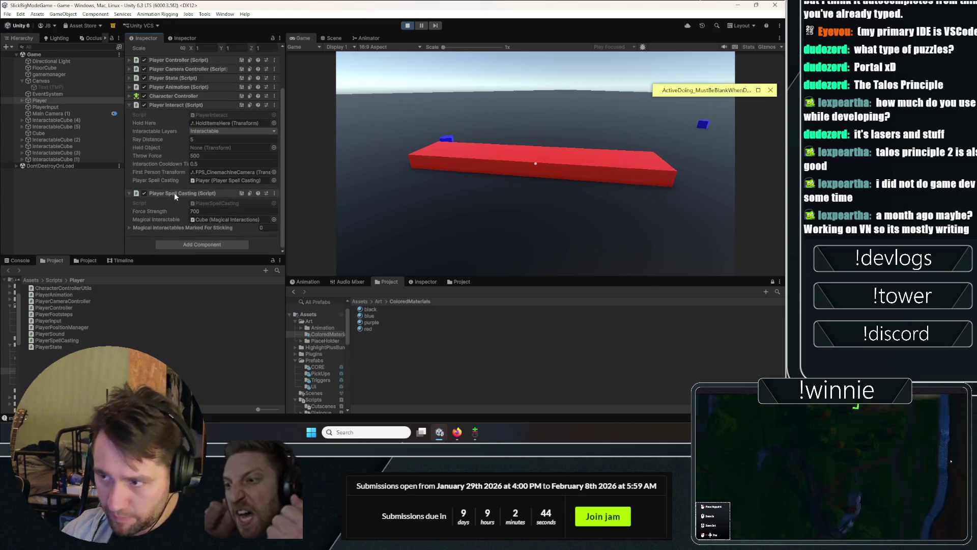
{"action": "mouse_move", "coordinate": [536, 163]}
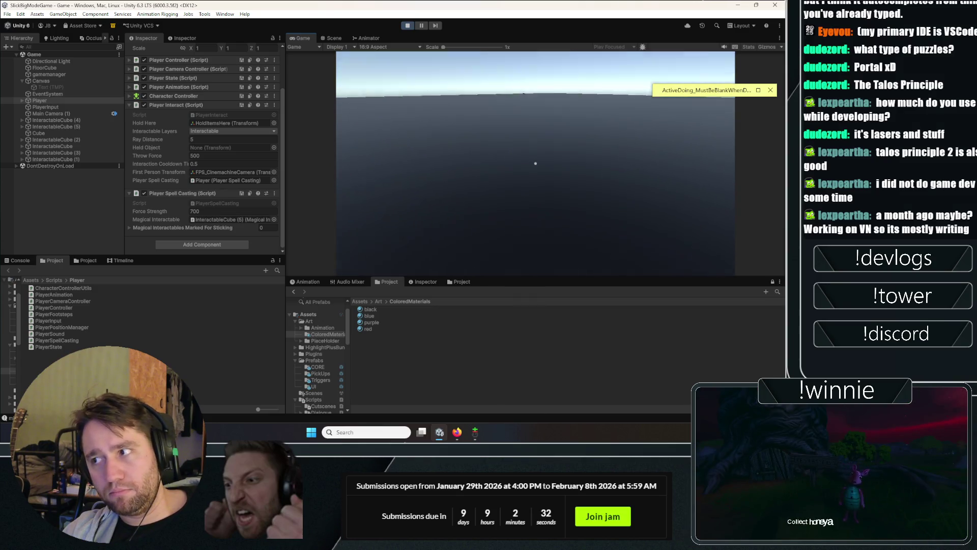
{"action": "key", "text": "e"}
{"action": "left_click", "coordinate": [535, 164]}
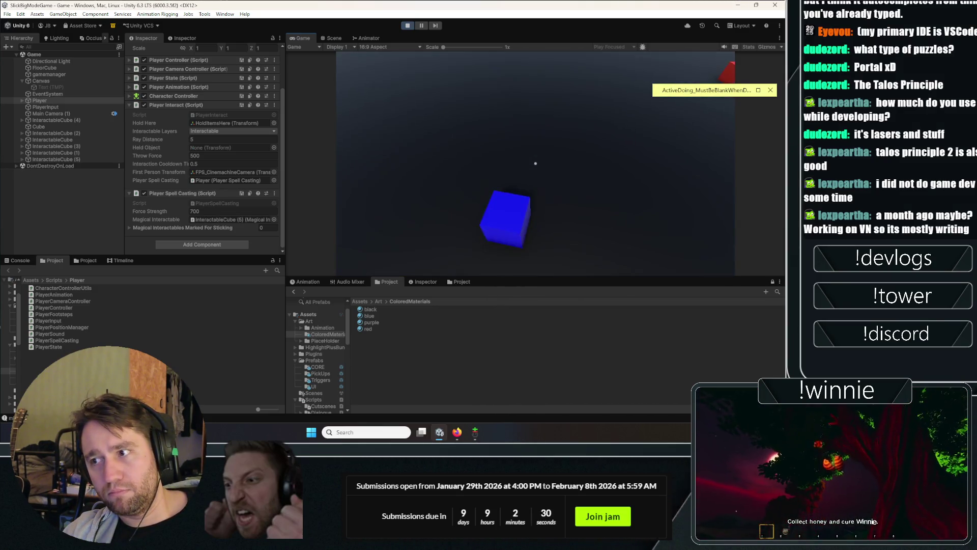
Step: Locate the InteractableCube (5) reference, reselect Player, and open PlayerSpellCasting.cs in Rider
{"action": "left_click", "coordinate": [232, 219]}
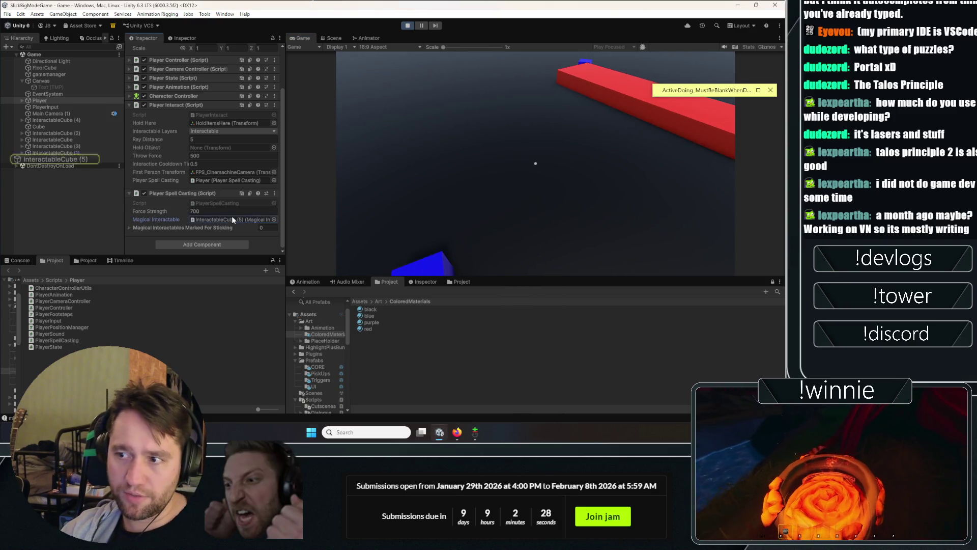
{"action": "left_click", "coordinate": [48, 208]}
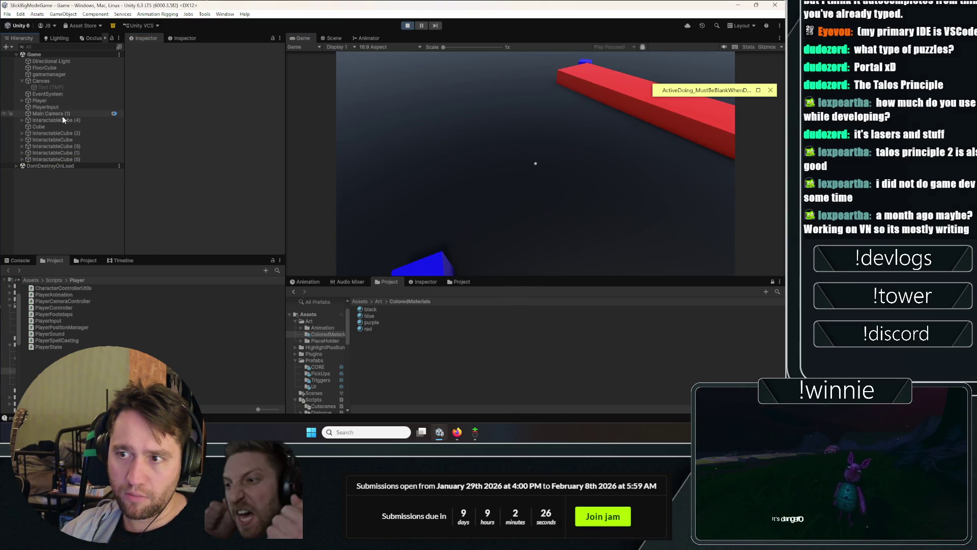
{"action": "left_click", "coordinate": [54, 100]}
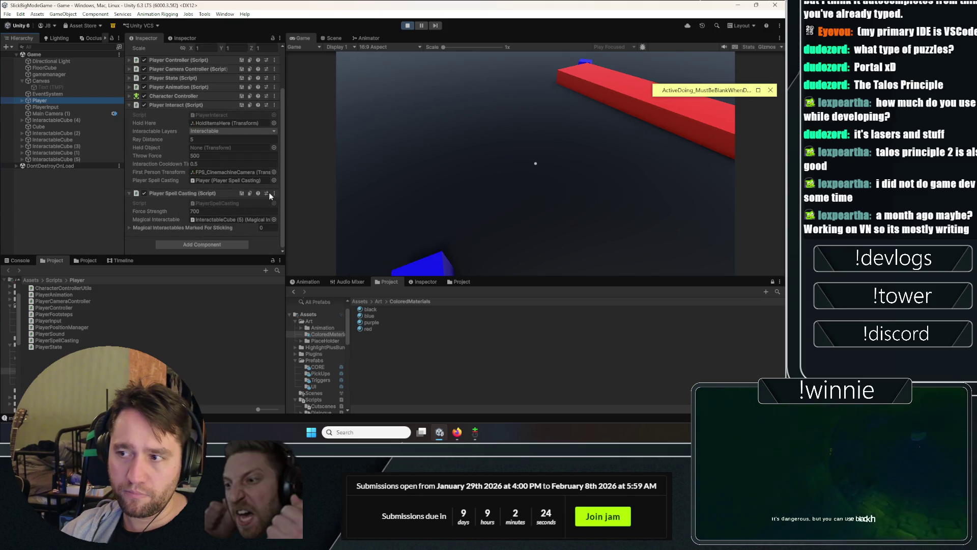
{"action": "right_click", "coordinate": [269, 193]}
{"action": "left_click", "coordinate": [305, 313]}
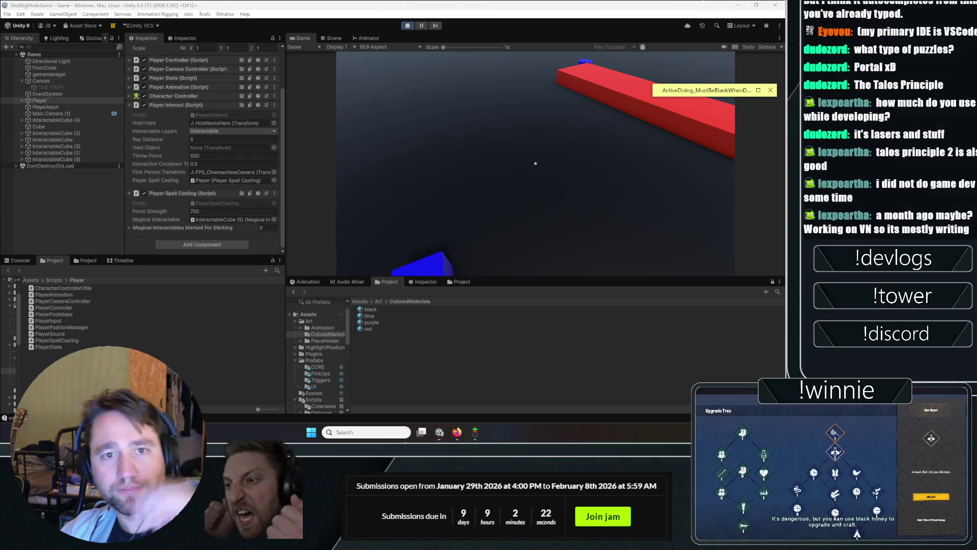
{"action": "scroll", "coordinate": [129, 263], "scroll_direction": "down", "scroll_amount": 10}
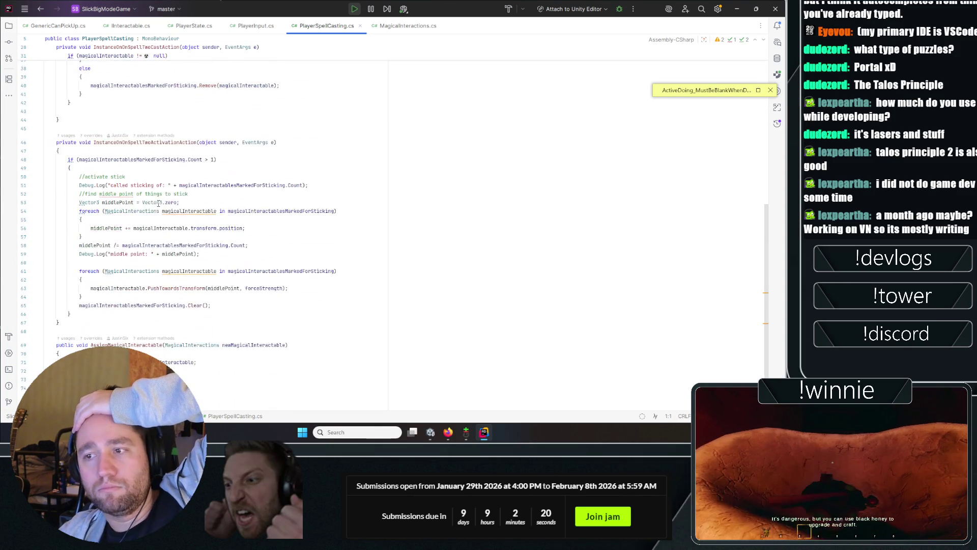
Step: Review AssignMagicalInteractable and its newMagicalInteractable assignment in Rider
{"action": "double_click", "coordinate": [127, 320]}
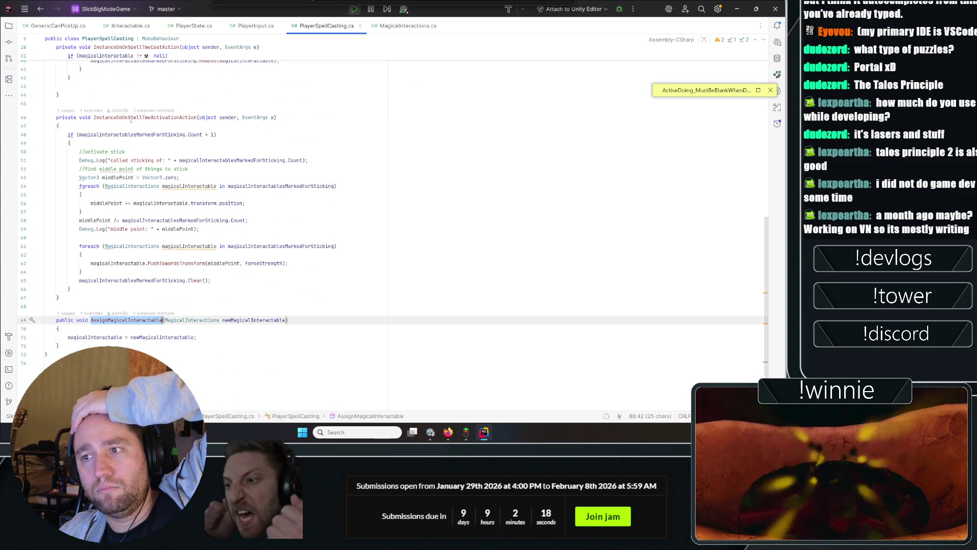
{"action": "left_click", "coordinate": [130, 118]}
{"action": "left_click", "coordinate": [126, 321]}
{"action": "double_click", "coordinate": [162, 337]}
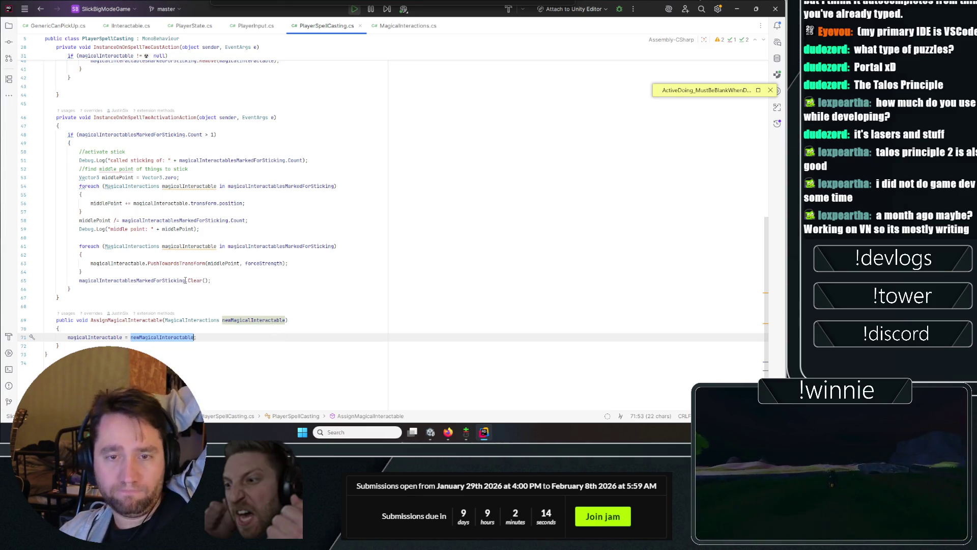
{"action": "mouse_move", "coordinate": [179, 265]}
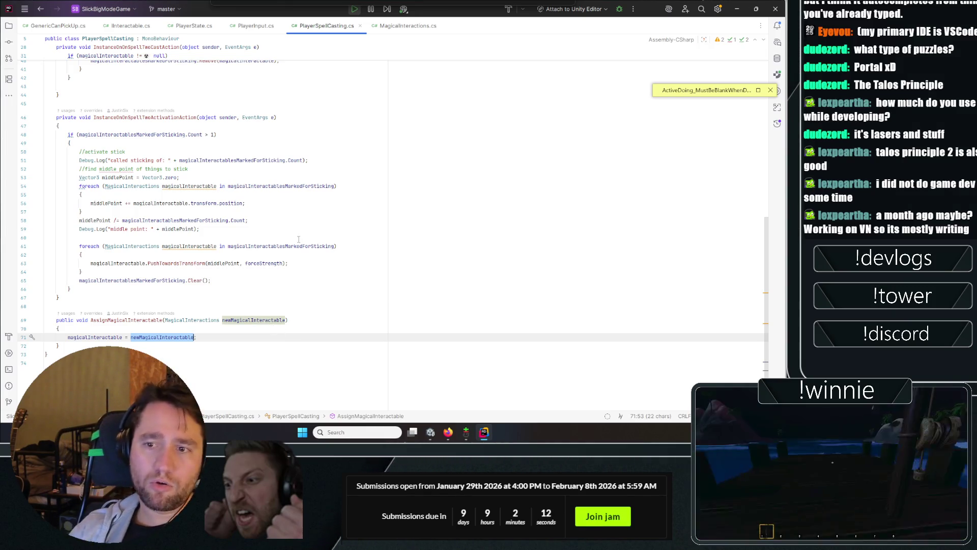
Step: Look through the MagicalInteractions script's methods
{"action": "left_click", "coordinate": [402, 26]}
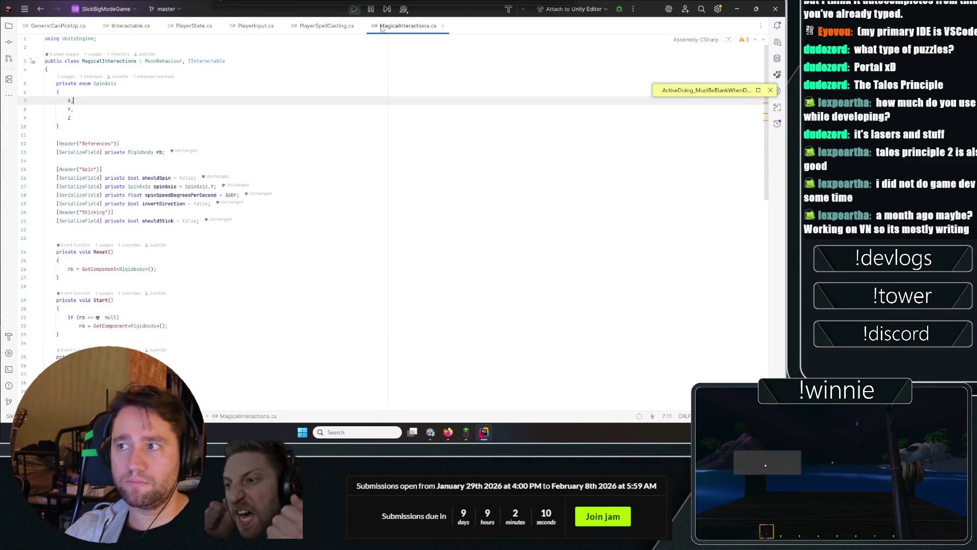
{"action": "scroll", "coordinate": [136, 187], "scroll_direction": "down", "scroll_amount": 3}
{"action": "scroll", "coordinate": [143, 187], "scroll_direction": "up", "scroll_amount": 3}
{"action": "scroll", "coordinate": [147, 188], "scroll_direction": "down", "scroll_amount": 15}
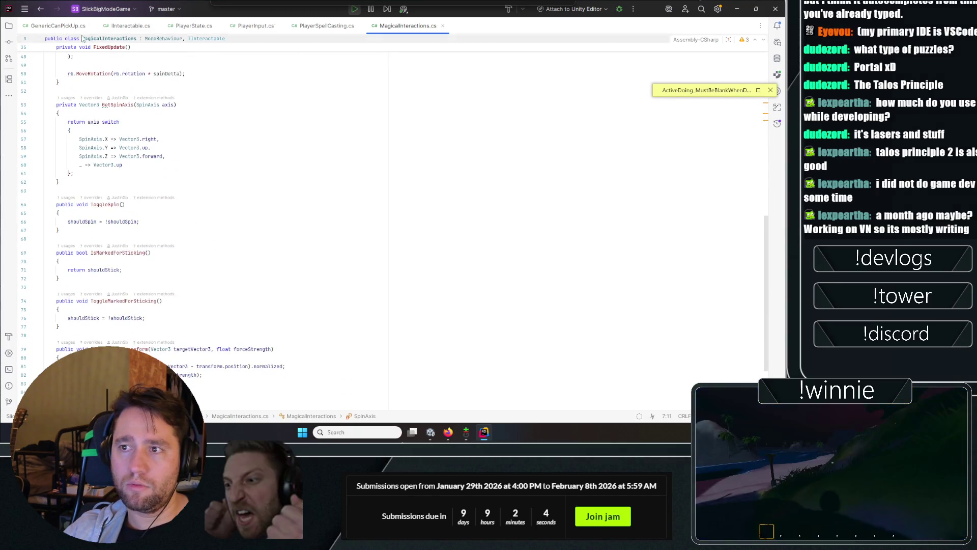
Step: Use Edit Script on Unity's Player Interact component to open PlayerInteract.cs
{"action": "left_click", "coordinate": [490, 432]}
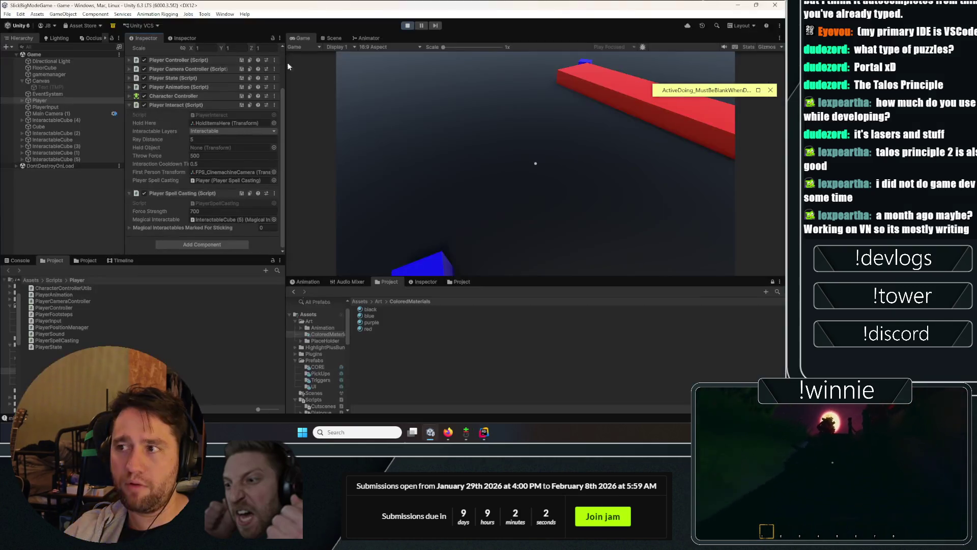
{"action": "left_click", "coordinate": [275, 105]}
{"action": "left_click", "coordinate": [292, 327]}
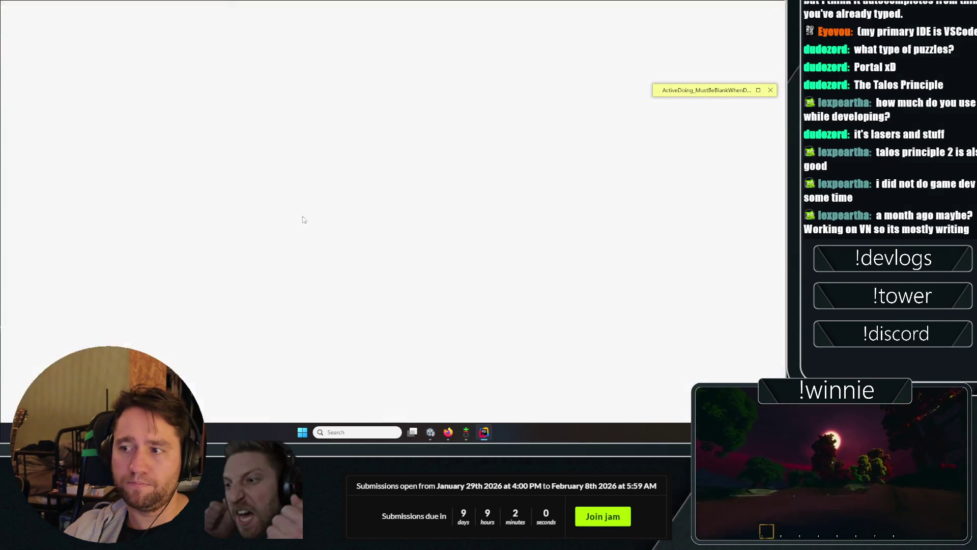
Step: Scroll through PlayerInteract.cs and select the Update raycast code from line 56 to 80
{"action": "scroll", "coordinate": [252, 148], "scroll_direction": "down", "scroll_amount": 20}
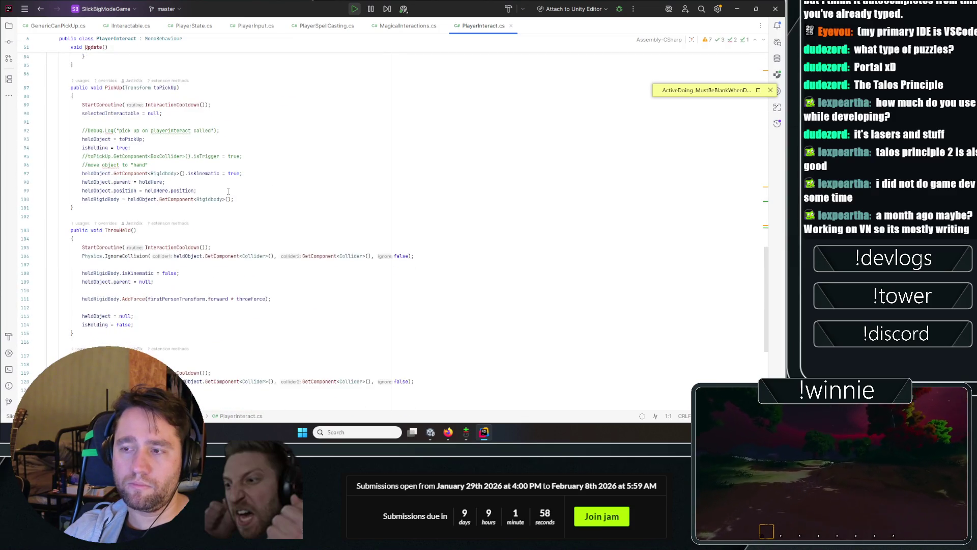
{"action": "scroll", "coordinate": [223, 187], "scroll_direction": "down", "scroll_amount": 3}
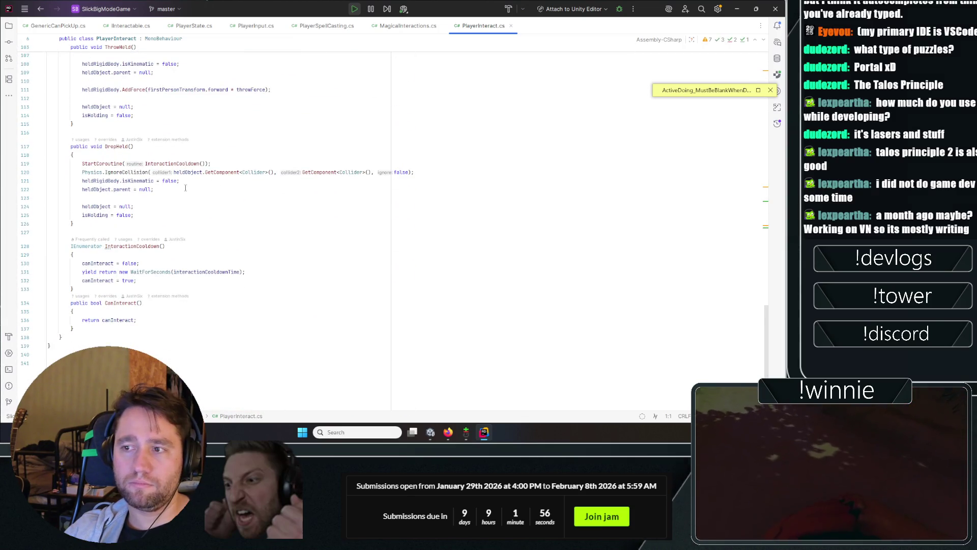
{"action": "scroll", "coordinate": [176, 225], "scroll_direction": "up", "scroll_amount": 11}
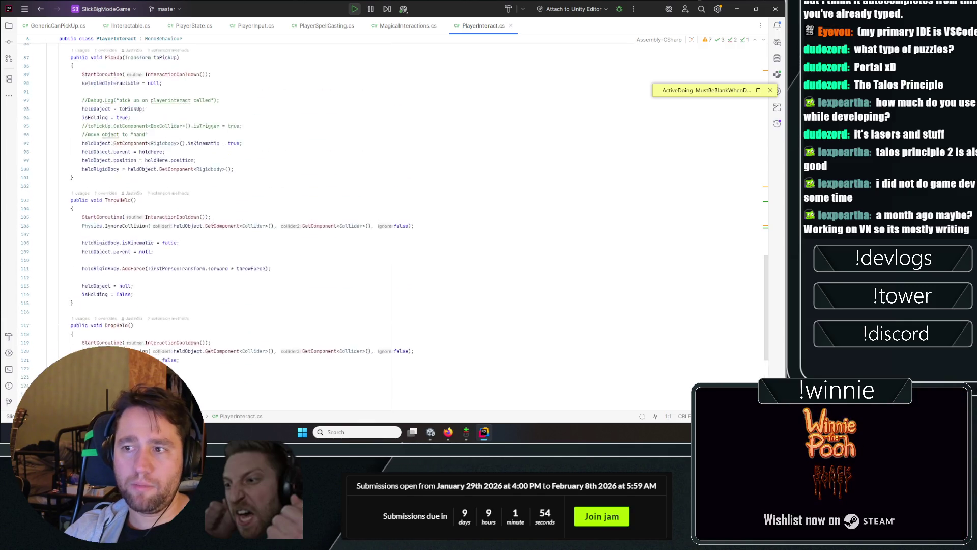
{"action": "scroll", "coordinate": [214, 341], "scroll_direction": "up", "scroll_amount": 9}
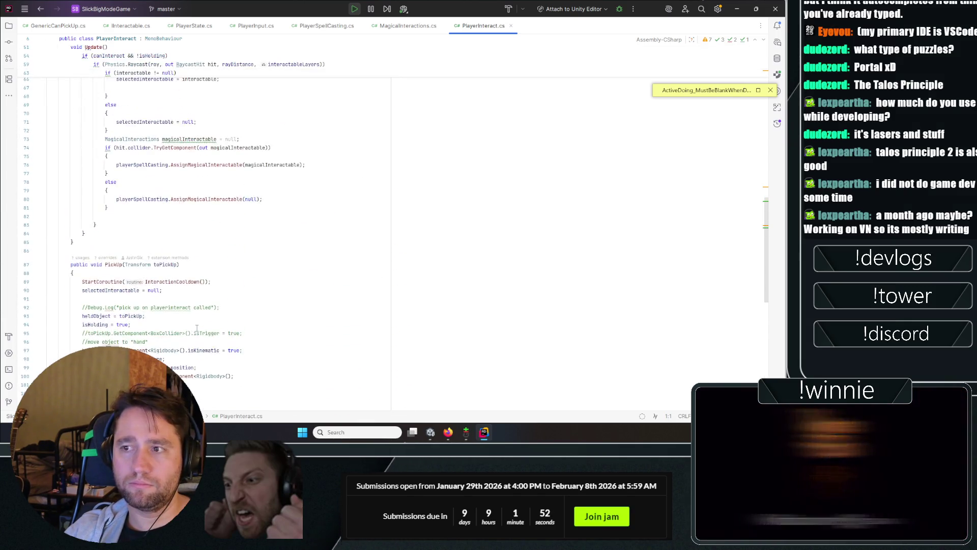
{"action": "scroll", "coordinate": [195, 328], "scroll_direction": "down", "scroll_amount": 2}
{"action": "left_click", "coordinate": [218, 309]}
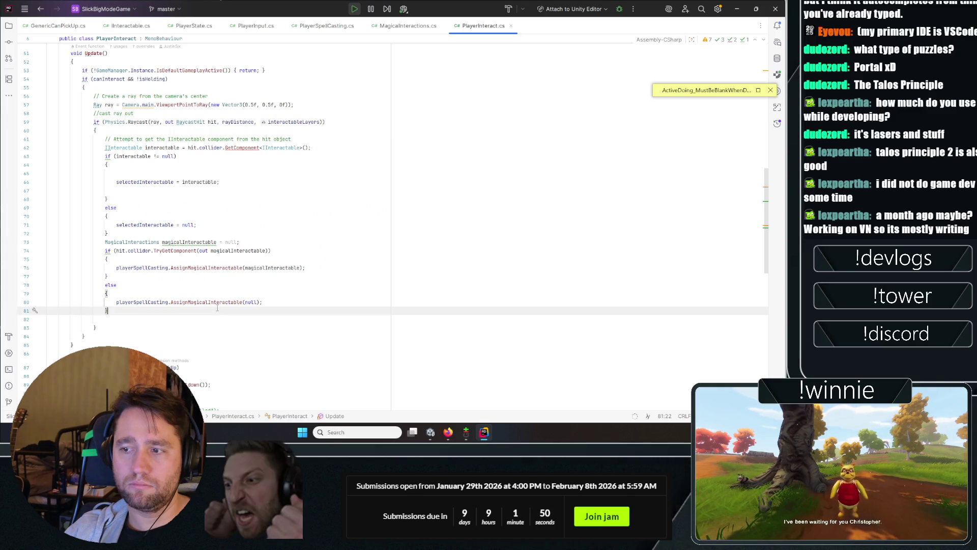
{"action": "left_click", "coordinate": [213, 302]}
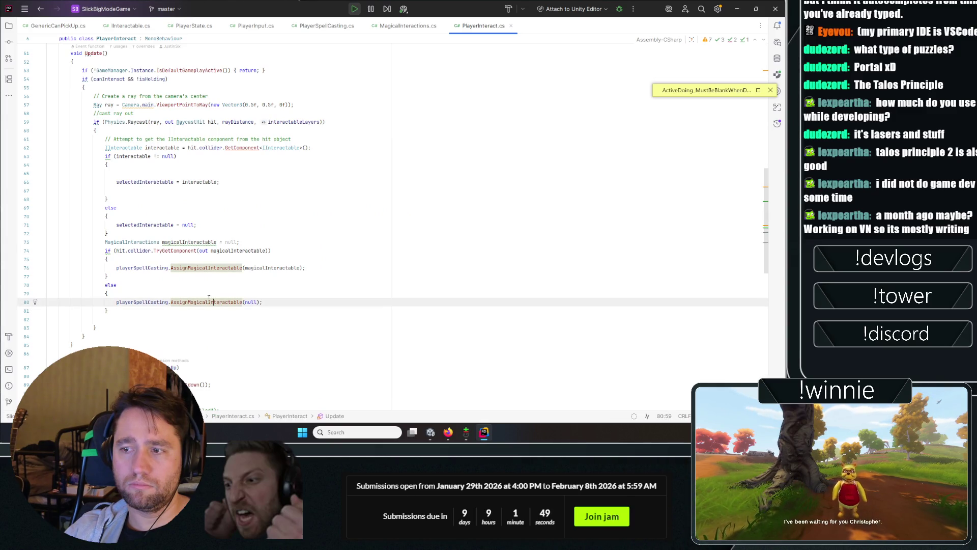
{"action": "double_click", "coordinate": [101, 96]}
{"action": "mouse_move", "coordinate": [190, 97]}
{"action": "left_mouse_down"}
{"action": "mouse_move", "coordinate": [285, 199]}
{"action": "mouse_move", "coordinate": [319, 302]}
{"action": "left_mouse_up"}
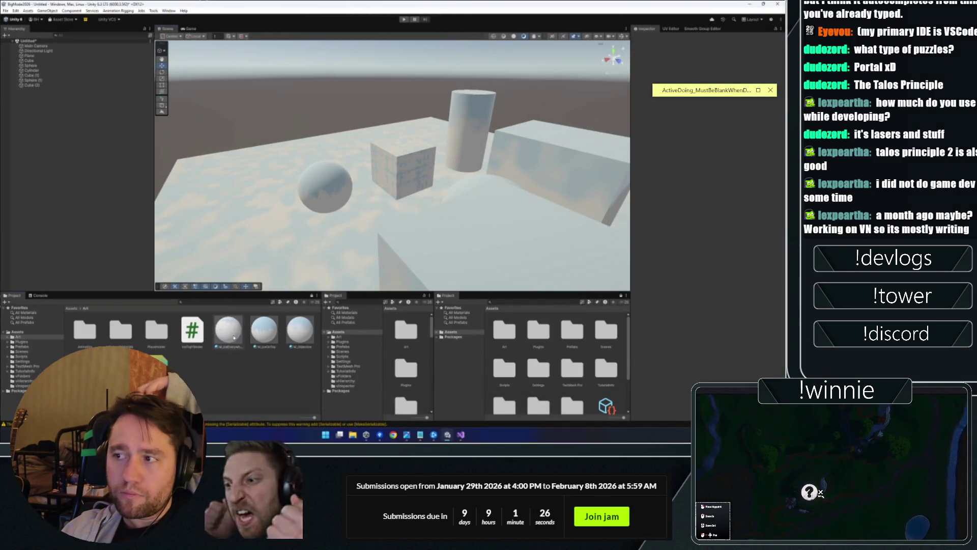
Step: Lower M_Objectice's Edge Softness and raise its Ice Smoothness to 1
{"action": "mouse_move", "coordinate": [443, 162]}
{"action": "left_mouse_down"}
{"action": "mouse_move", "coordinate": [449, 159]}
{"action": "mouse_move", "coordinate": [357, 244]}
{"action": "left_mouse_up"}
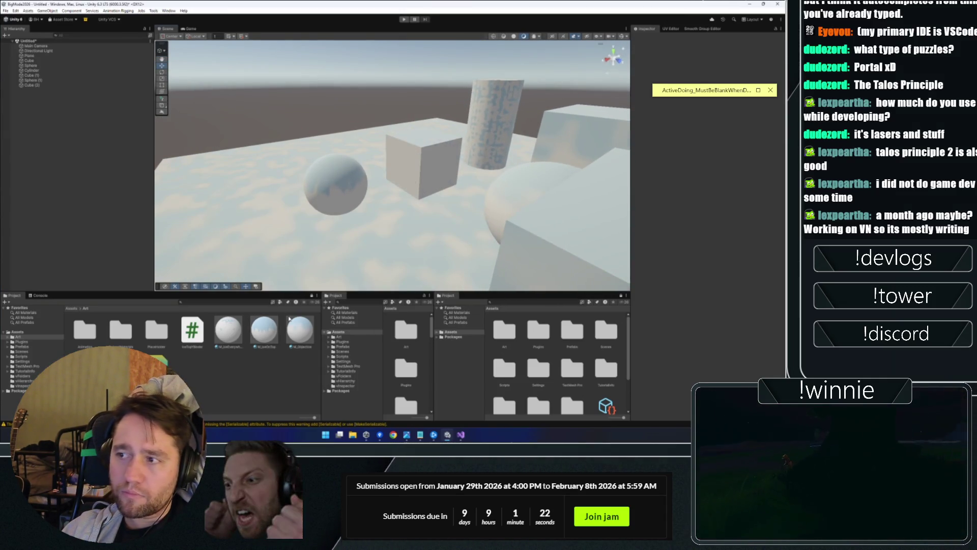
{"action": "mouse_move", "coordinate": [476, 156]}
{"action": "left_mouse_down"}
{"action": "mouse_move", "coordinate": [452, 231]}
{"action": "mouse_move", "coordinate": [417, 171]}
{"action": "mouse_move", "coordinate": [355, 204]}
{"action": "mouse_move", "coordinate": [401, 209]}
{"action": "mouse_move", "coordinate": [403, 112]}
{"action": "mouse_move", "coordinate": [388, 93]}
{"action": "mouse_move", "coordinate": [501, 139]}
{"action": "mouse_move", "coordinate": [491, 180]}
{"action": "mouse_move", "coordinate": [352, 219]}
{"action": "mouse_move", "coordinate": [387, 204]}
{"action": "left_mouse_up"}
{"action": "left_click", "coordinate": [300, 331]}
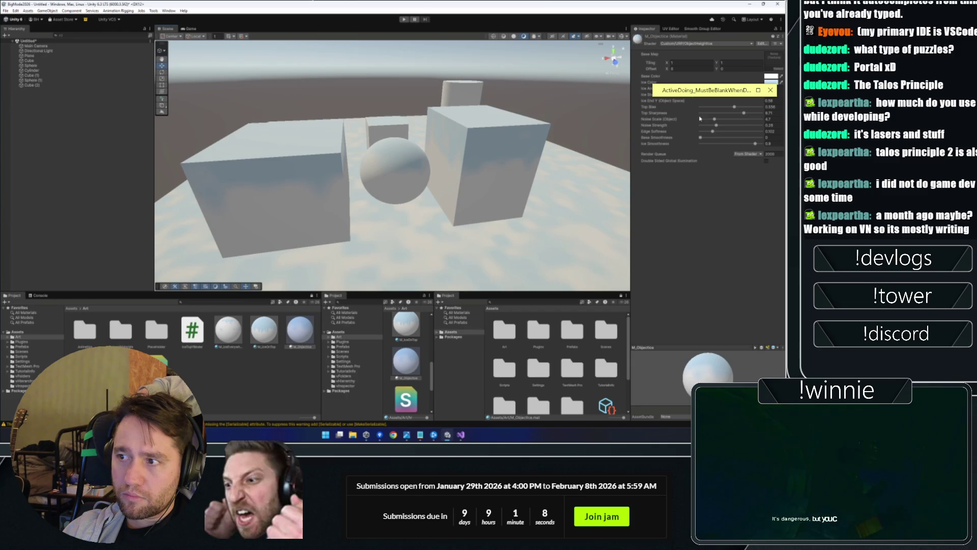
{"action": "mouse_move", "coordinate": [712, 131]}
{"action": "left_mouse_down"}
{"action": "mouse_move", "coordinate": [699, 136]}
{"action": "mouse_move", "coordinate": [774, 138]}
{"action": "left_mouse_up"}
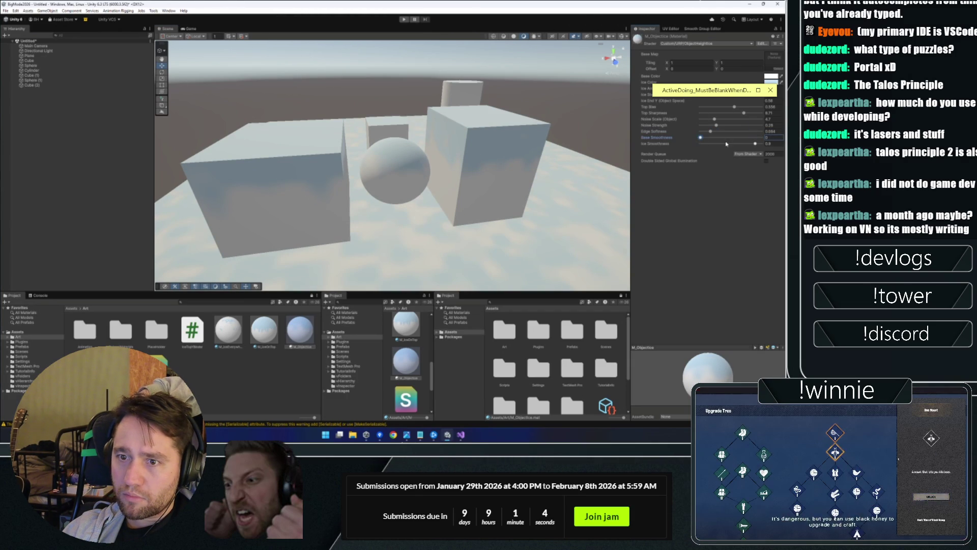
{"action": "left_click", "coordinate": [701, 144]}
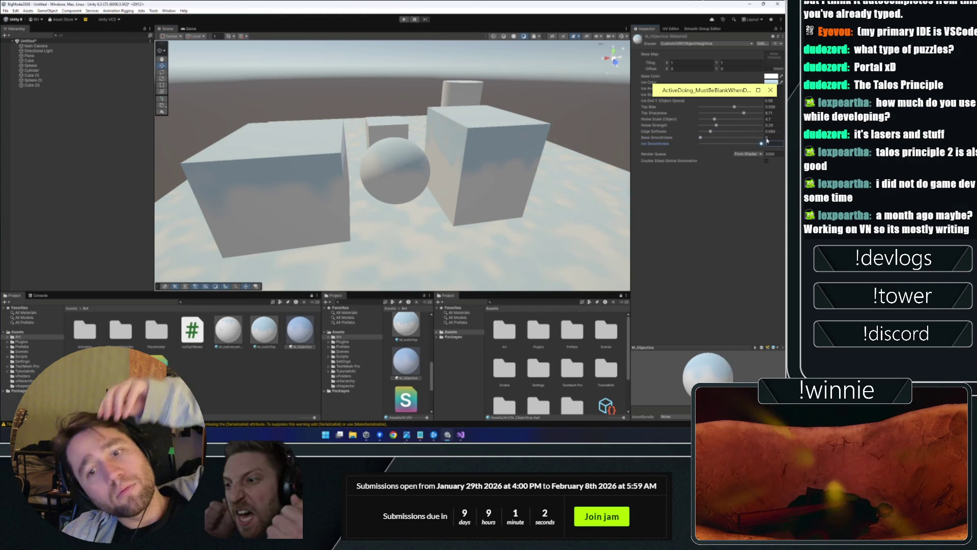
{"action": "mouse_move", "coordinate": [708, 145]}
{"action": "left_mouse_down"}
{"action": "mouse_move", "coordinate": [762, 143]}
{"action": "mouse_move", "coordinate": [741, 125]}
{"action": "mouse_move", "coordinate": [758, 127]}
{"action": "mouse_move", "coordinate": [723, 129]}
{"action": "mouse_move", "coordinate": [760, 118]}
{"action": "mouse_move", "coordinate": [746, 119]}
{"action": "left_mouse_up"}
{"action": "mouse_move", "coordinate": [458, 127]}
{"action": "left_mouse_down"}
{"action": "mouse_move", "coordinate": [435, 106]}
{"action": "mouse_move", "coordinate": [437, 153]}
{"action": "left_mouse_up"}
Step: Compare the M_IceOnTop and M_Objectice material settings
{"action": "left_click", "coordinate": [264, 330]}
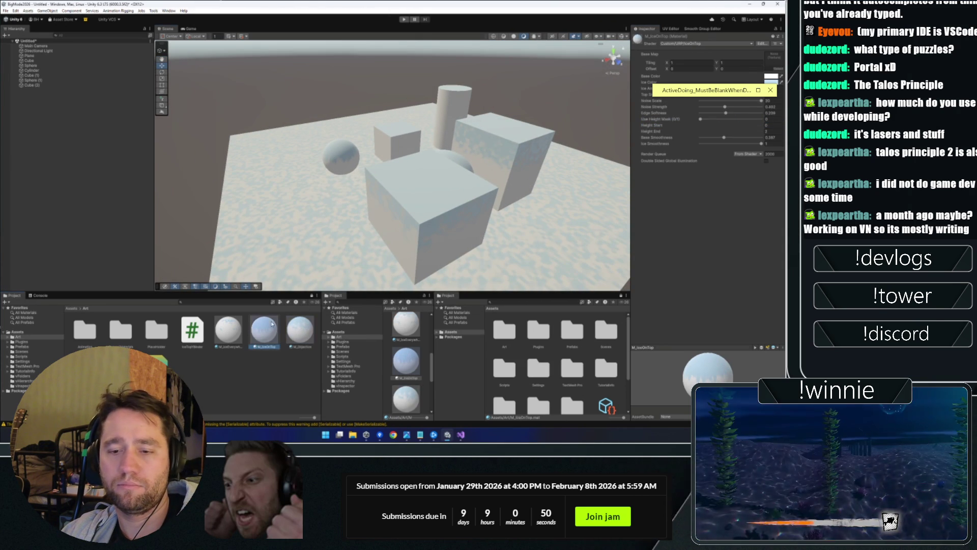
{"action": "left_click", "coordinate": [298, 325]}
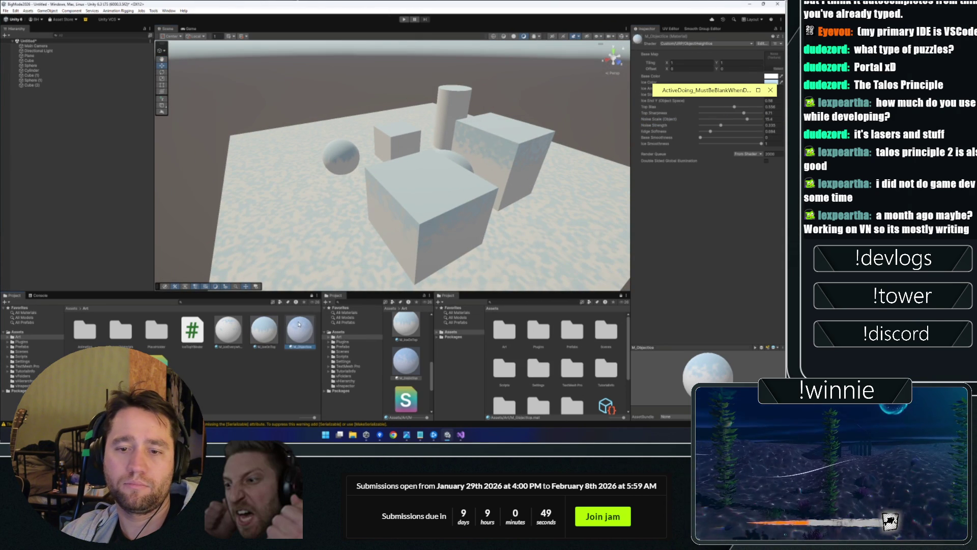
{"action": "left_click", "coordinate": [267, 330]}
{"action": "left_click", "coordinate": [290, 332]}
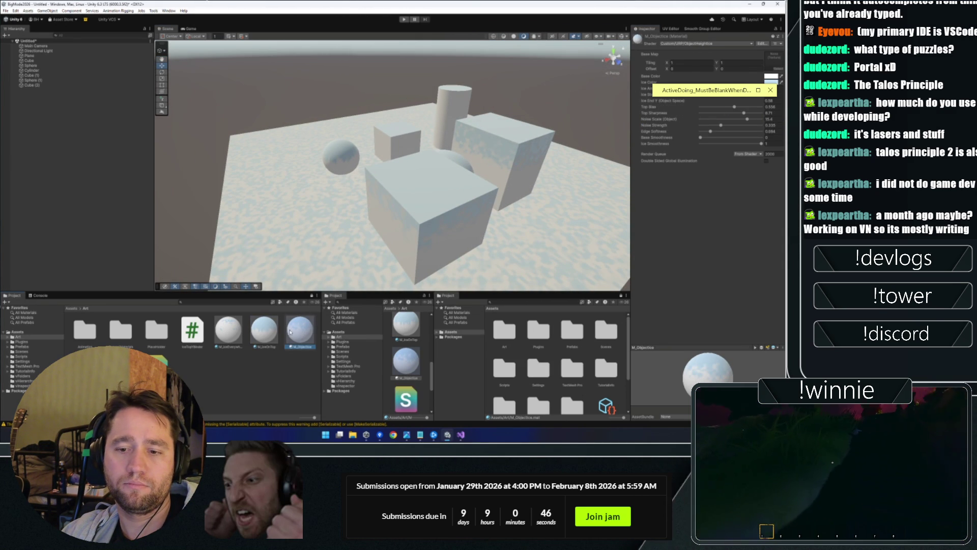
{"action": "left_click", "coordinate": [260, 333]}
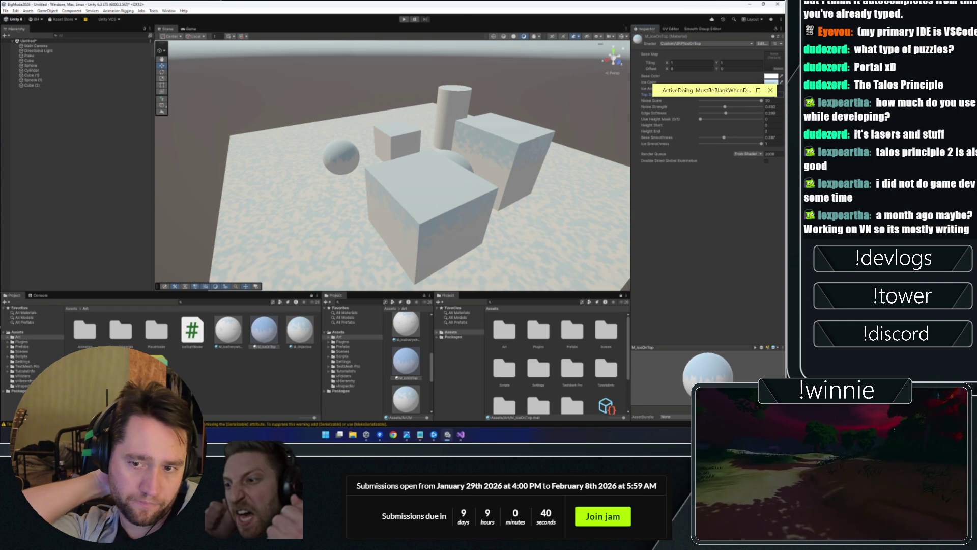
Step: Set M_Objectice's Top Sharpness to 0.5
{"action": "key", "text": "Right"}
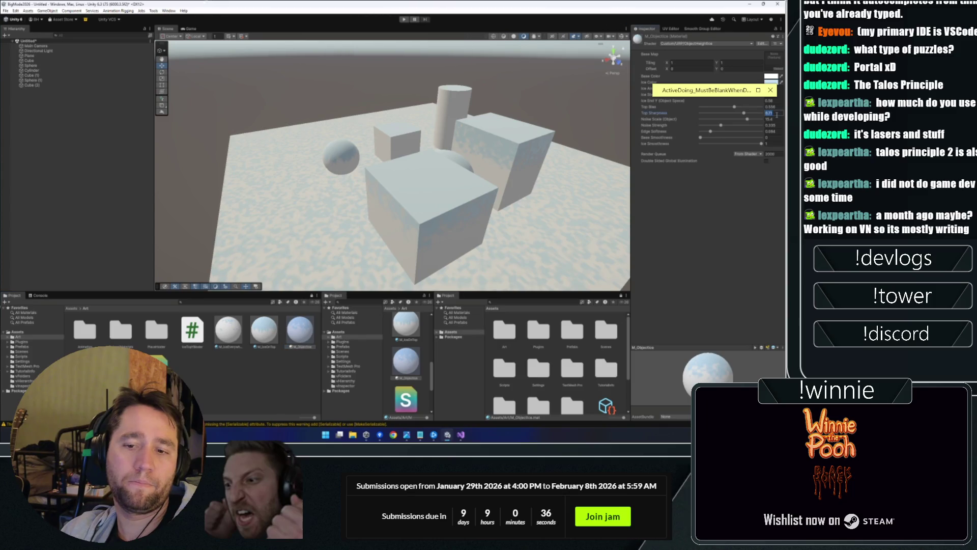
{"action": "type", "text": "0.5"}
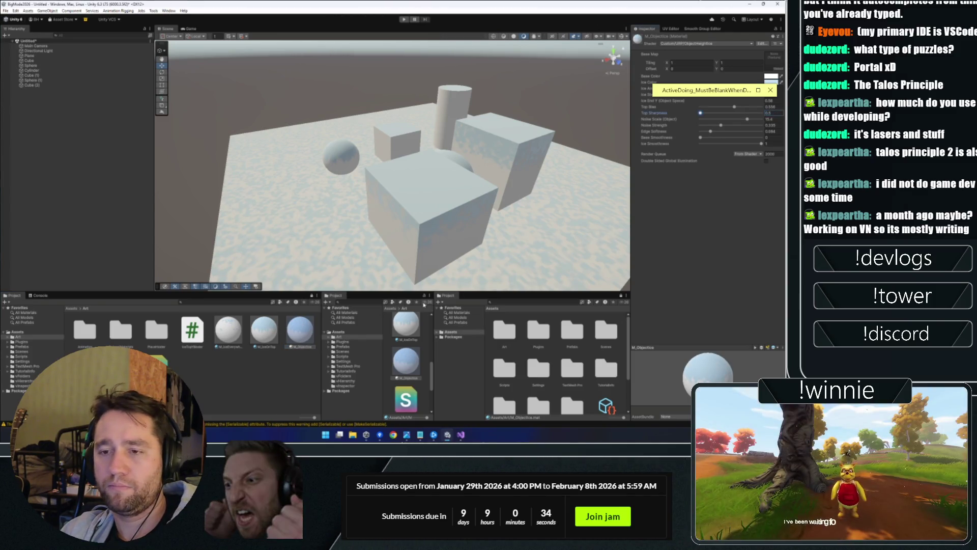
{"action": "left_click", "coordinate": [262, 338]}
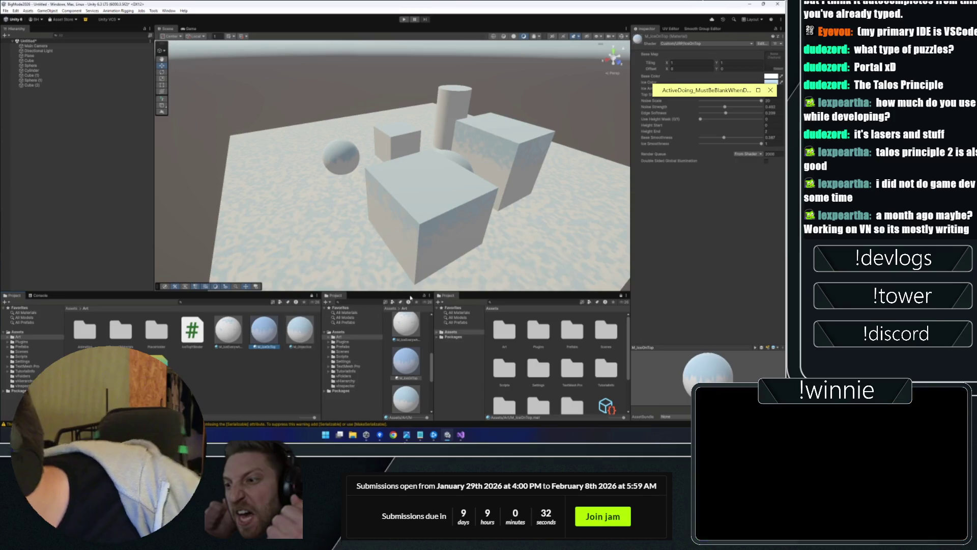
{"action": "key", "text": "alt+Tab"}
{"action": "key", "text": "Tab"}
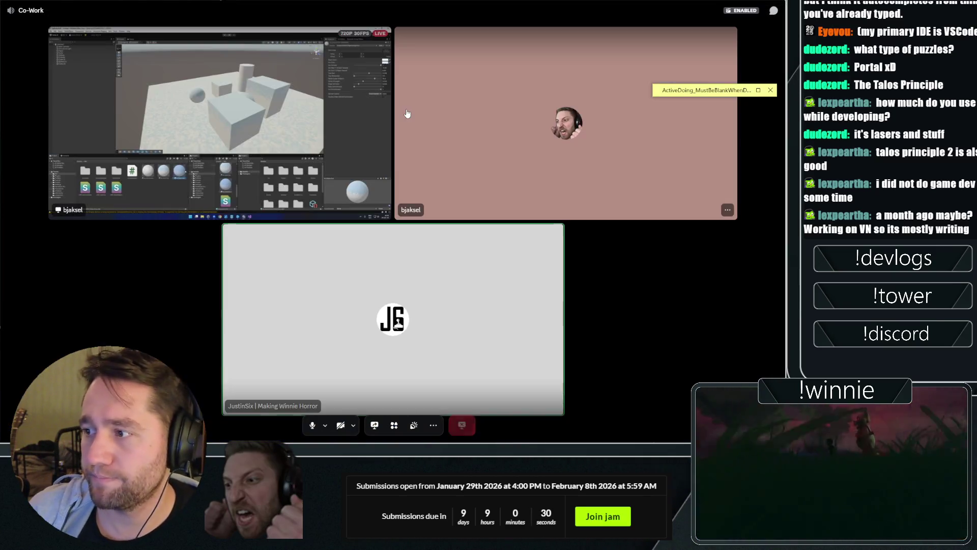
Step: Collapse the raycast if block at line 59 in PlayerInteract's Update
{"action": "left_click", "coordinate": [317, 217]}
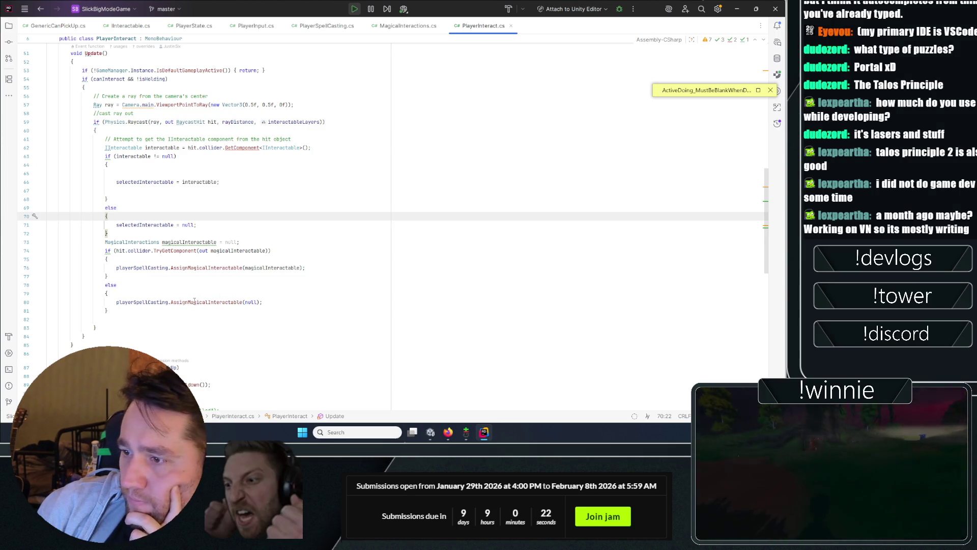
{"action": "left_click_drag", "start_coordinate": [267, 301], "coordinate": [116, 302]}
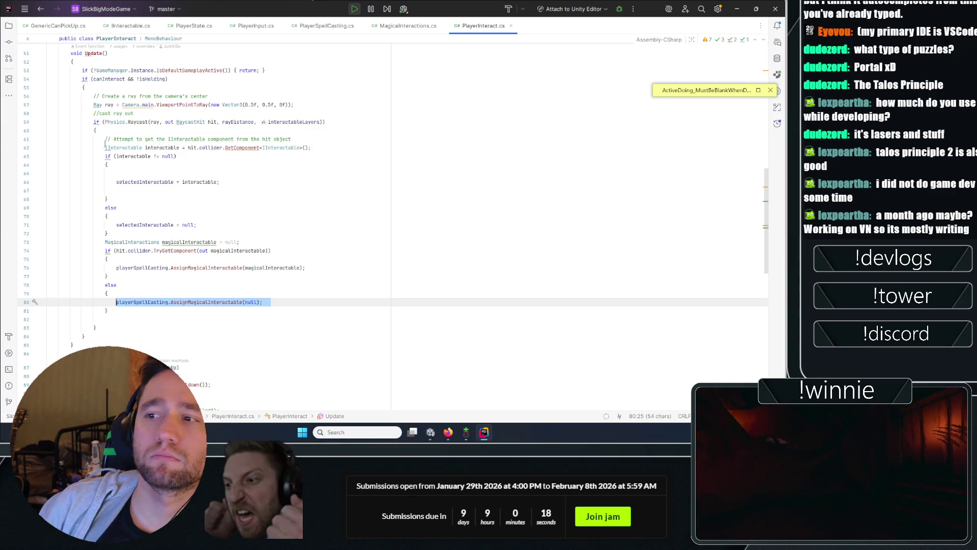
{"action": "left_click", "coordinate": [75, 122]}
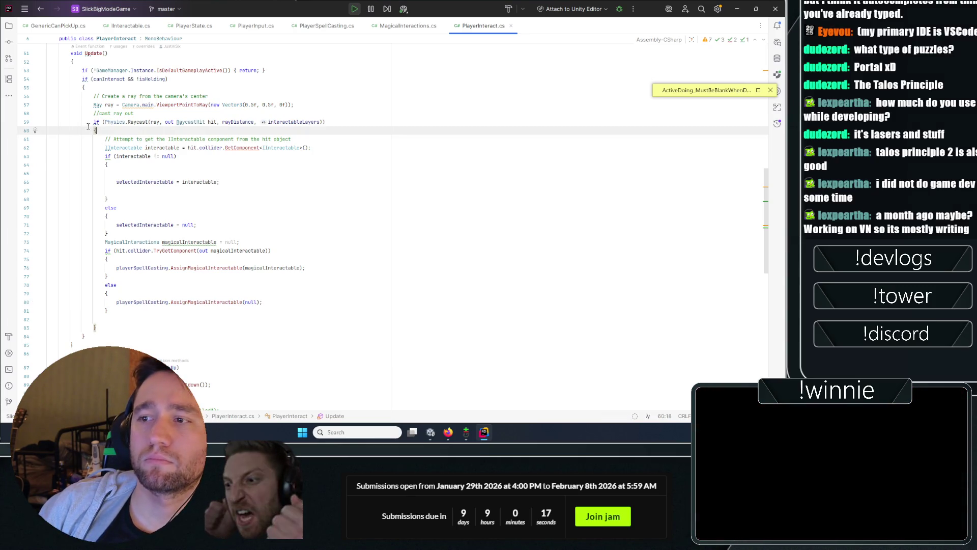
{"action": "left_click", "coordinate": [41, 123]}
Step: Add an else block calling playerSpellCasting.AssignMagicalInteractable(null) after the raycast
{"action": "key", "text": "Down"}
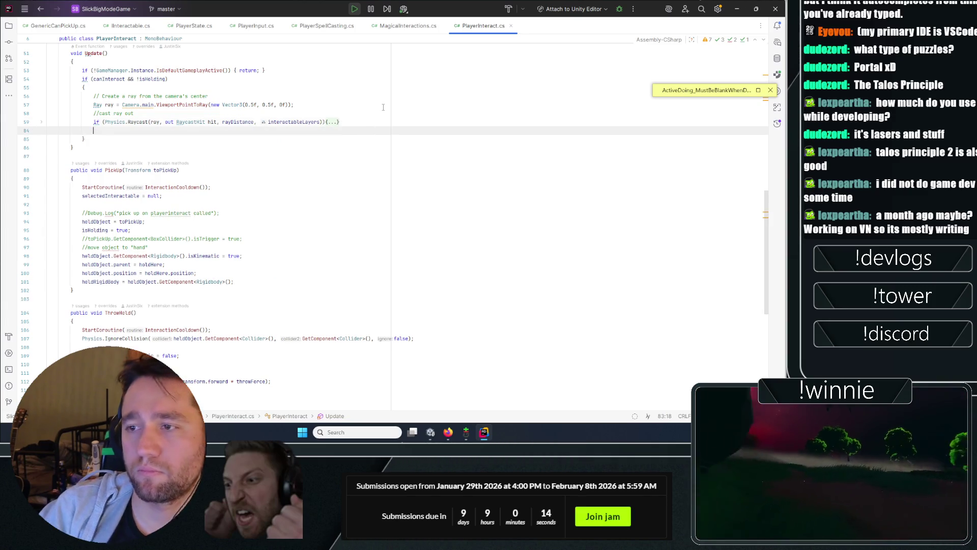
{"action": "type", "text": "else { playerSpellCasting.AssignMagicalInteractable(null);"}
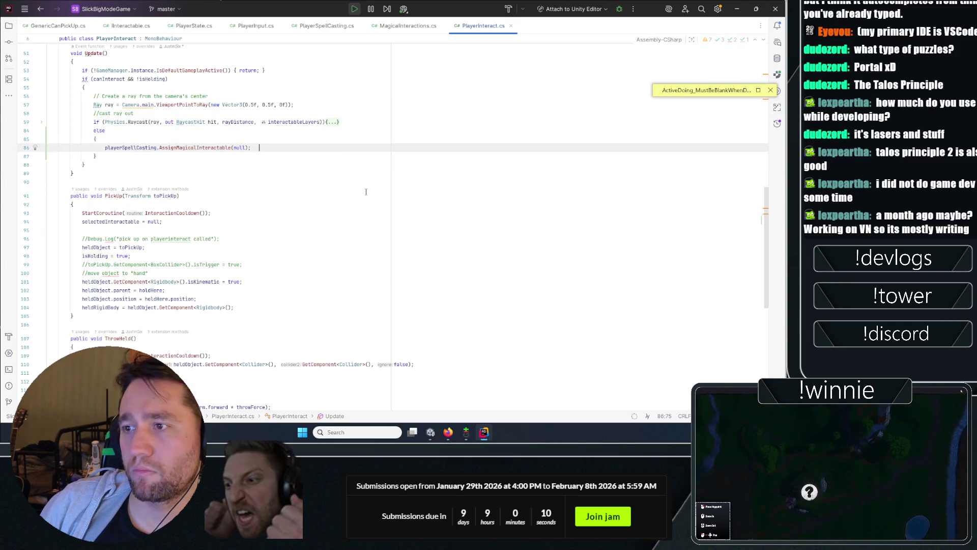
{"action": "double_click", "coordinate": [188, 147]}
{"action": "left_click", "coordinate": [287, 142]}
{"action": "left_click", "coordinate": [252, 147]}
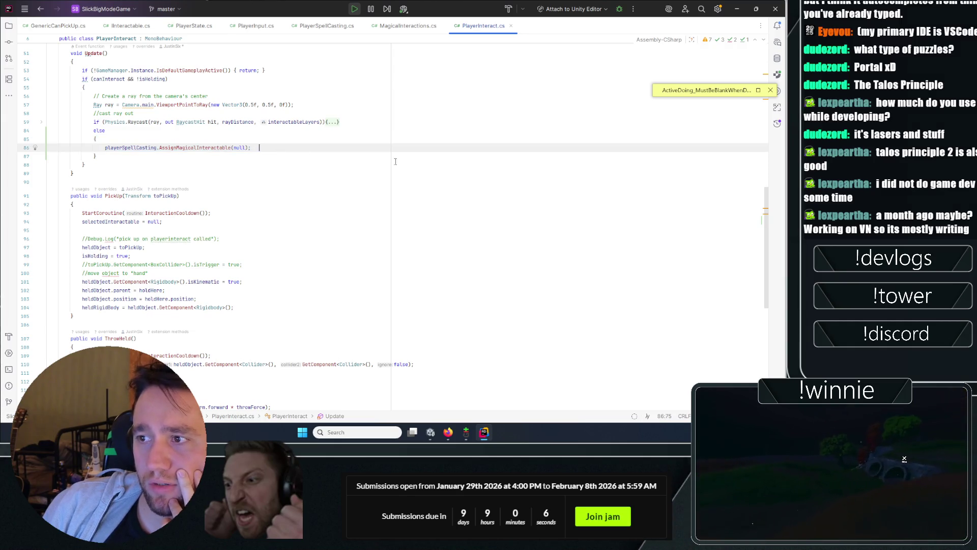
{"action": "right_click", "coordinate": [733, 5]}
{"action": "key", "text": "Escape"}
{"action": "key", "text": "Up"}
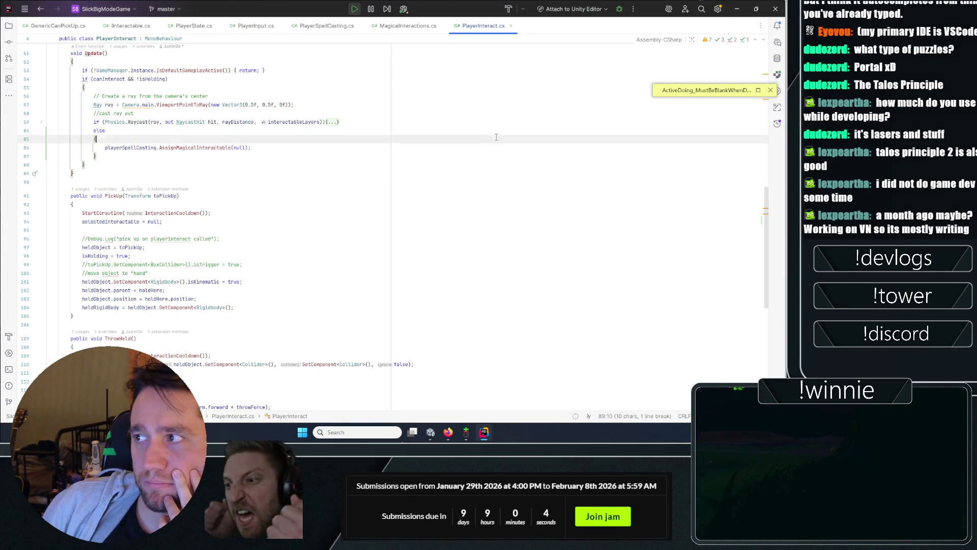
{"action": "key", "text": "Down"}
{"action": "key", "text": "Down"}
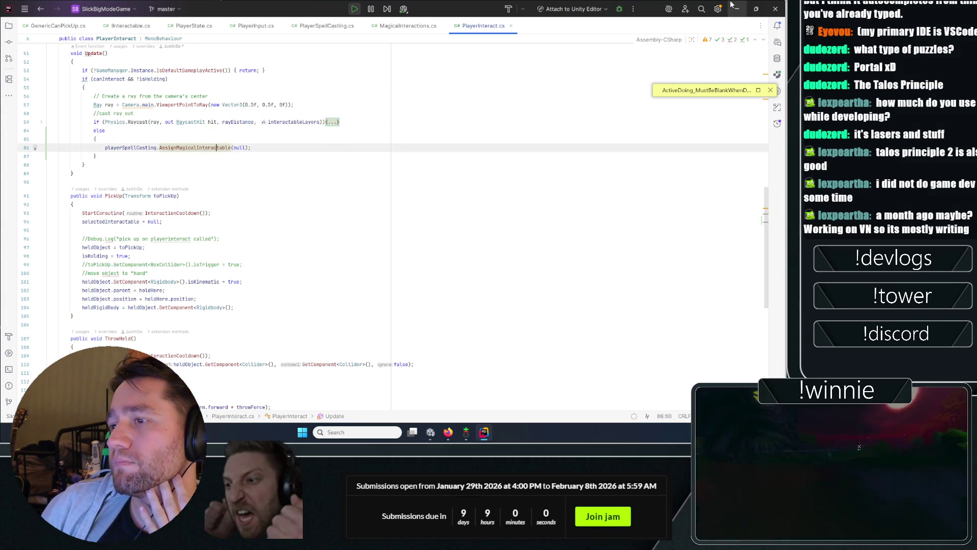
{"action": "key", "text": "alt+Tab"}
Step: Stop Play mode and open PlayerSpellCasting.cs in Rider
{"action": "left_click", "coordinate": [408, 26]}
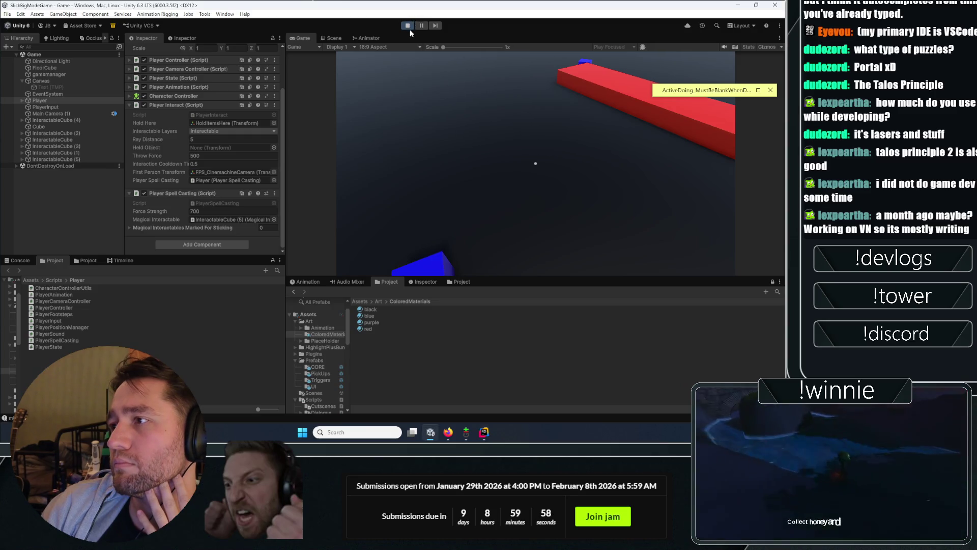
{"action": "key", "text": "alt+Tab"}
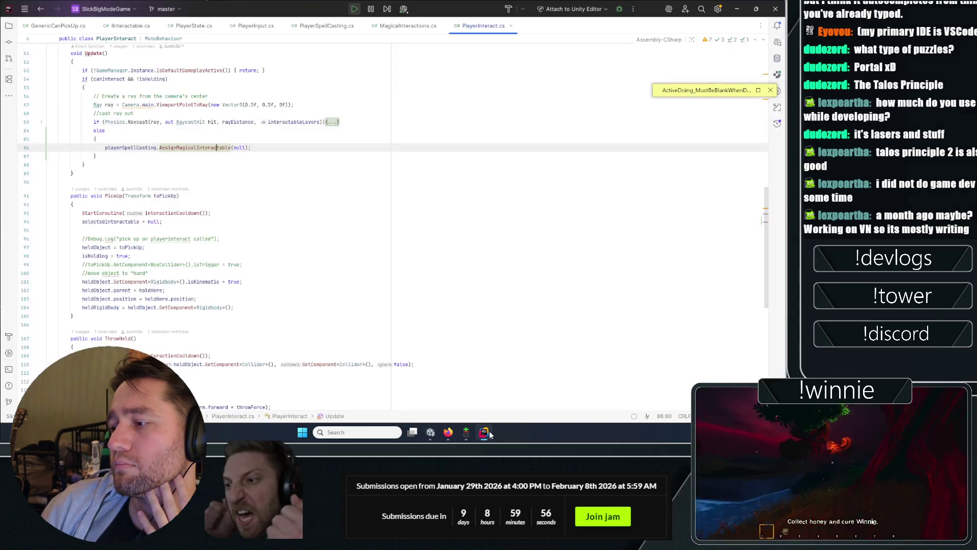
{"action": "left_click", "coordinate": [402, 27]}
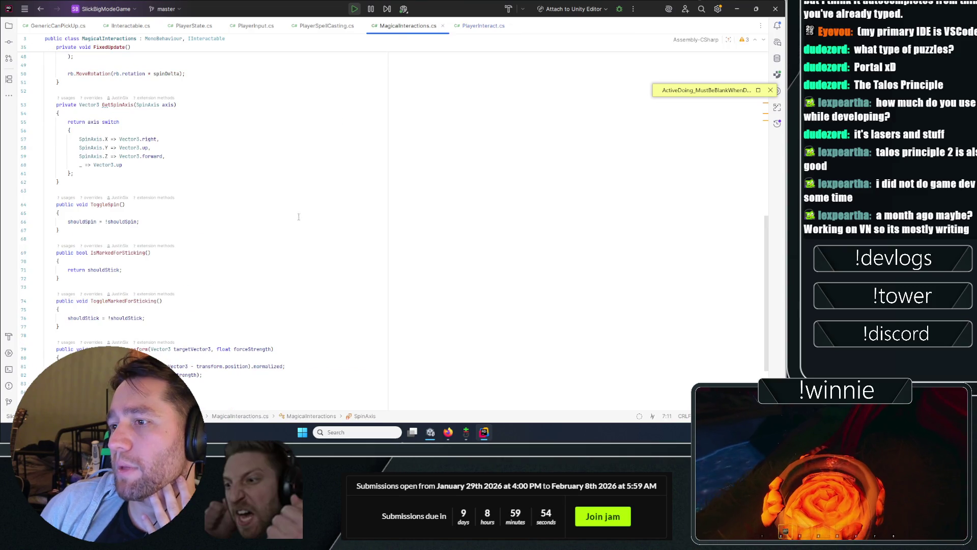
{"action": "left_click", "coordinate": [315, 25]}
Step: Wrap the assignment in if (magicalInteractable != newMagicalInteractable) and replay in Unity
{"action": "left_click", "coordinate": [202, 330]}
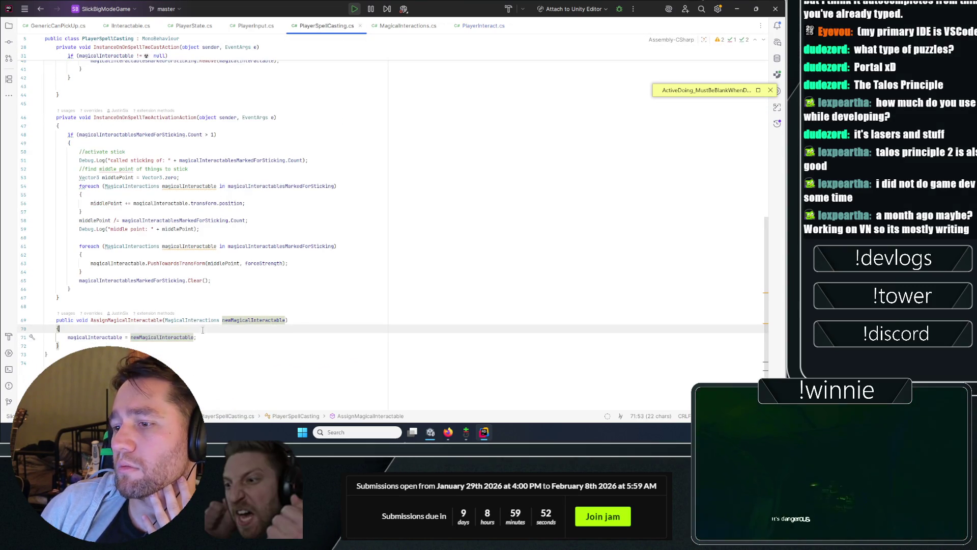
{"action": "key", "text": "Return"}
{"action": "type", "text": "if(magic"}
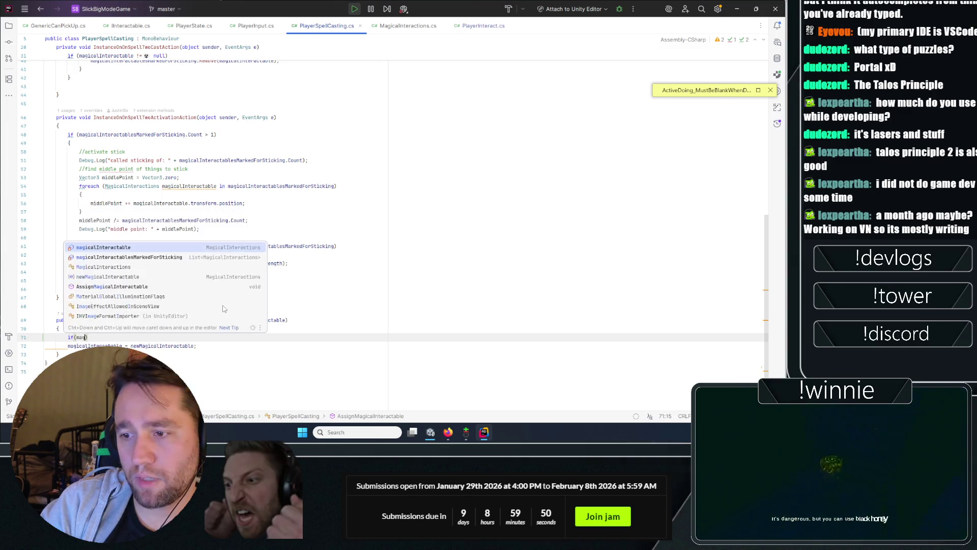
{"action": "key", "text": "Return"}
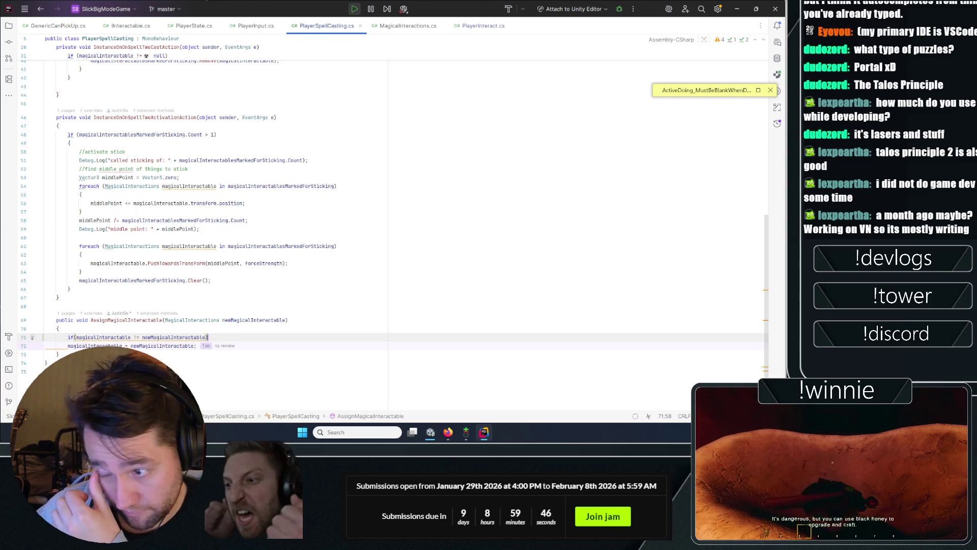
{"action": "key", "text": "Return"}
{"action": "type", "text": "{"}
{"action": "key", "text": "Return"}
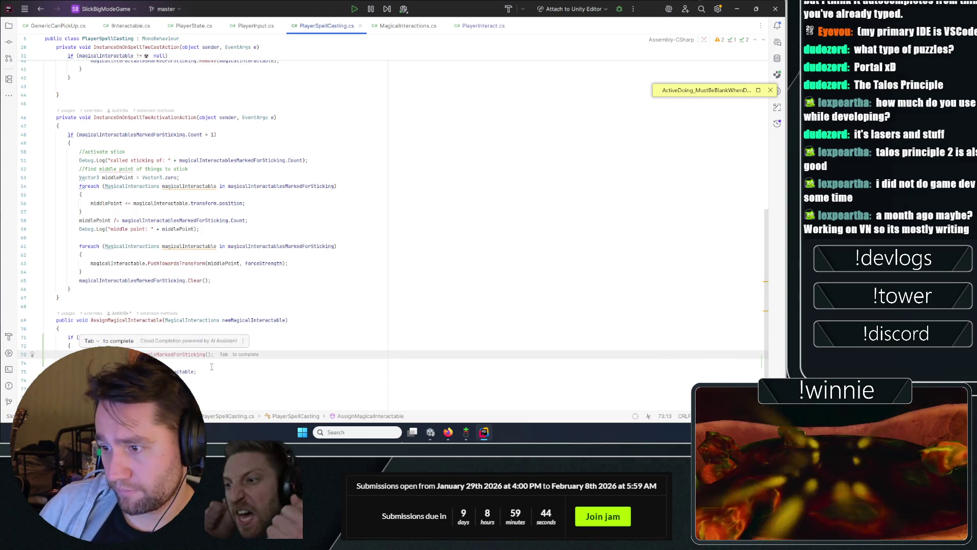
{"action": "left_click", "coordinate": [49, 354]}
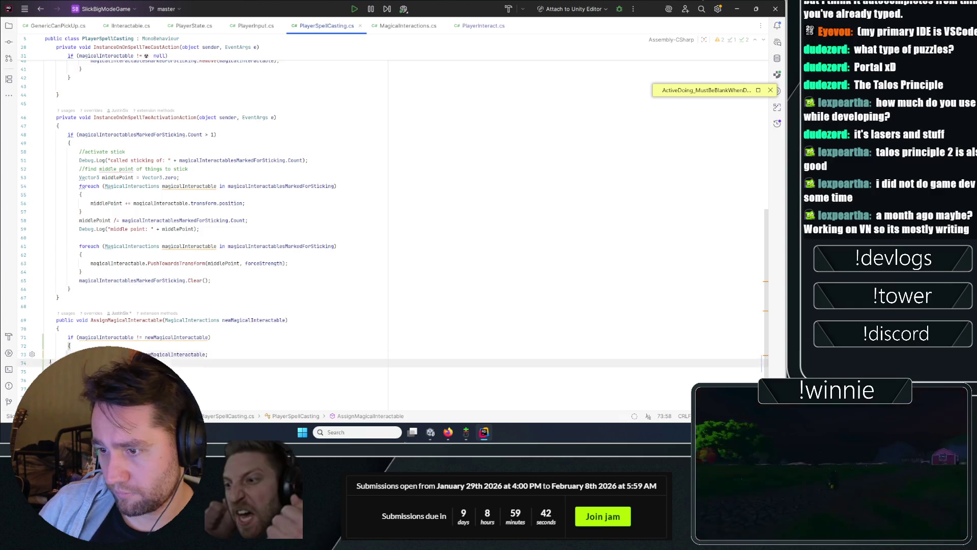
{"action": "key", "text": "Down"}
{"action": "key", "text": "Up"}
{"action": "key", "text": "Up"}
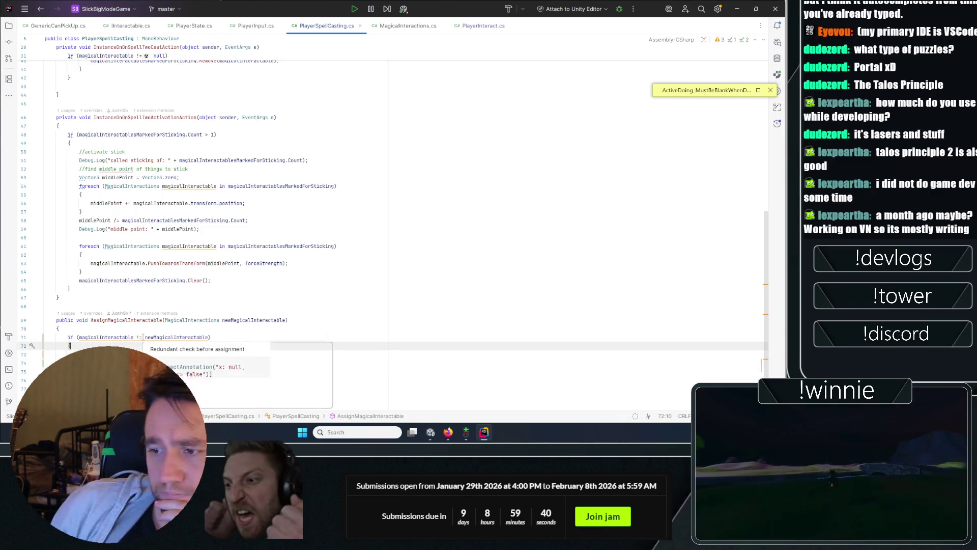
{"action": "mouse_move", "coordinate": [154, 338]}
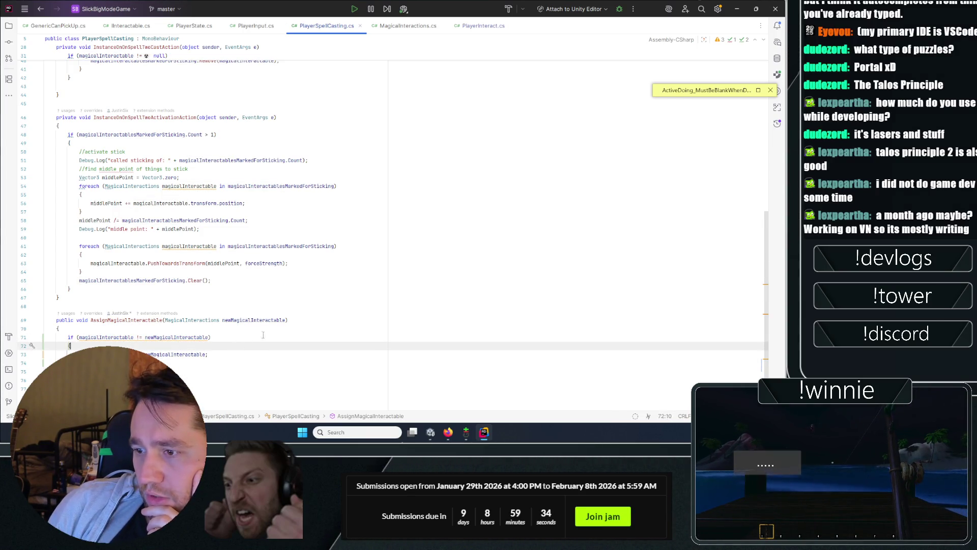
{"action": "key", "text": "alt+Tab"}
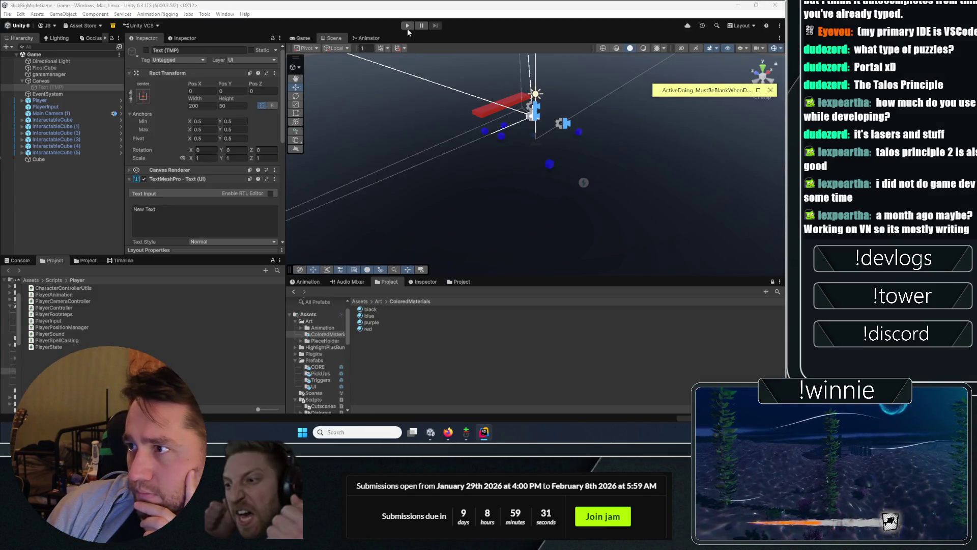
{"action": "left_click", "coordinate": [407, 27]}
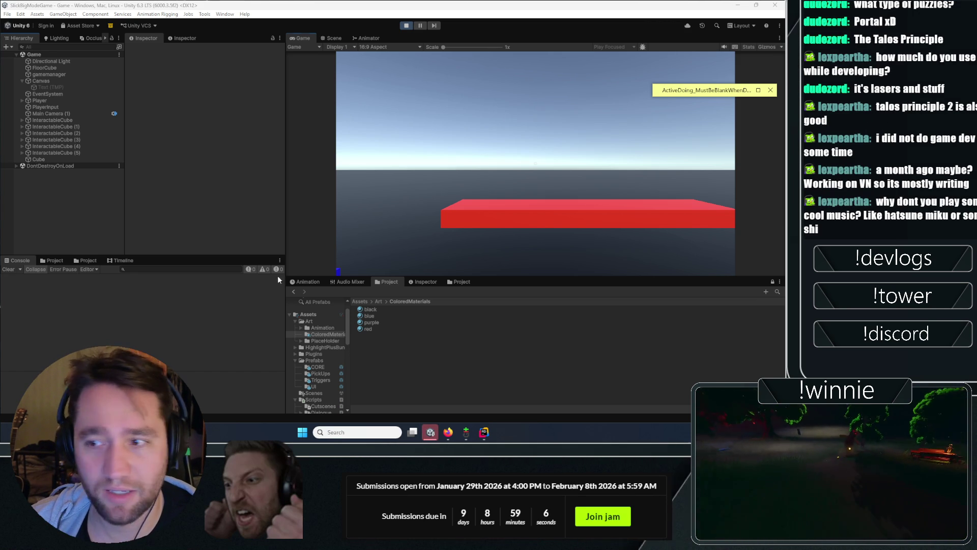
Step: Take control of the Game view, check the Player object, and cast at a cube
{"action": "left_click", "coordinate": [361, 59]}
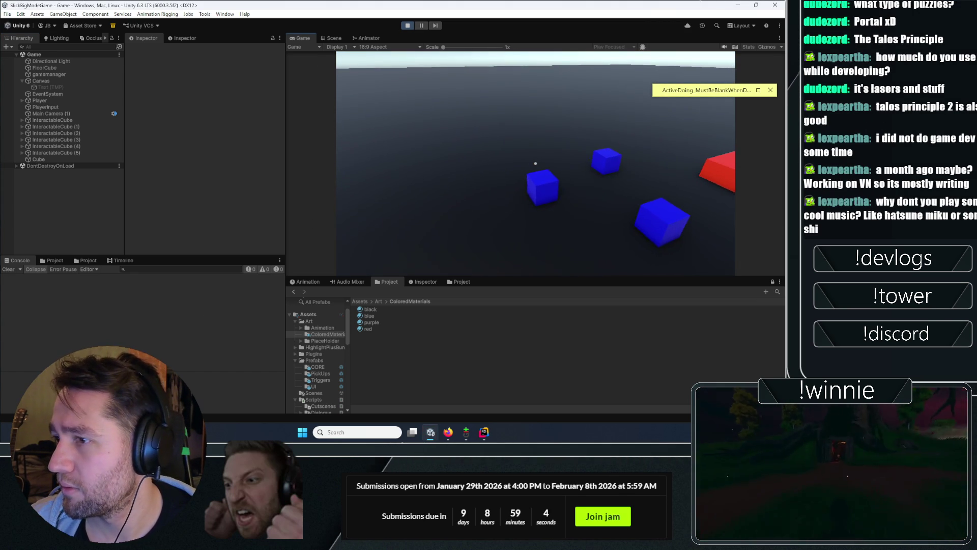
{"action": "left_click", "coordinate": [51, 101]}
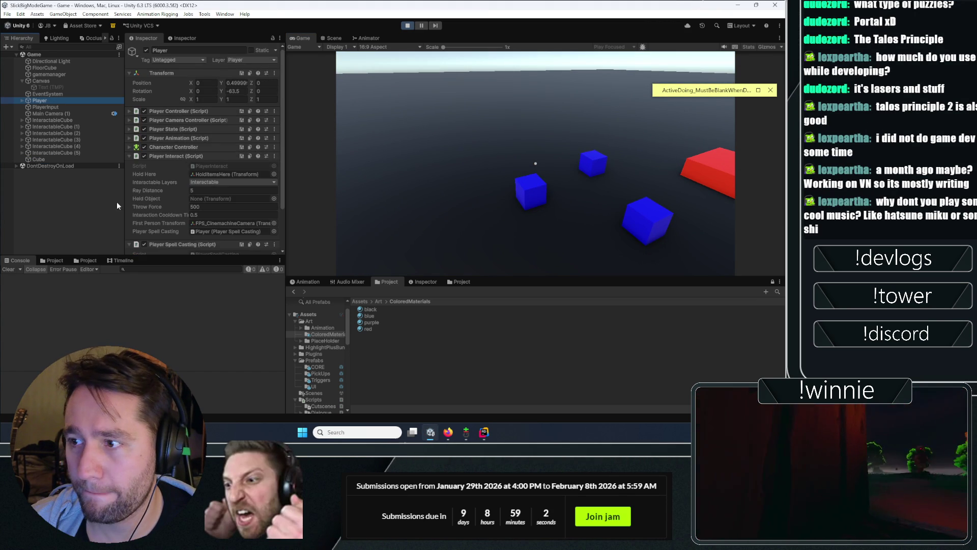
{"action": "left_click", "coordinate": [535, 163]}
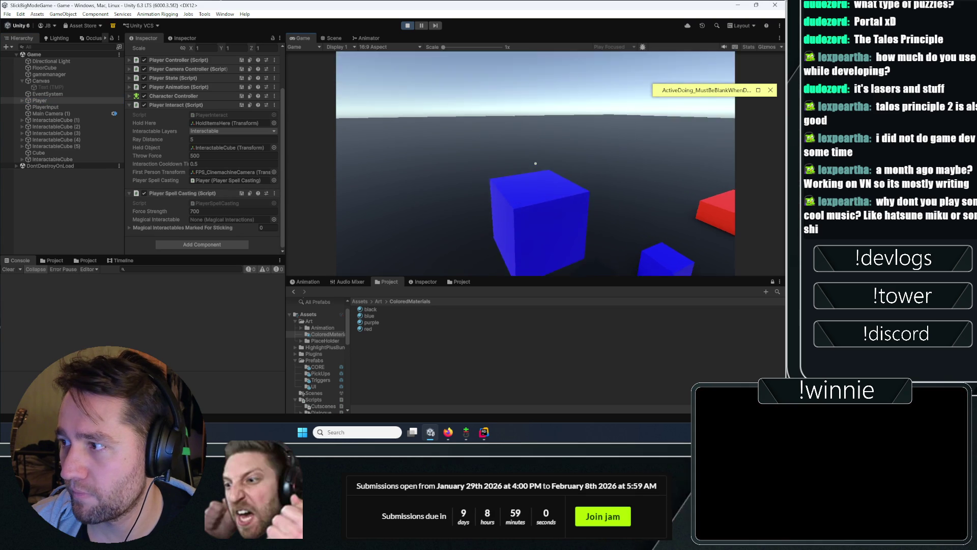
{"action": "left_click", "coordinate": [535, 163]}
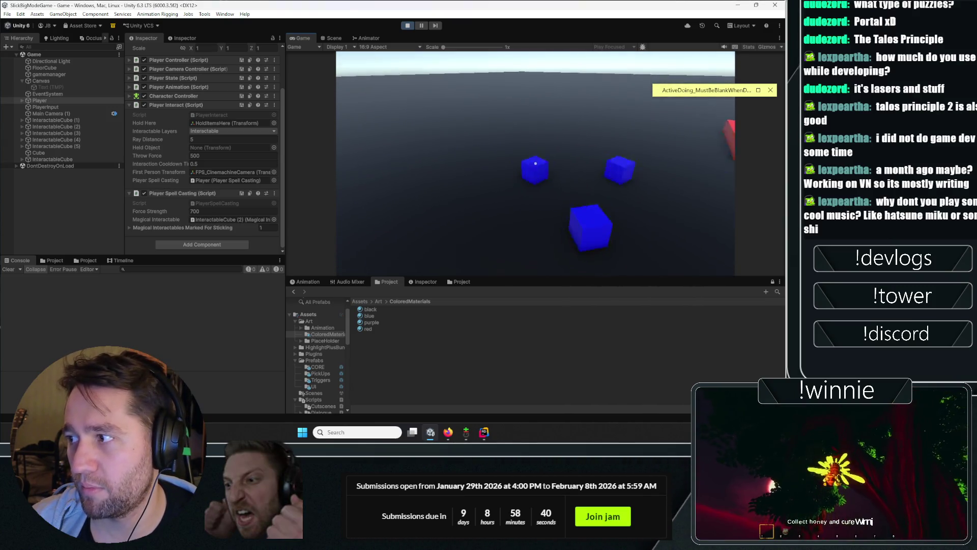
Step: Mark the blue cubes and red bar, pull them together with the stick spell, then stop
{"action": "left_click", "coordinate": [536, 163]}
{"action": "left_click", "coordinate": [536, 163]}
{"action": "left_click", "coordinate": [535, 164]}
{"action": "left_click", "coordinate": [536, 164]}
{"action": "right_click", "coordinate": [535, 163]}
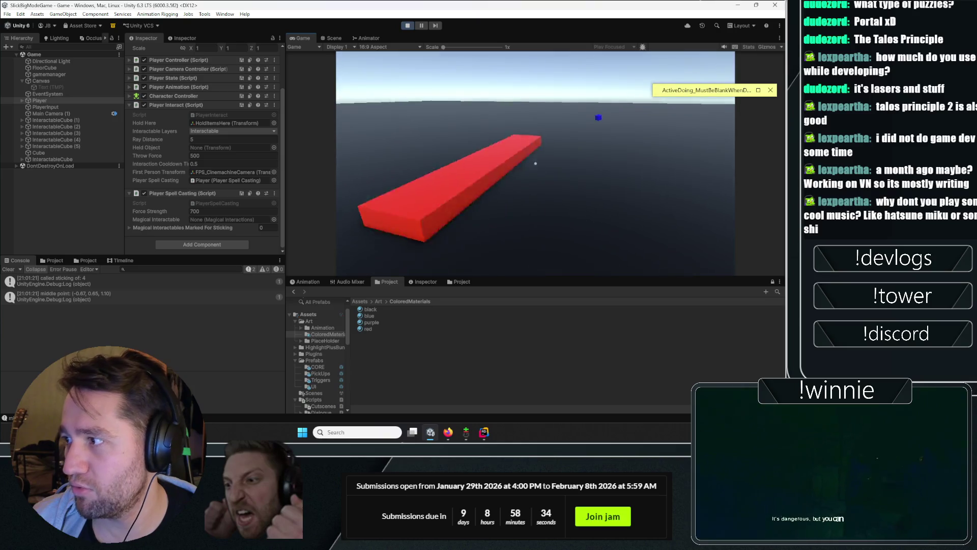
{"action": "left_click", "coordinate": [536, 164]}
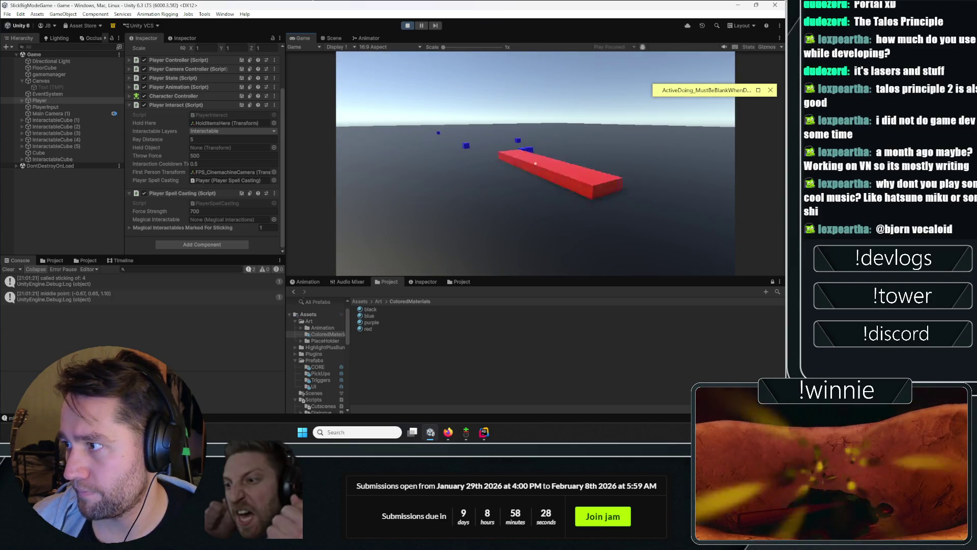
{"action": "key", "text": "Escape"}
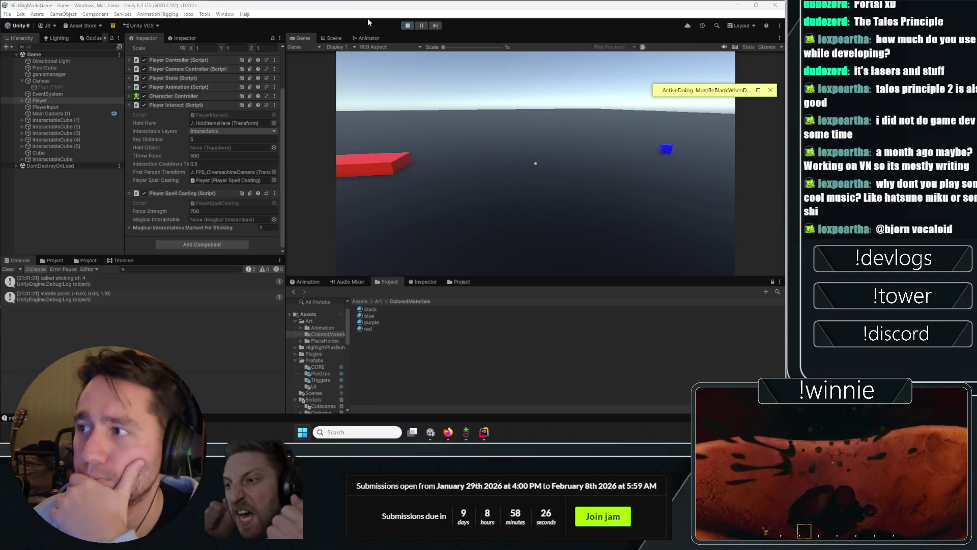
{"action": "left_click", "coordinate": [407, 26]}
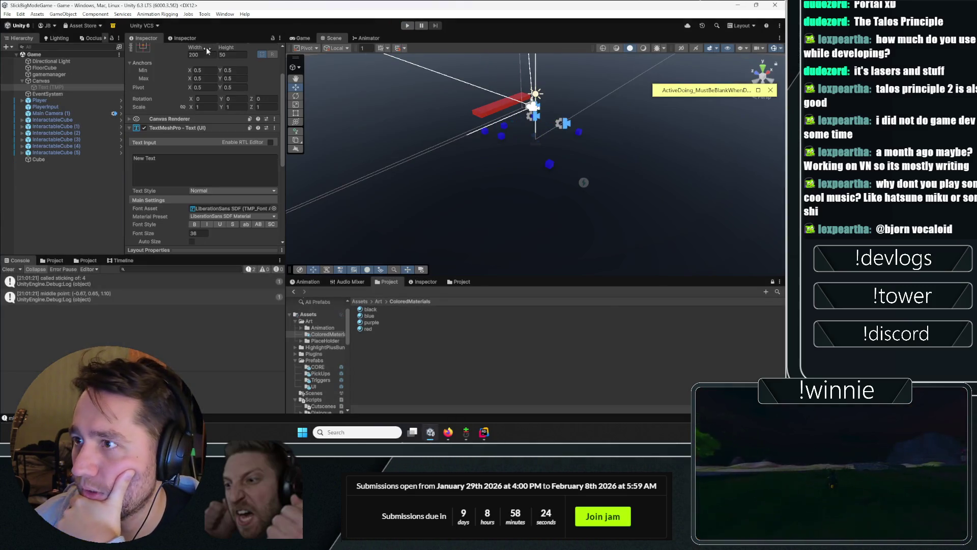
Step: Check Highlight Plus in the Package Manager
{"action": "left_click", "coordinate": [224, 15]}
{"action": "mouse_move", "coordinate": [257, 154]}
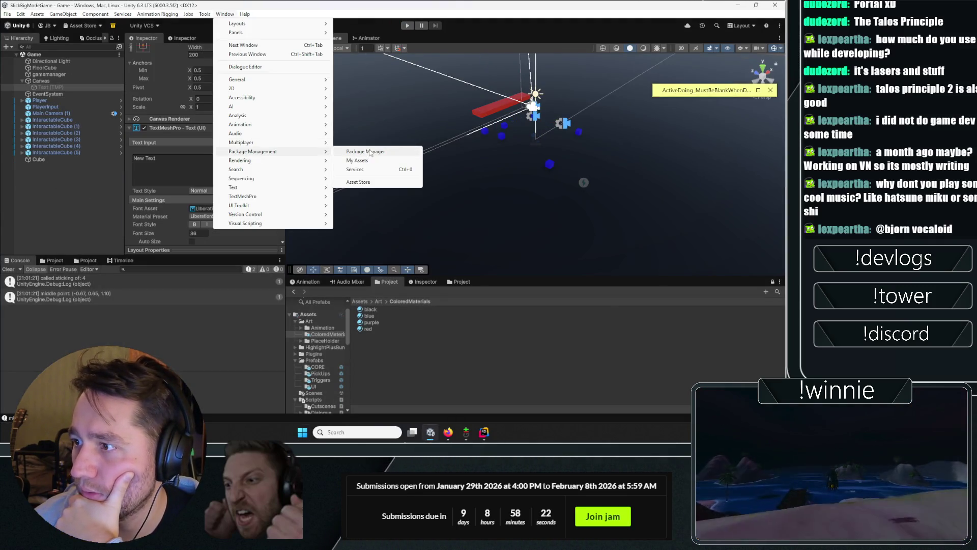
{"action": "left_click", "coordinate": [367, 151]}
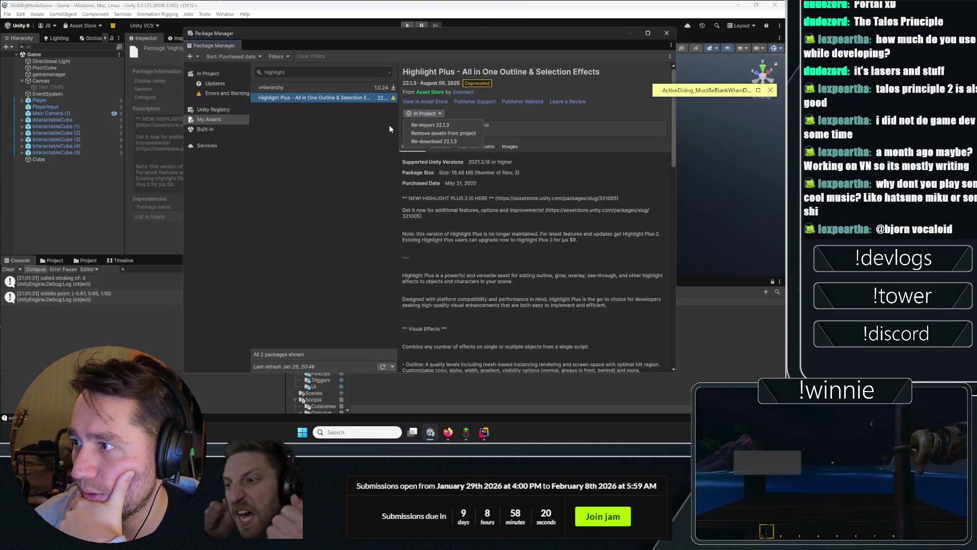
{"action": "left_click", "coordinate": [667, 33]}
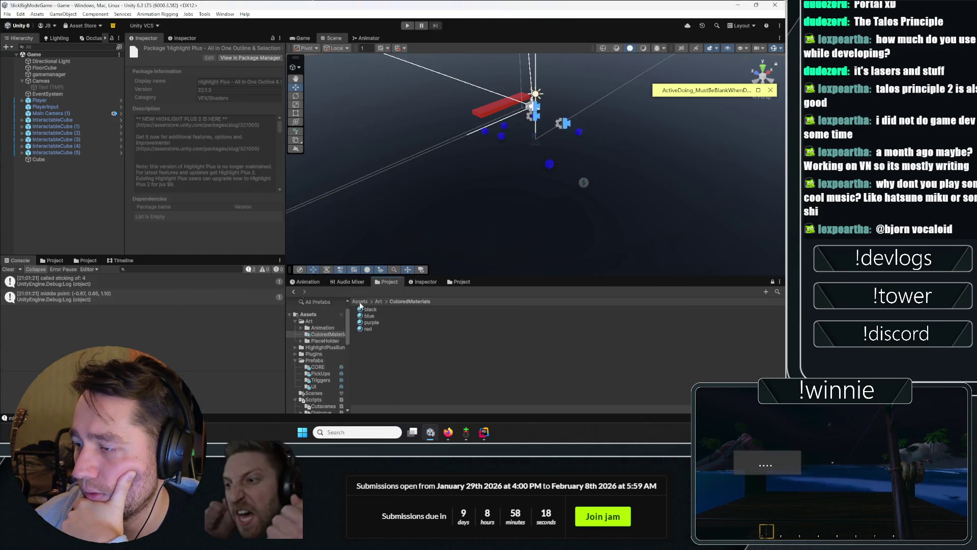
Step: Import HighlightPlus_URP_Pipeline from HighlightPlusBundle/URP, allowing its script updates
{"action": "left_click", "coordinate": [308, 314]}
{"action": "left_click_drag", "start_coordinate": [397, 277], "coordinate": [397, 138]}
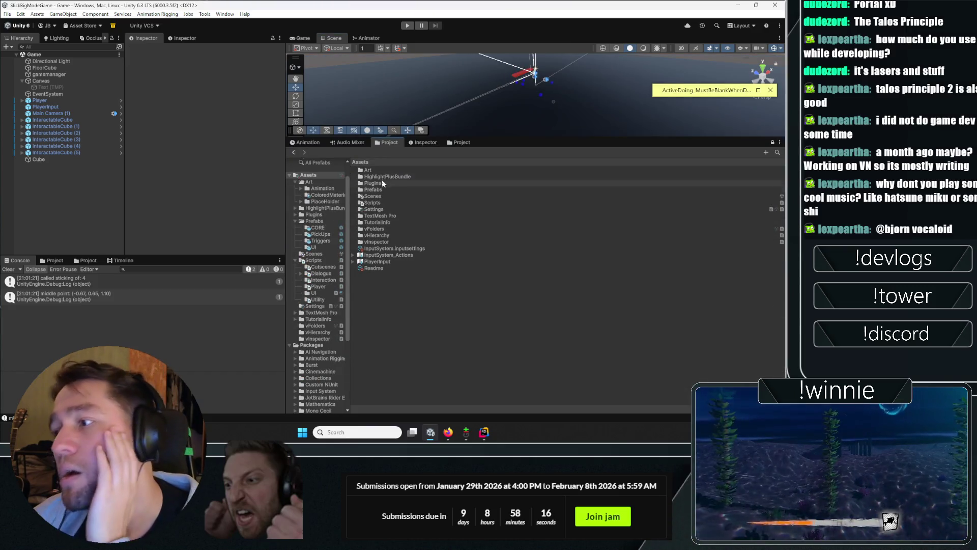
{"action": "double_click", "coordinate": [374, 176]}
{"action": "double_click", "coordinate": [379, 178]}
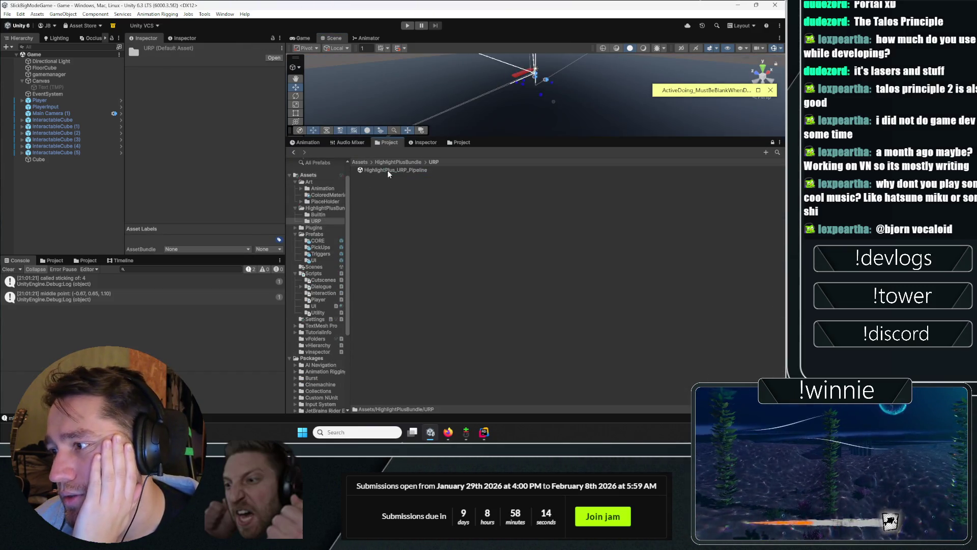
{"action": "double_click", "coordinate": [385, 172]}
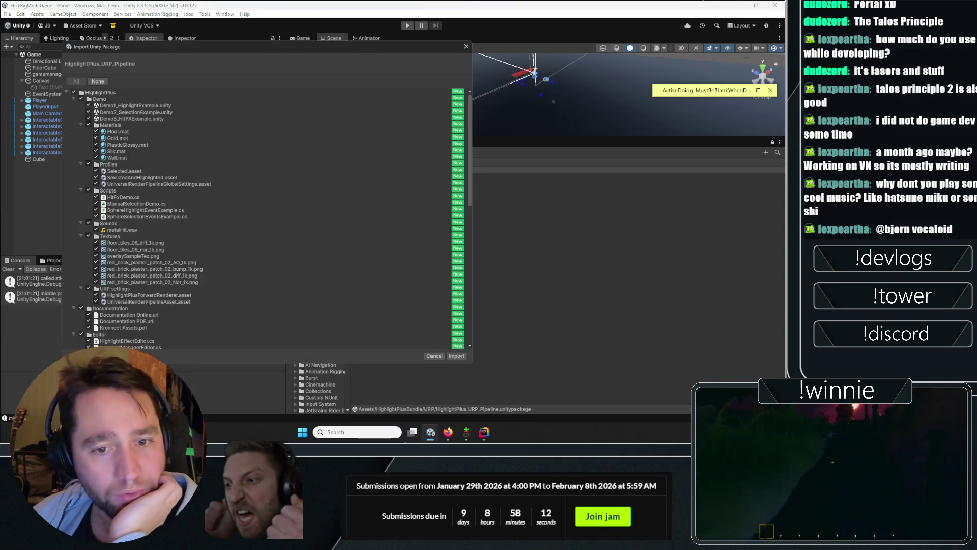
{"action": "left_click", "coordinate": [456, 356]}
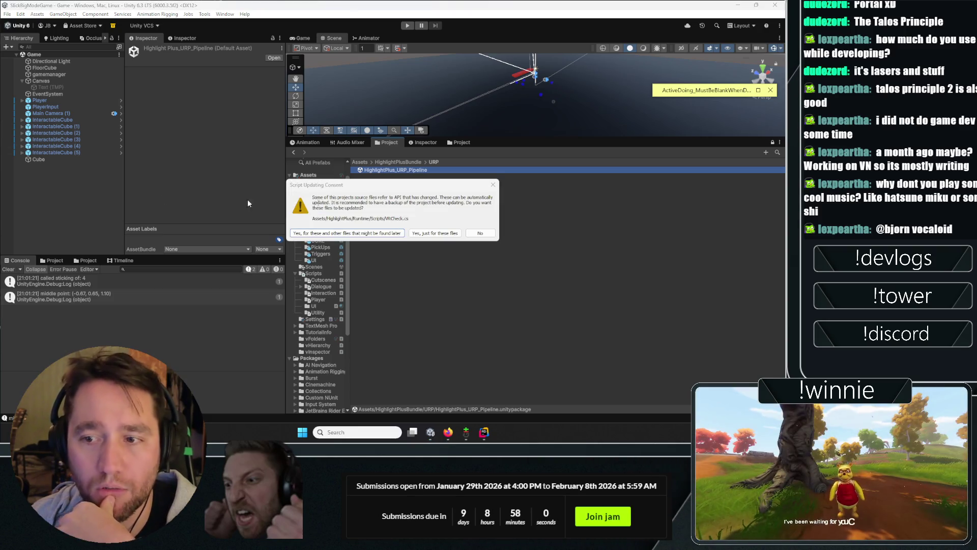
{"action": "left_click", "coordinate": [355, 234]}
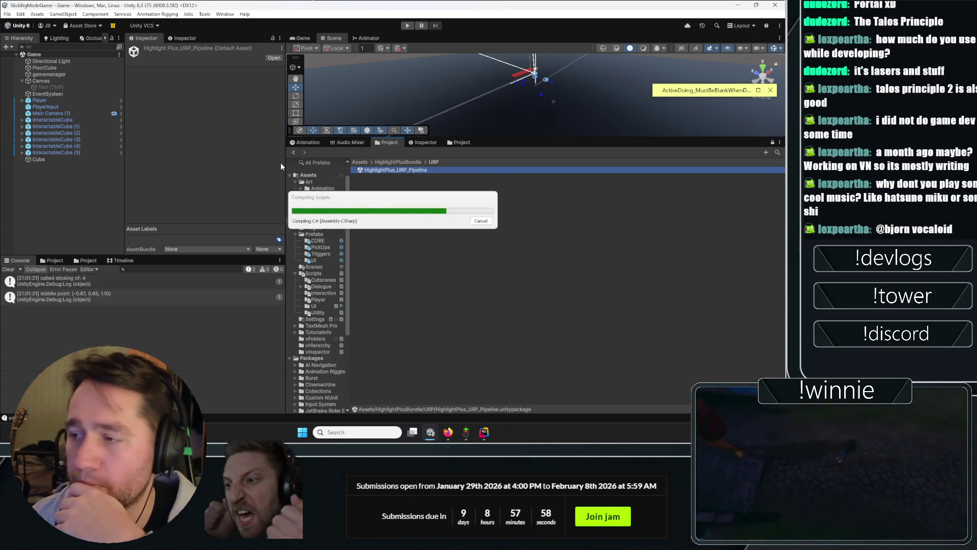
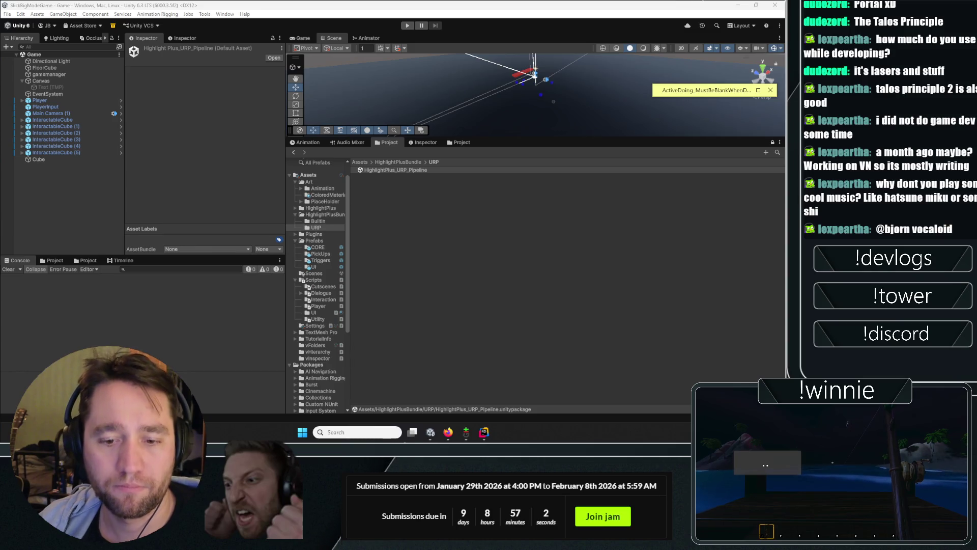
Step: Browse to Assets > HighlightPlus > Demo and open the Demo1_HighlightExample scene
{"action": "left_click", "coordinate": [418, 181]}
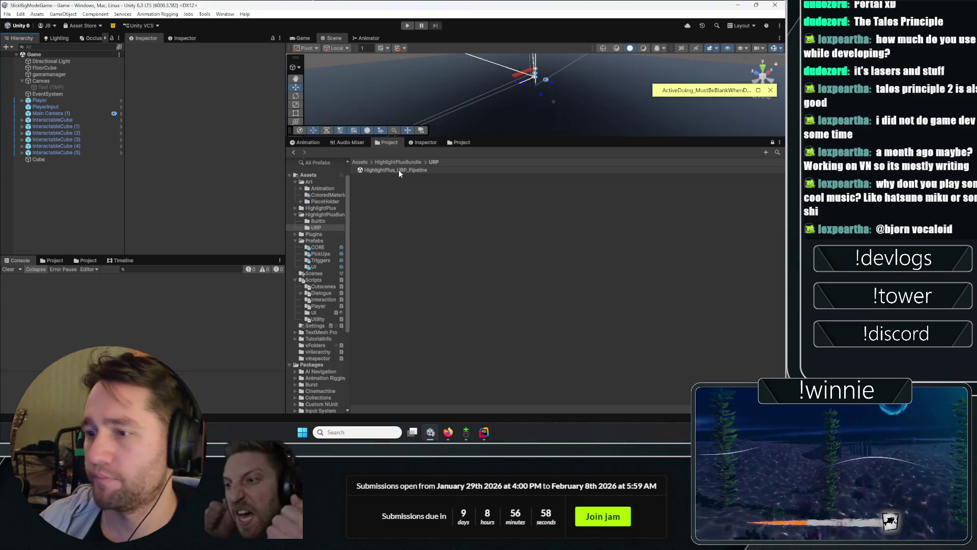
{"action": "left_click", "coordinate": [384, 170]}
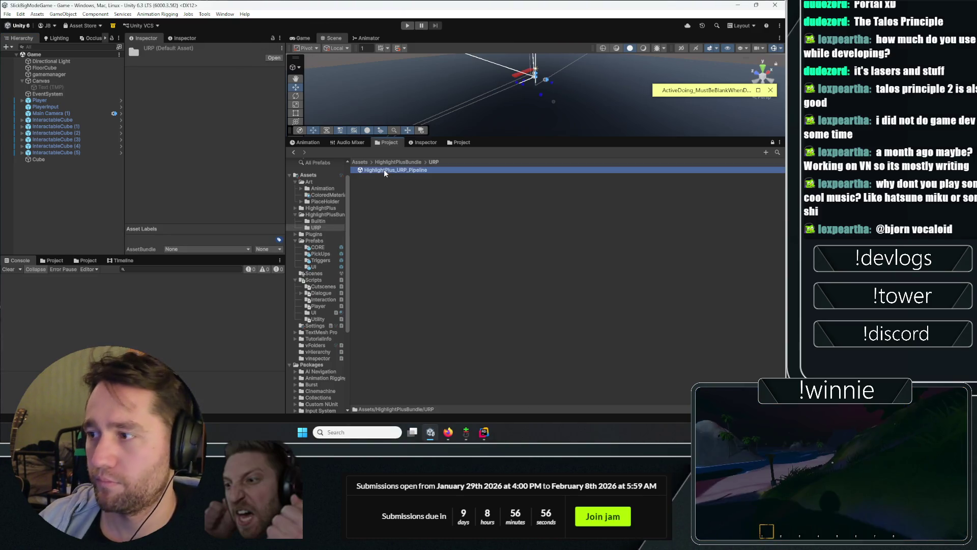
{"action": "left_click", "coordinate": [365, 161]}
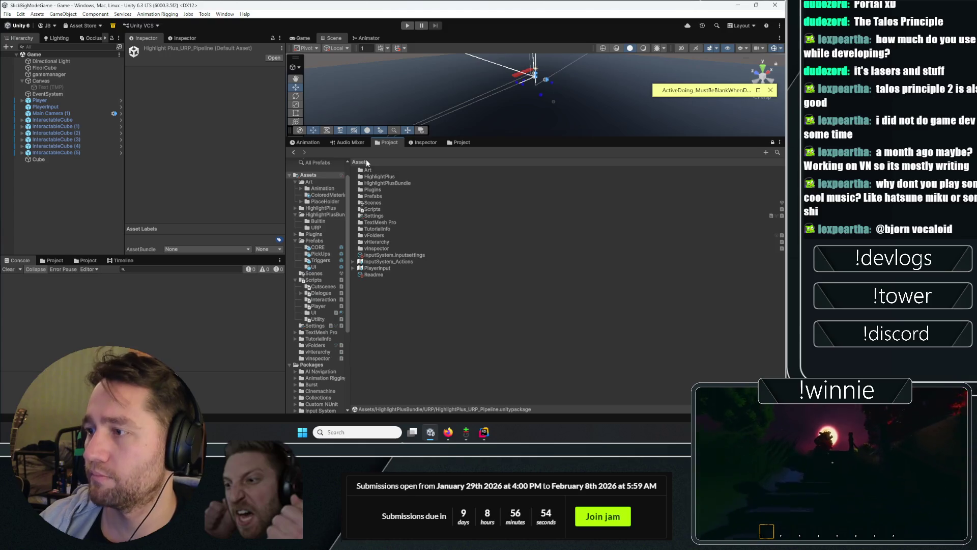
{"action": "left_click", "coordinate": [377, 176]}
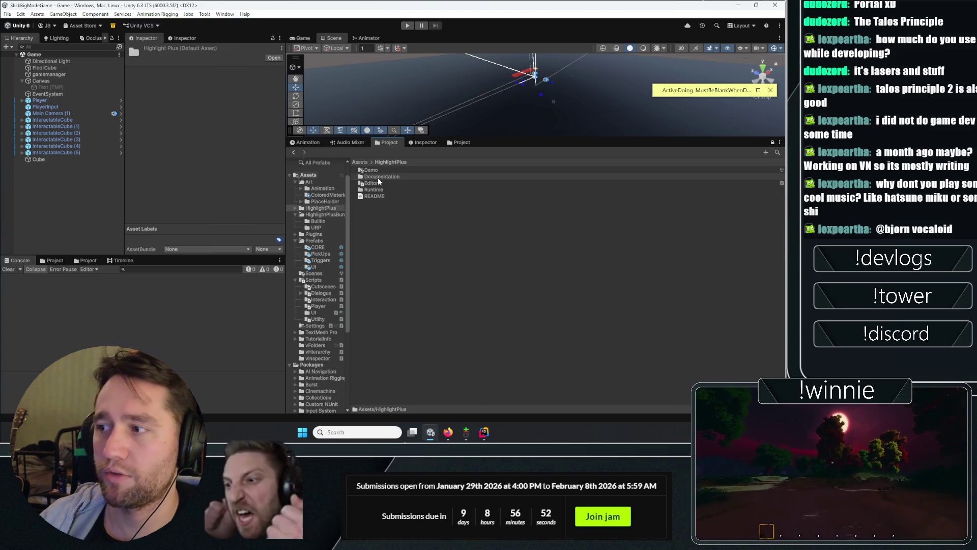
{"action": "double_click", "coordinate": [377, 177]}
{"action": "double_click", "coordinate": [374, 171]}
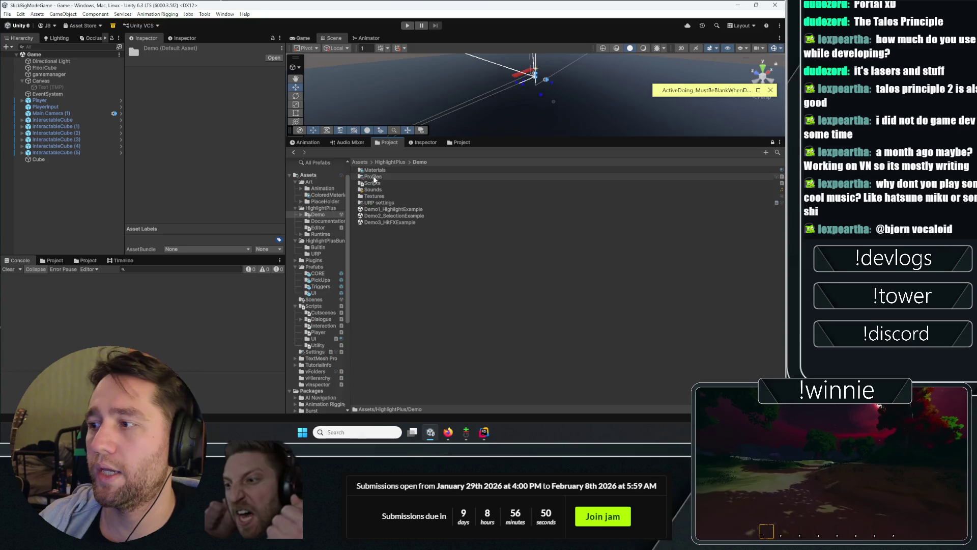
{"action": "double_click", "coordinate": [378, 209]}
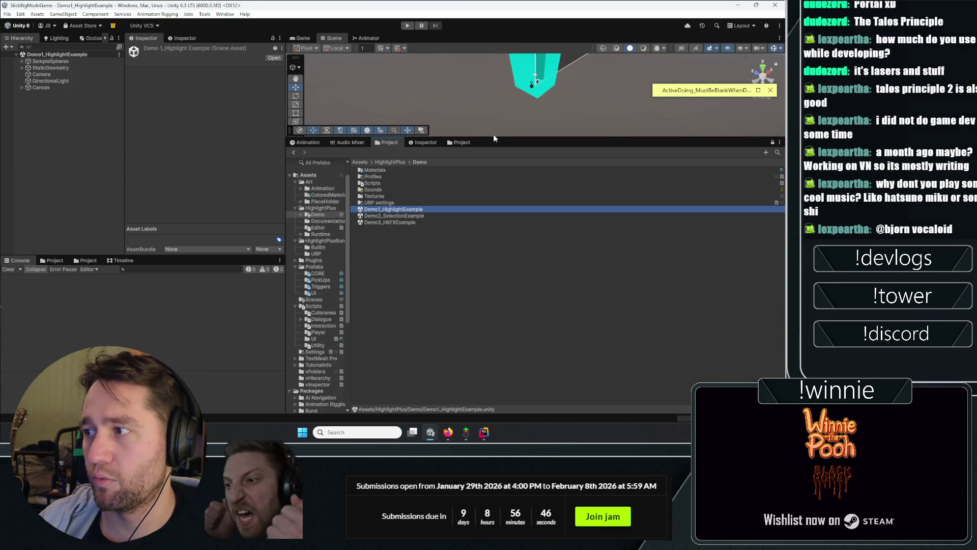
Step: Enlarge the view area, switch to the Game view and play the Demo1 highlight scene
{"action": "left_click", "coordinate": [362, 273]}
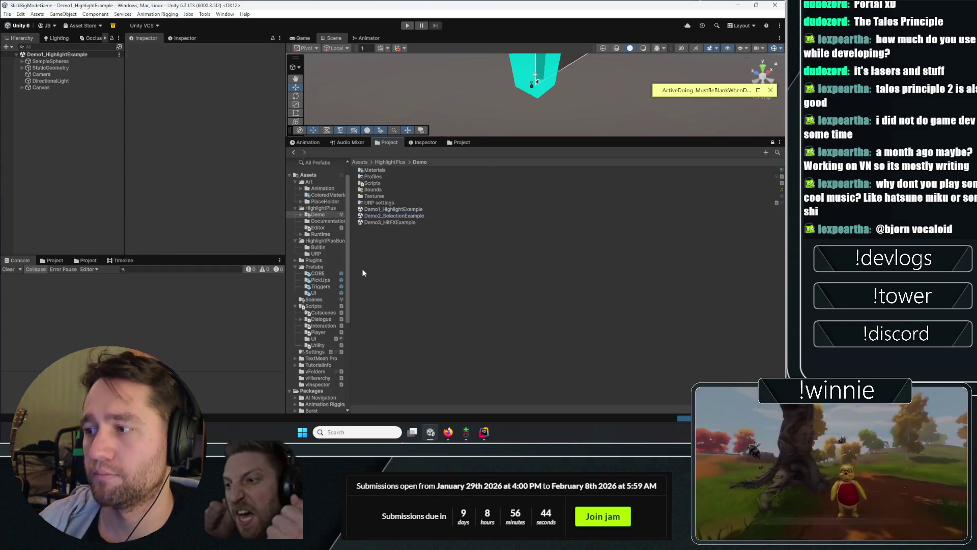
{"action": "left_click_drag", "start_coordinate": [486, 135], "coordinate": [473, 207]}
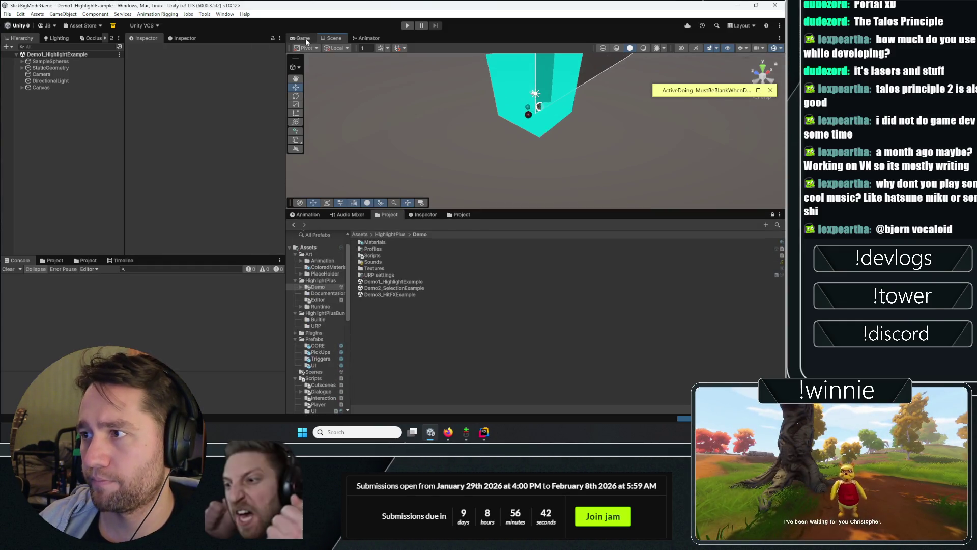
{"action": "left_click", "coordinate": [408, 26]}
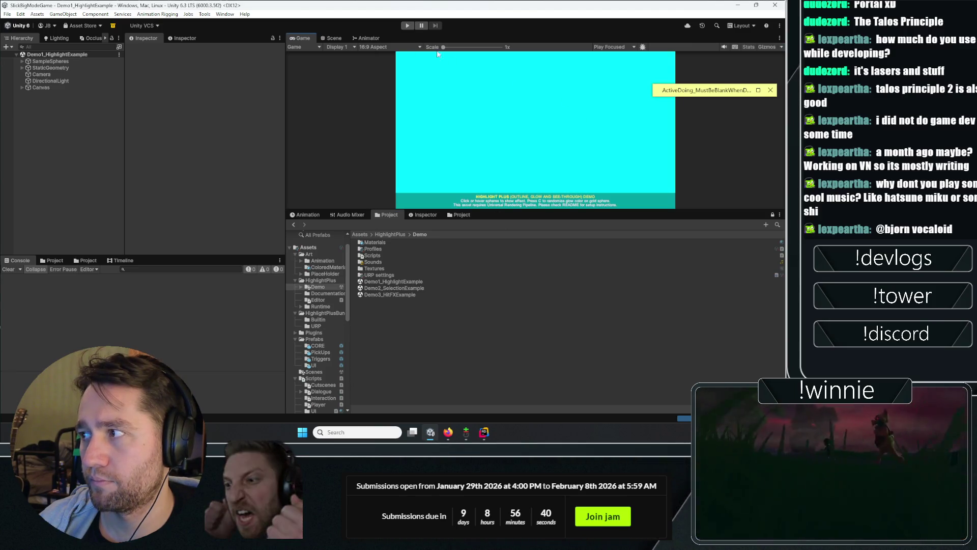
{"action": "left_click", "coordinate": [407, 26]}
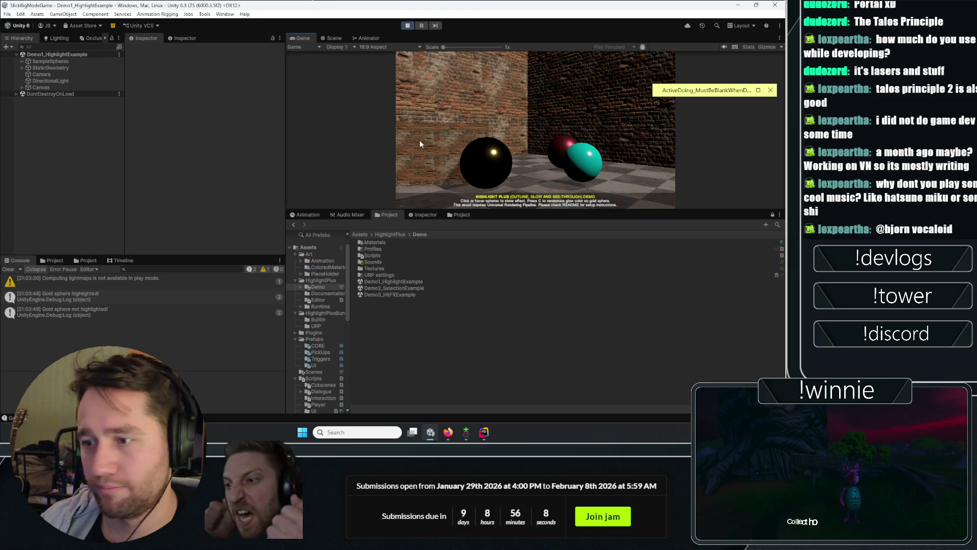
Step: Stop play mode, clear the lightmaps warning from the Console, and return the Project browser to Assets
{"action": "left_click", "coordinate": [406, 26]}
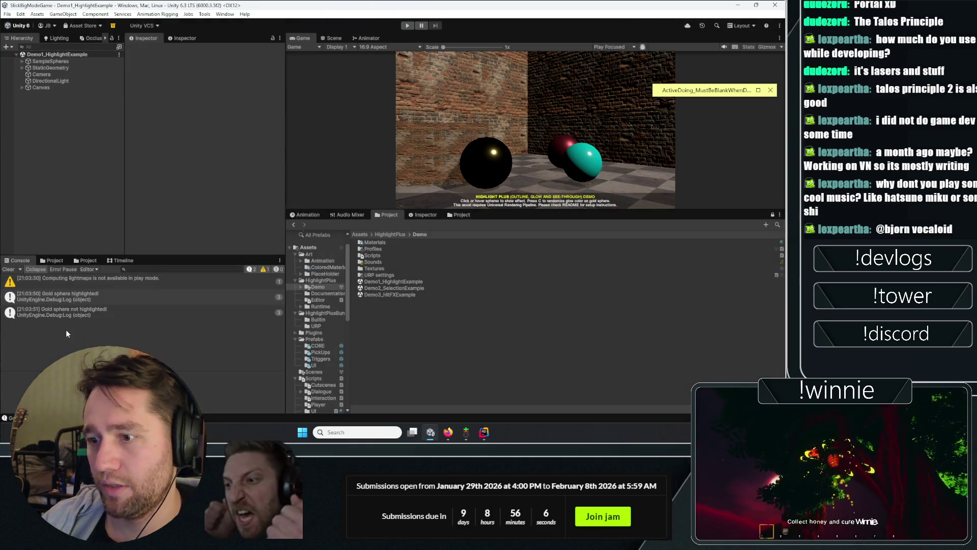
{"action": "left_click", "coordinate": [81, 283]}
{"action": "left_click", "coordinate": [382, 264]}
{"action": "left_click", "coordinate": [380, 316]}
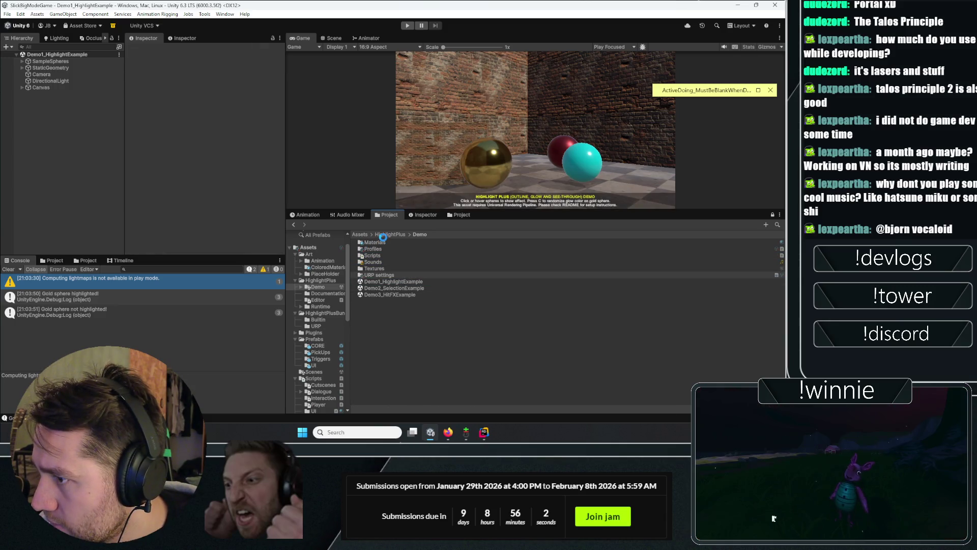
{"action": "left_click", "coordinate": [321, 280]}
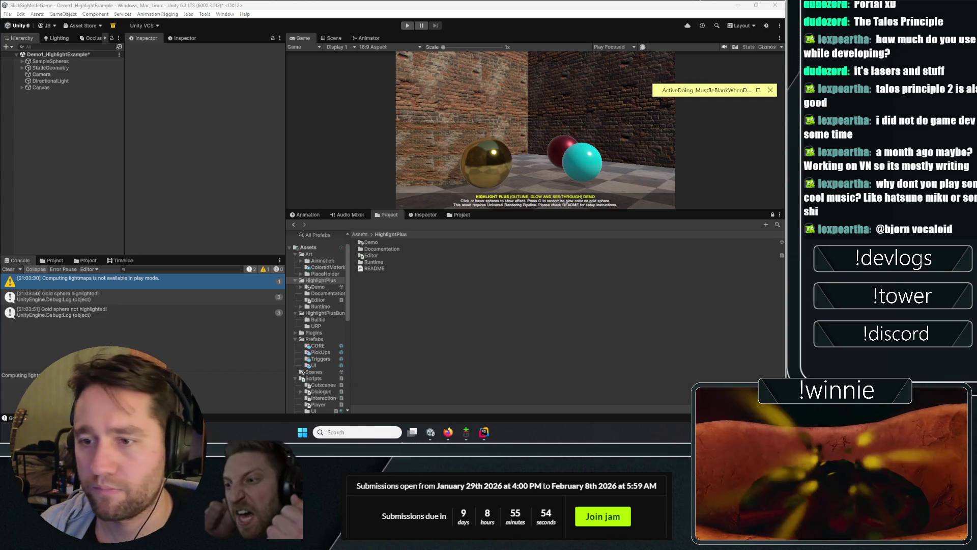
{"action": "left_click", "coordinate": [8, 269]}
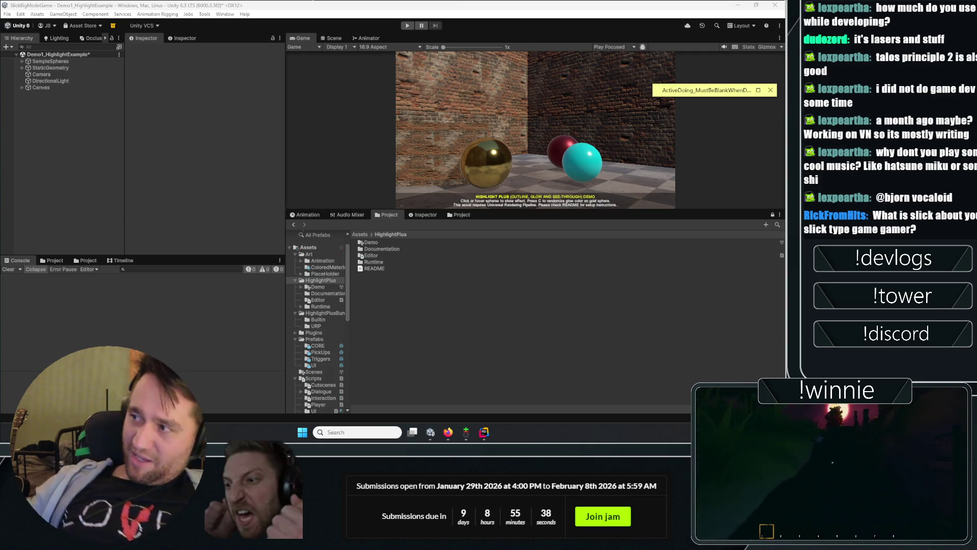
{"action": "left_click", "coordinate": [686, 93]}
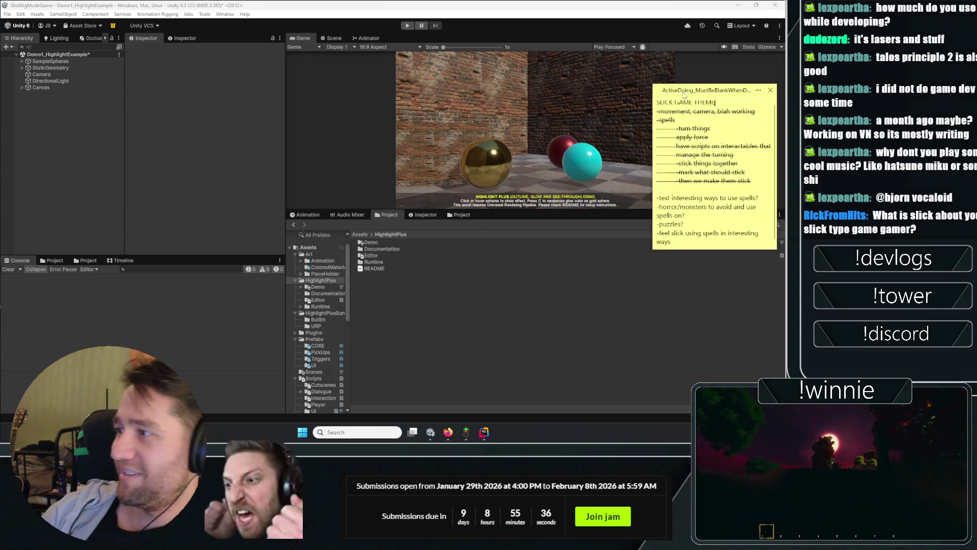
{"action": "left_click", "coordinate": [359, 235]}
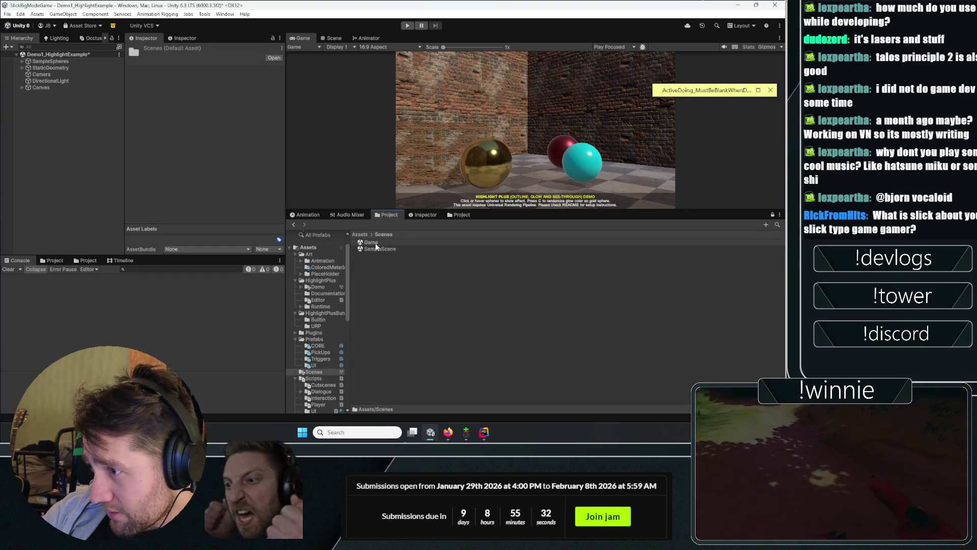
Step: Open the Game scene, saving the modified demo scene, and start playing it
{"action": "double_click", "coordinate": [375, 243]}
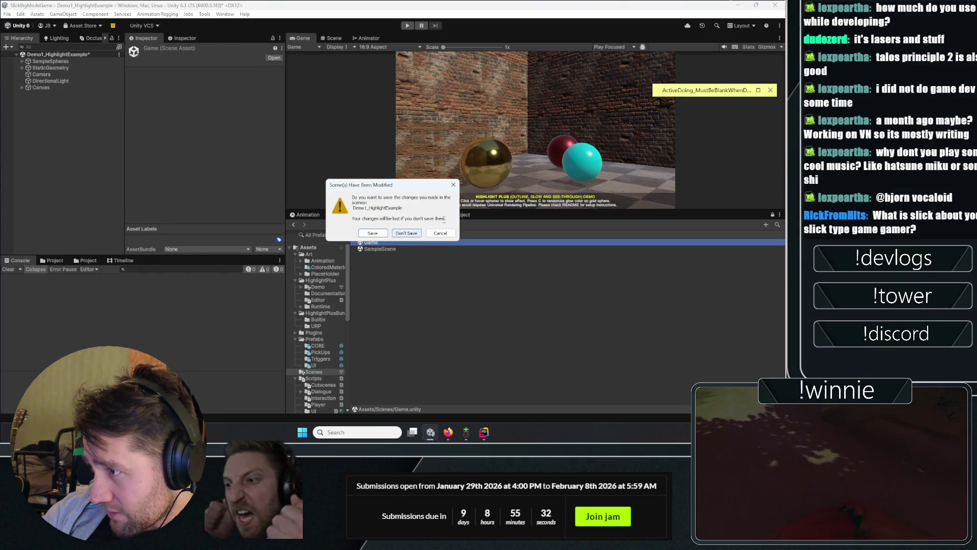
{"action": "left_click", "coordinate": [383, 234]}
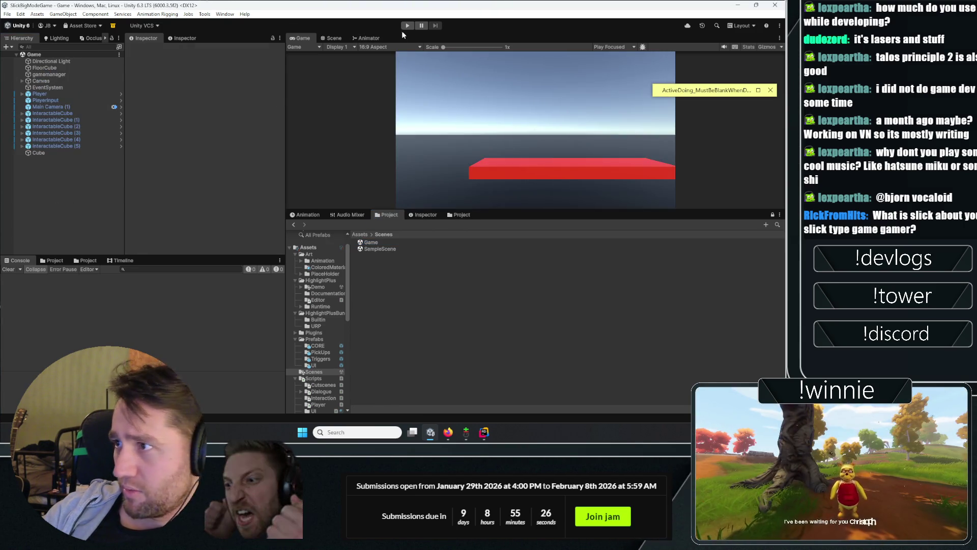
{"action": "left_click", "coordinate": [407, 26]}
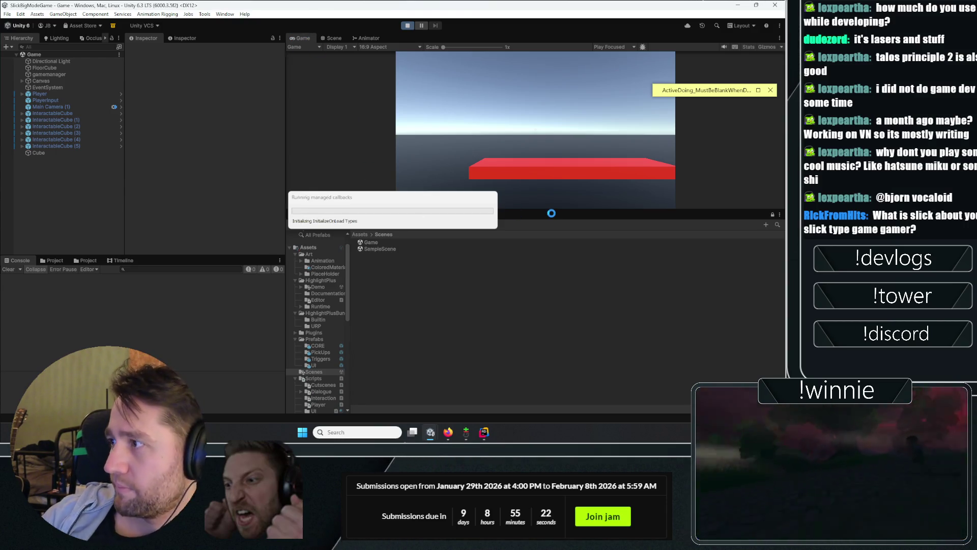
{"action": "left_click", "coordinate": [683, 94]}
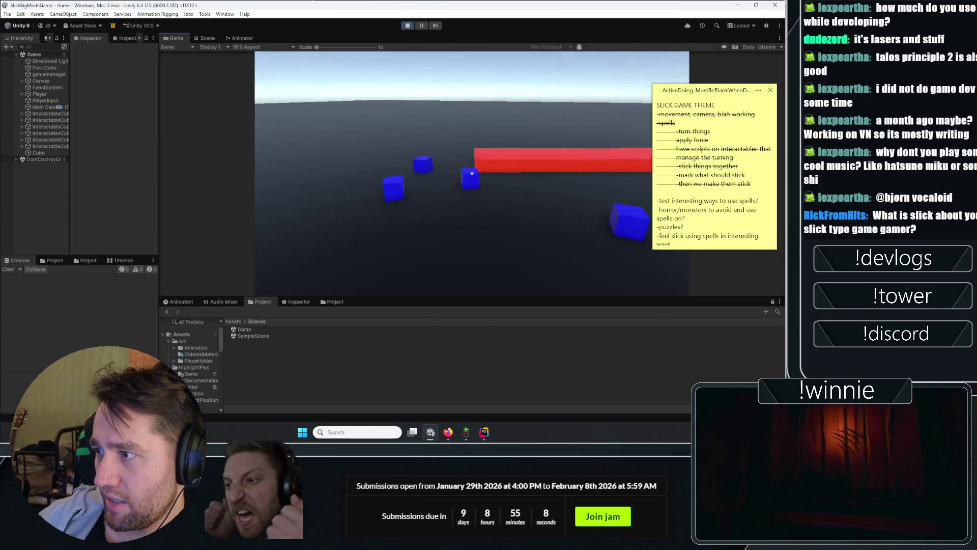
Step: Playtest grabbing, sticking and throwing the blue cubes around the red bar
{"action": "left_click", "coordinate": [471, 174]}
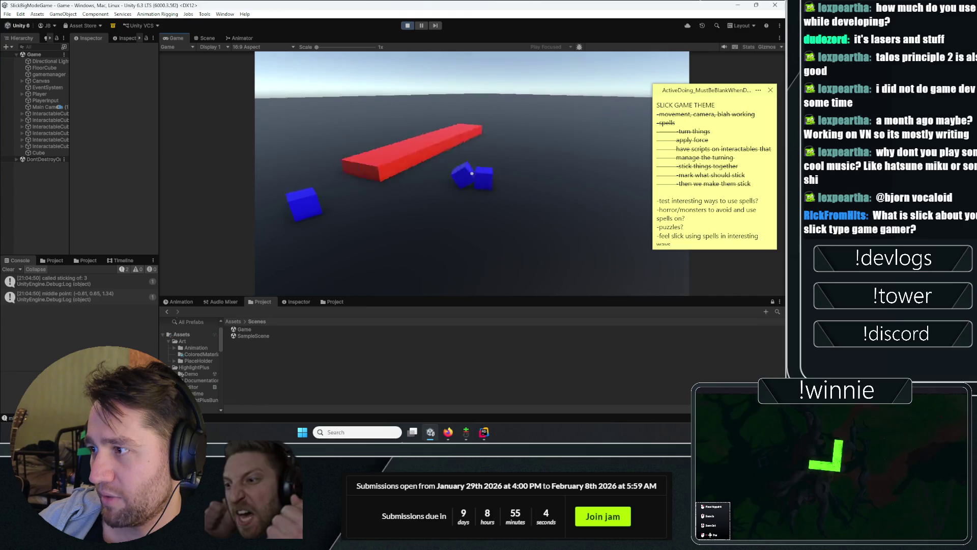
{"action": "left_click", "coordinate": [472, 174]}
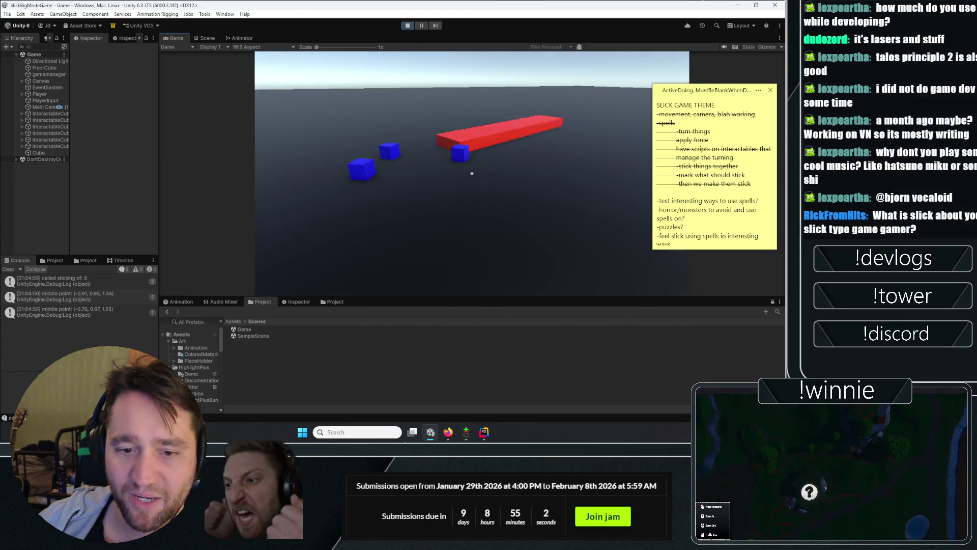
{"action": "left_click", "coordinate": [472, 174]}
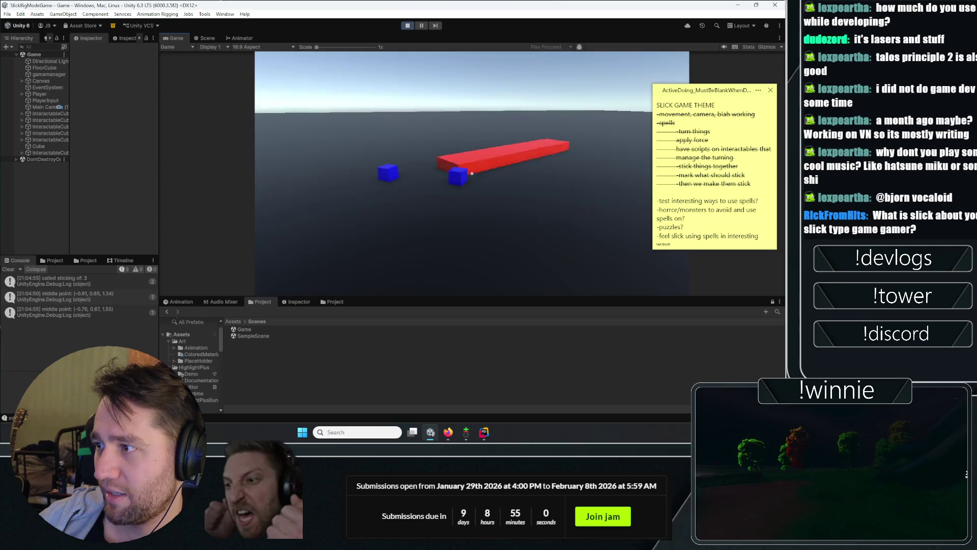
{"action": "left_click", "coordinate": [472, 173]}
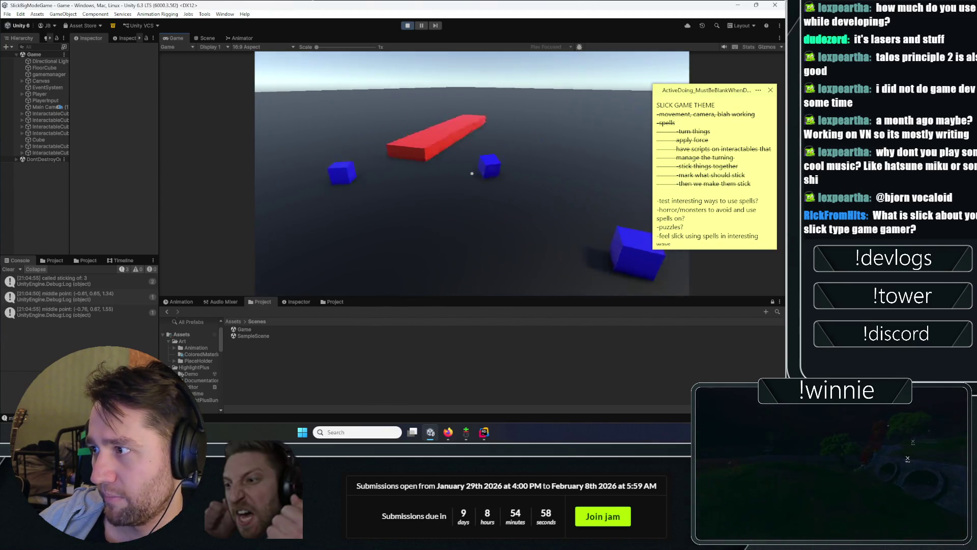
{"action": "key", "text": "w"}
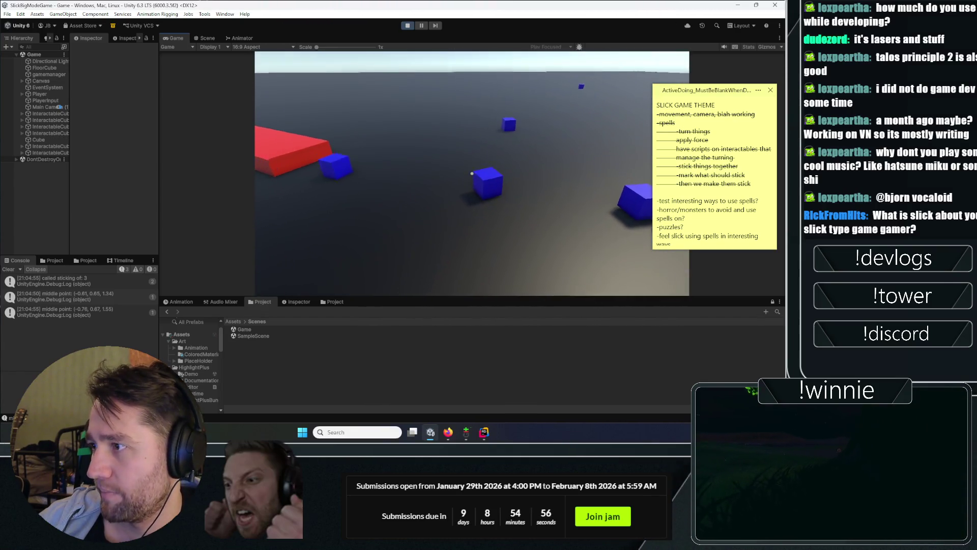
{"action": "left_click", "coordinate": [472, 174]}
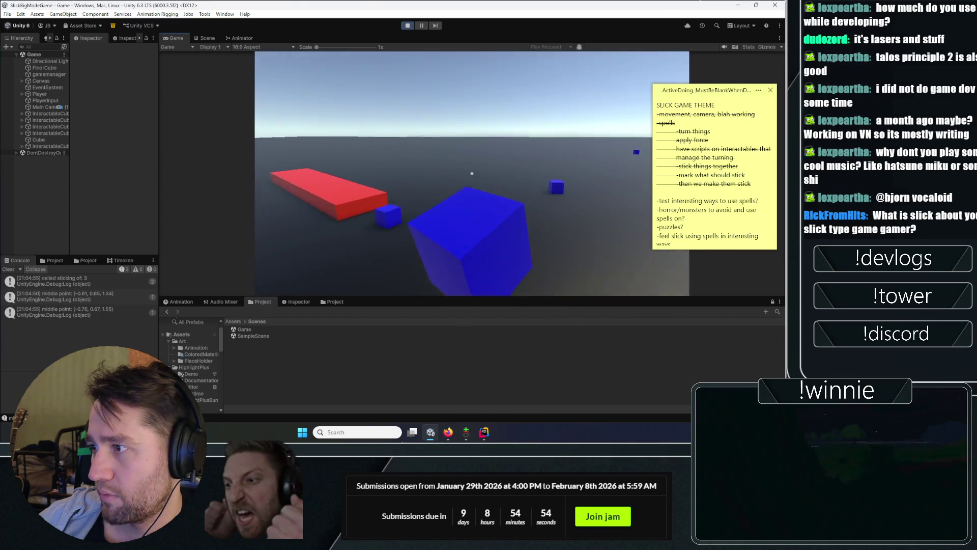
{"action": "left_click", "coordinate": [472, 174]}
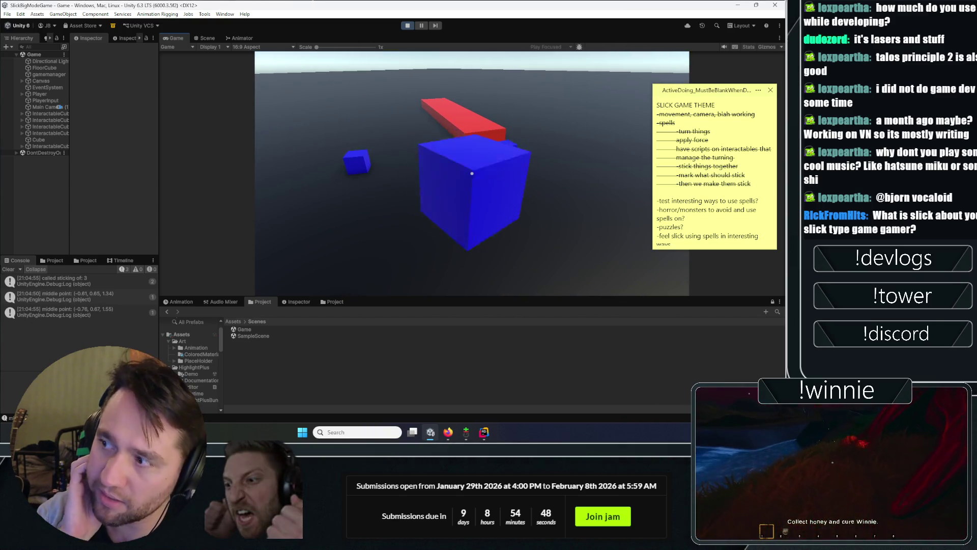
{"action": "left_click", "coordinate": [472, 173]}
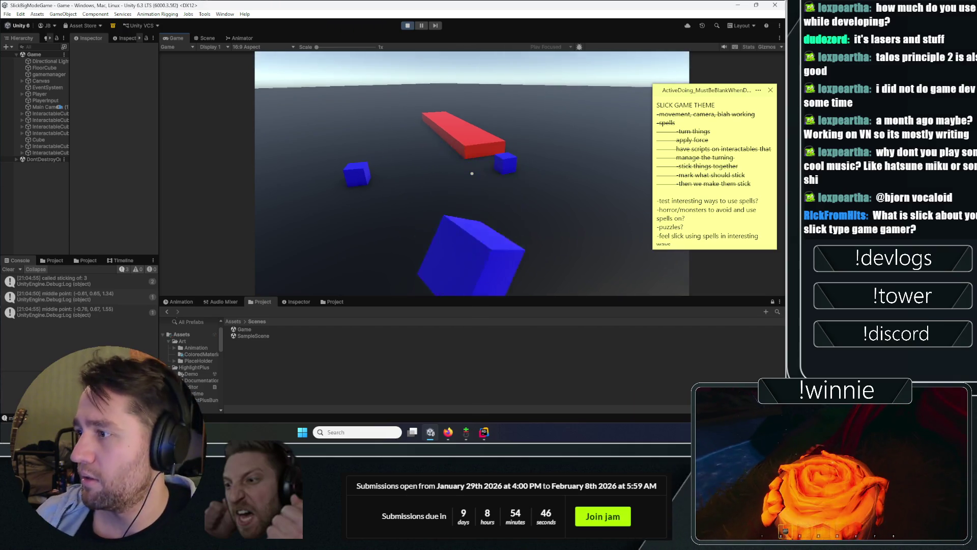
{"action": "key", "text": "w"}
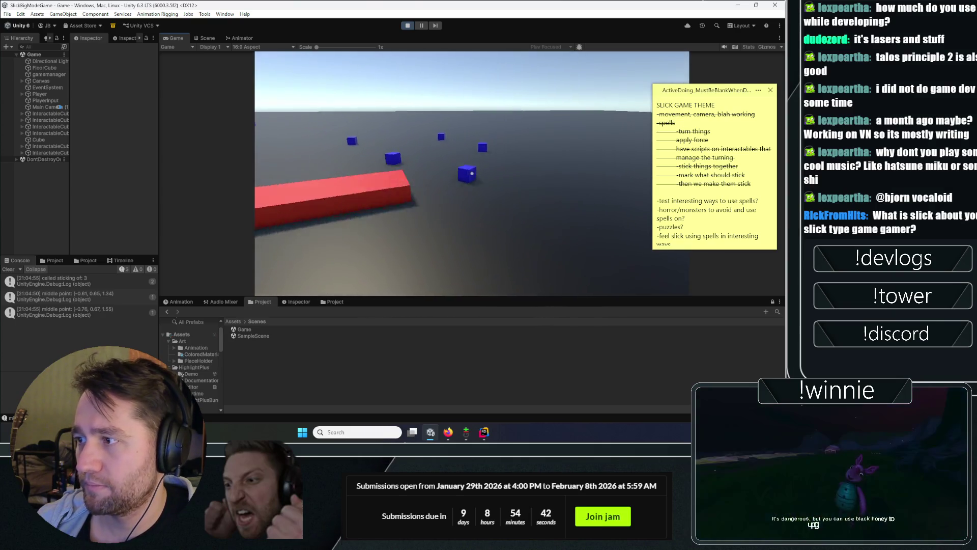
{"action": "left_click", "coordinate": [472, 174]}
{"action": "left_click", "coordinate": [472, 173]}
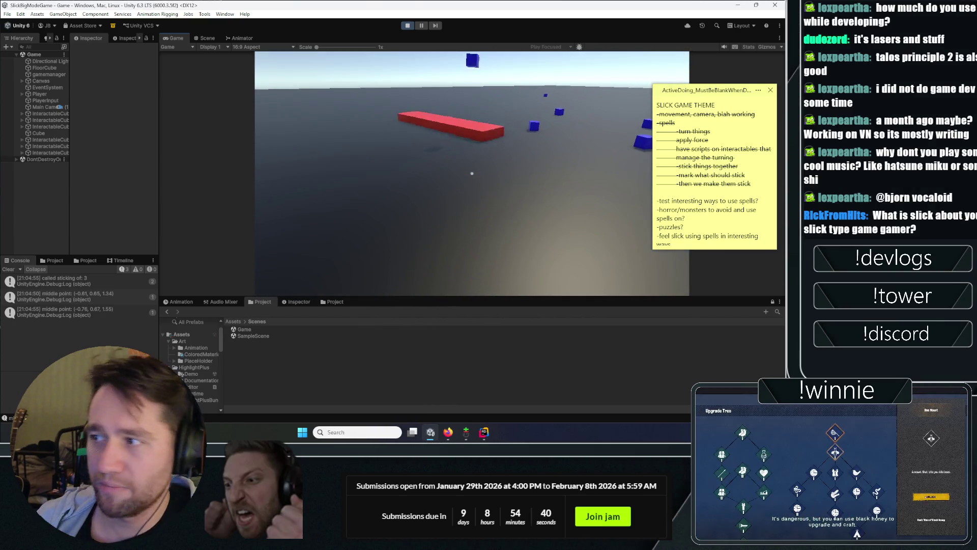
Step: Move the sticky note aside, select lines in its text, and stop play mode with Ctrl+P
{"action": "left_click_drag", "start_coordinate": [712, 91], "coordinate": [562, 93]}
{"action": "mouse_move", "coordinate": [525, 125]}
{"action": "left_mouse_down"}
{"action": "mouse_move", "coordinate": [558, 152]}
{"action": "mouse_move", "coordinate": [576, 151]}
{"action": "mouse_move", "coordinate": [596, 177]}
{"action": "left_mouse_up"}
{"action": "left_click", "coordinate": [596, 175]}
{"action": "left_click_drag", "start_coordinate": [514, 201], "coordinate": [557, 209]}
{"action": "left_click", "coordinate": [553, 227]}
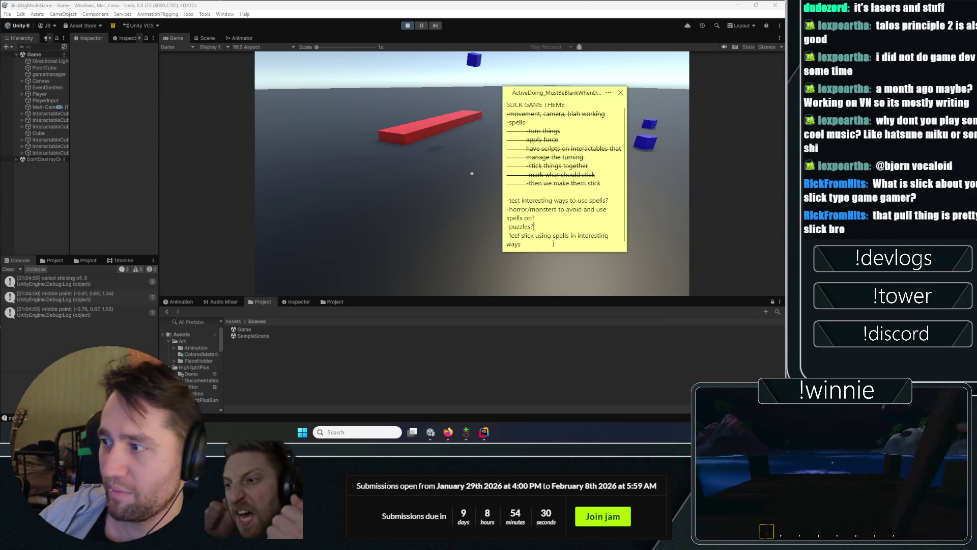
{"action": "left_click_drag", "start_coordinate": [515, 235], "coordinate": [534, 123]}
{"action": "left_click", "coordinate": [532, 247]}
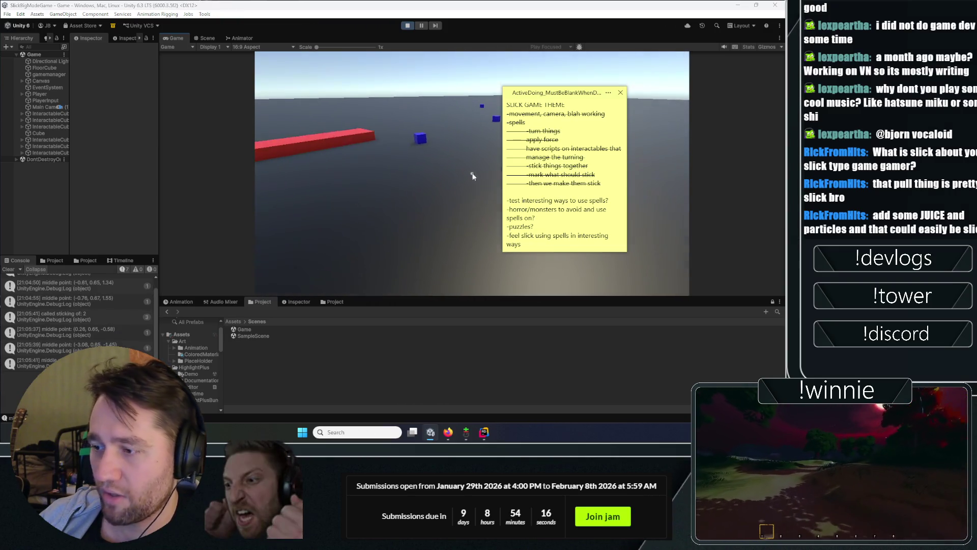
{"action": "key", "text": "ctrl+p"}
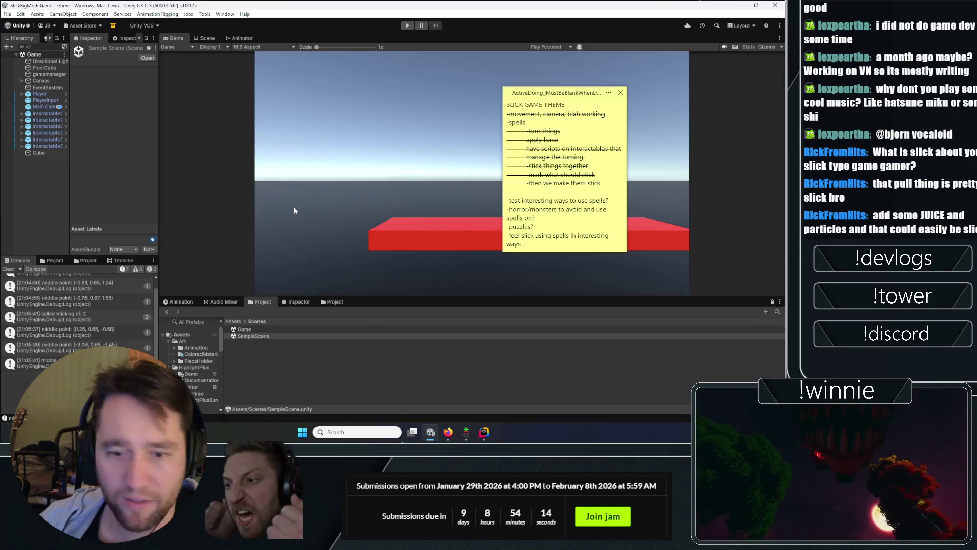
Step: Navigate from Assets into HighlightPlus > Demo and select Demo1_HighlightExample
{"action": "left_click", "coordinate": [261, 341]}
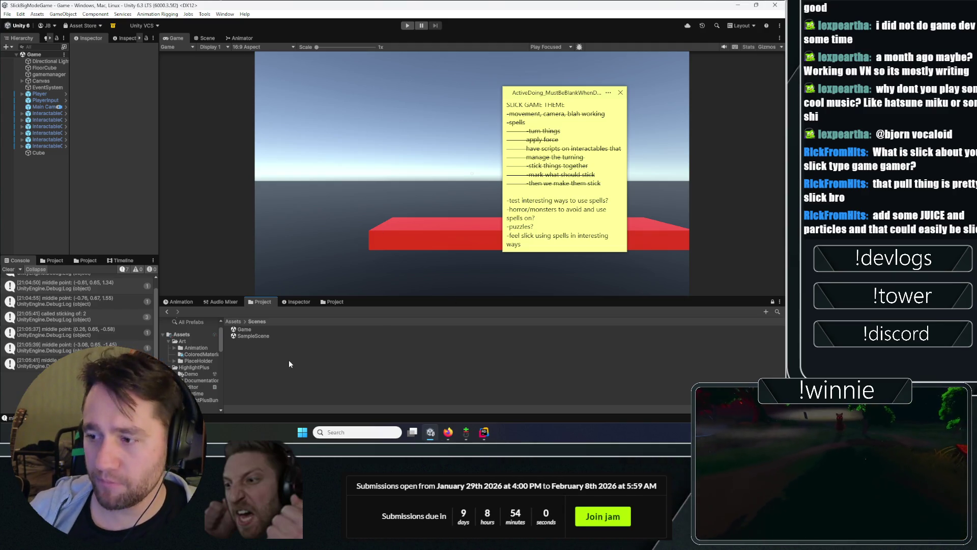
{"action": "left_click", "coordinate": [236, 320]}
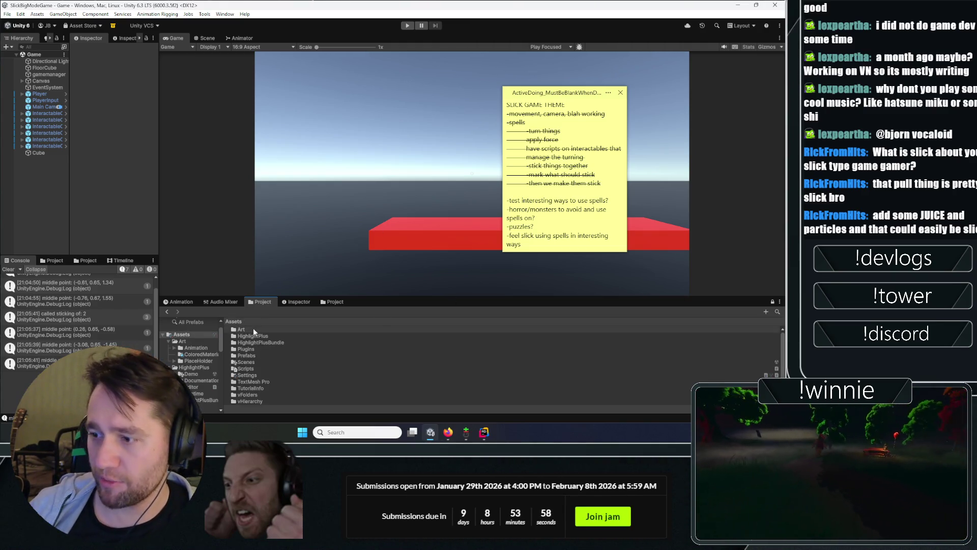
{"action": "double_click", "coordinate": [252, 336]}
{"action": "double_click", "coordinate": [251, 331]}
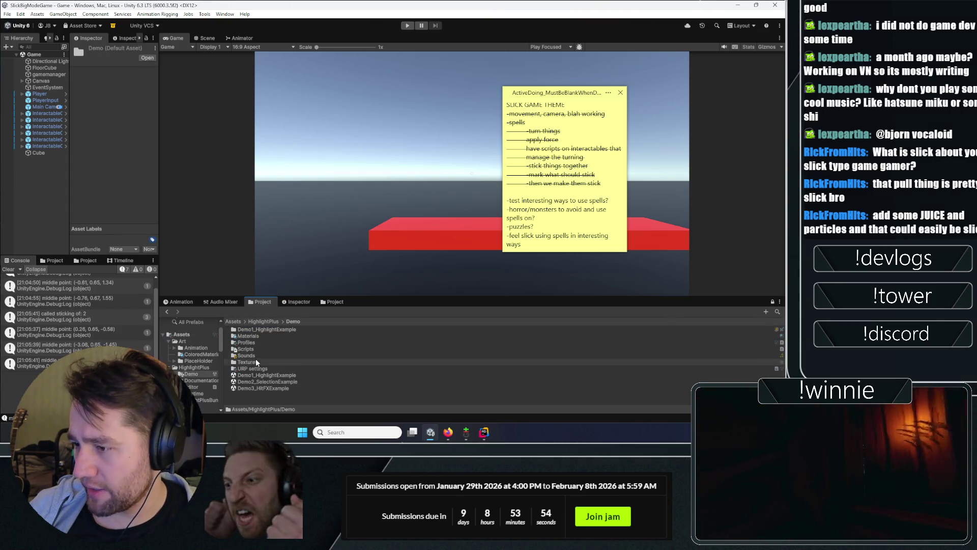
{"action": "left_click", "coordinate": [256, 375]}
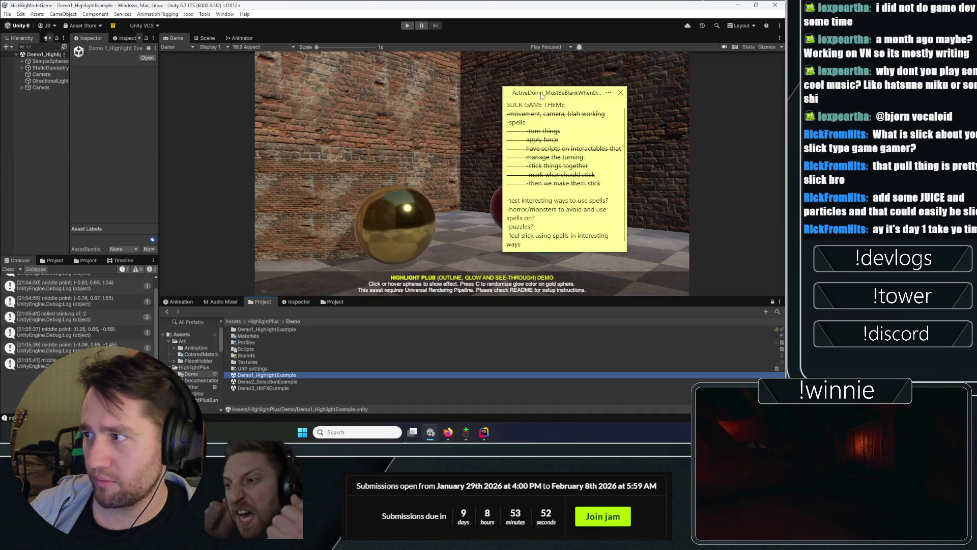
Step: Open the Demo1_HighlightExample scene and move the notes window out of the way
{"action": "double_click", "coordinate": [545, 92]}
{"action": "left_click_drag", "start_coordinate": [545, 93], "coordinate": [642, 116]}
{"action": "double_click", "coordinate": [642, 113]}
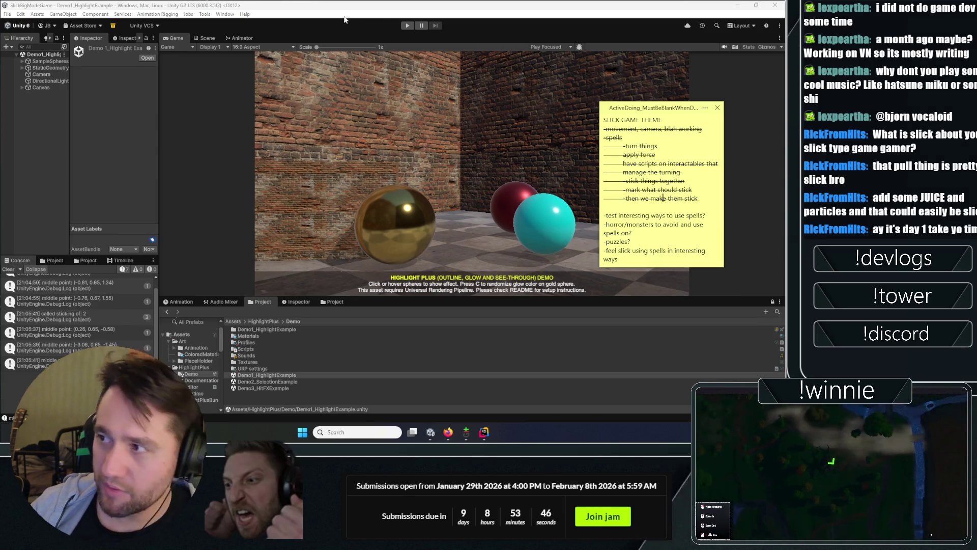
Step: Play the demo and hover over the gold sphere to trigger its highlight messages
{"action": "left_click", "coordinate": [408, 25]}
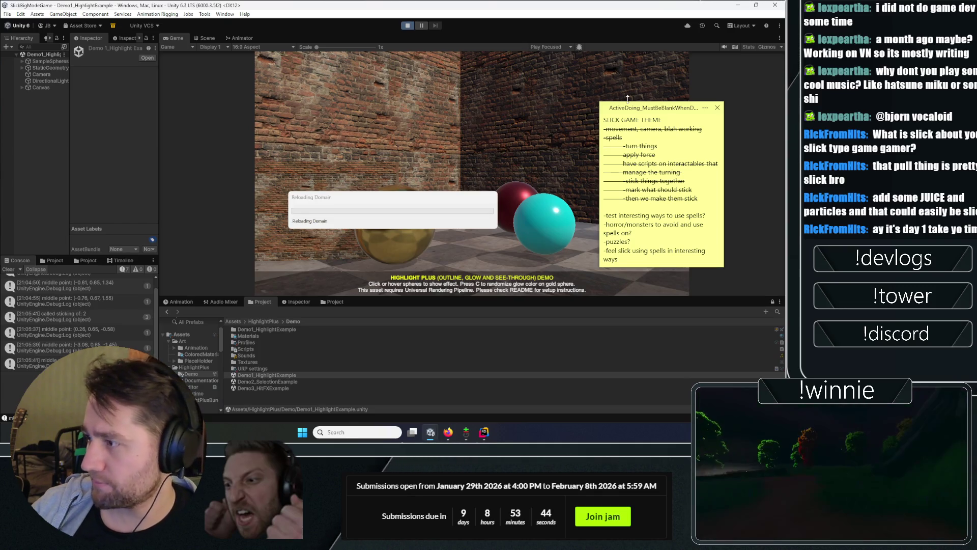
{"action": "scroll", "coordinate": [654, 187], "scroll_direction": "up", "scroll_amount": 1}
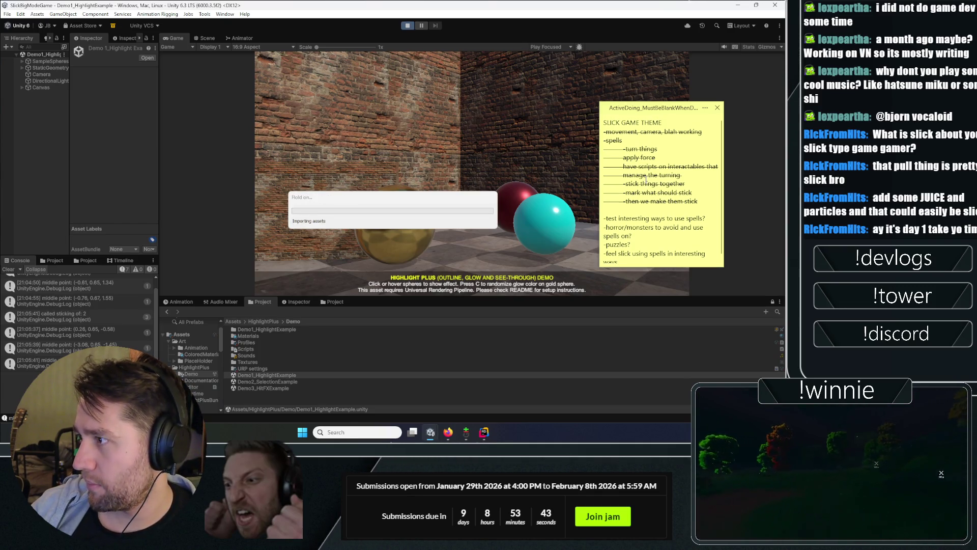
{"action": "double_click", "coordinate": [626, 108]}
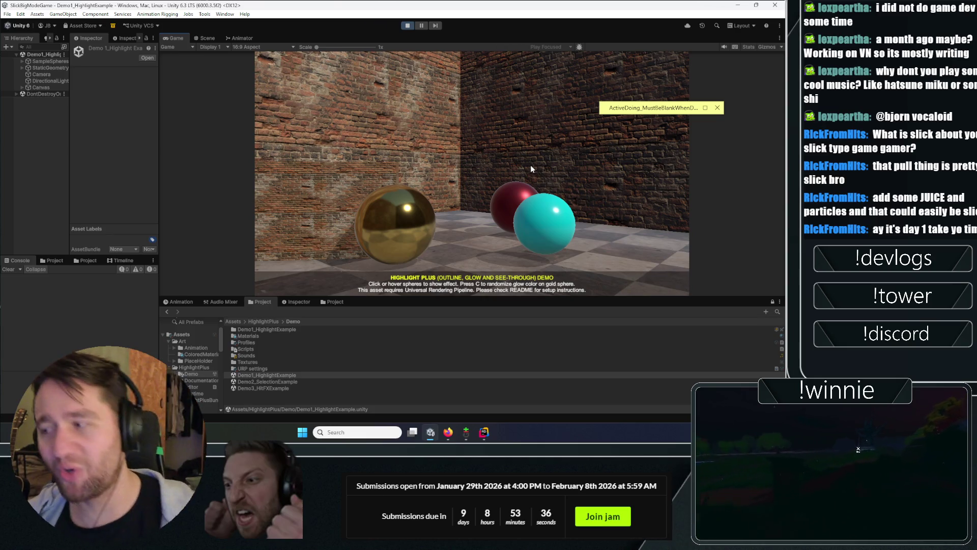
{"action": "mouse_move", "coordinate": [419, 243]}
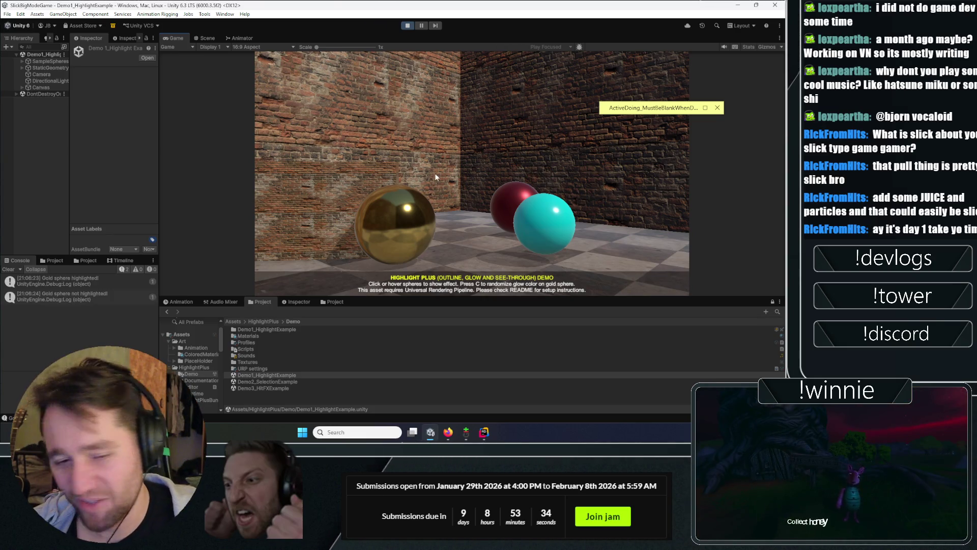
{"action": "mouse_move", "coordinate": [413, 225]}
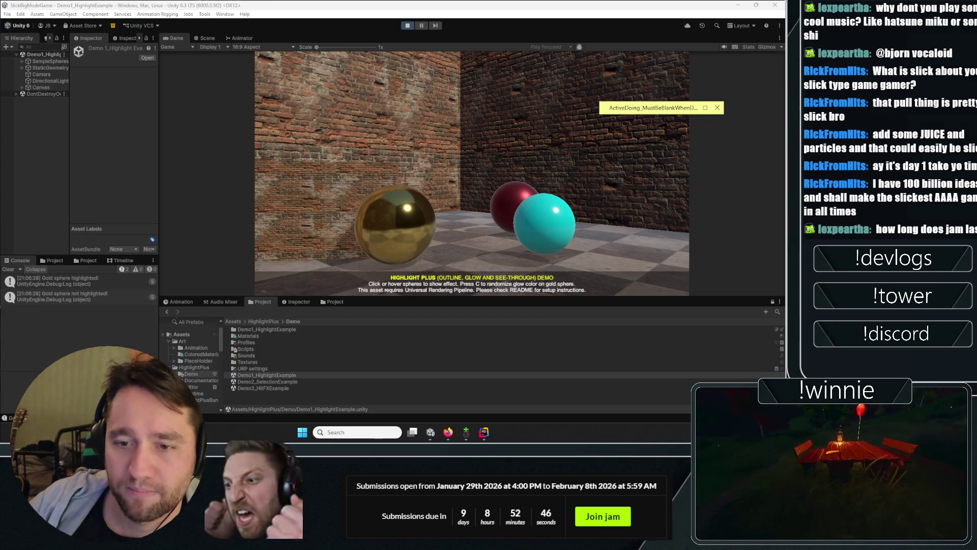
Step: Open the HighlightPlus README.txt in Rider and scroll through it
{"action": "left_click", "coordinate": [266, 322]}
{"action": "left_click", "coordinate": [242, 355]}
{"action": "double_click", "coordinate": [242, 356]}
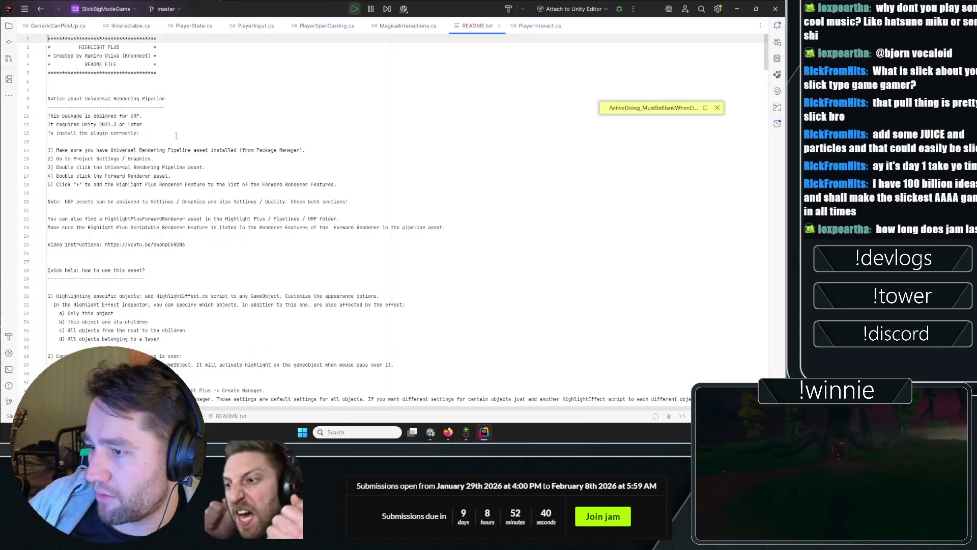
{"action": "scroll", "coordinate": [183, 251], "scroll_direction": "down", "scroll_amount": 7}
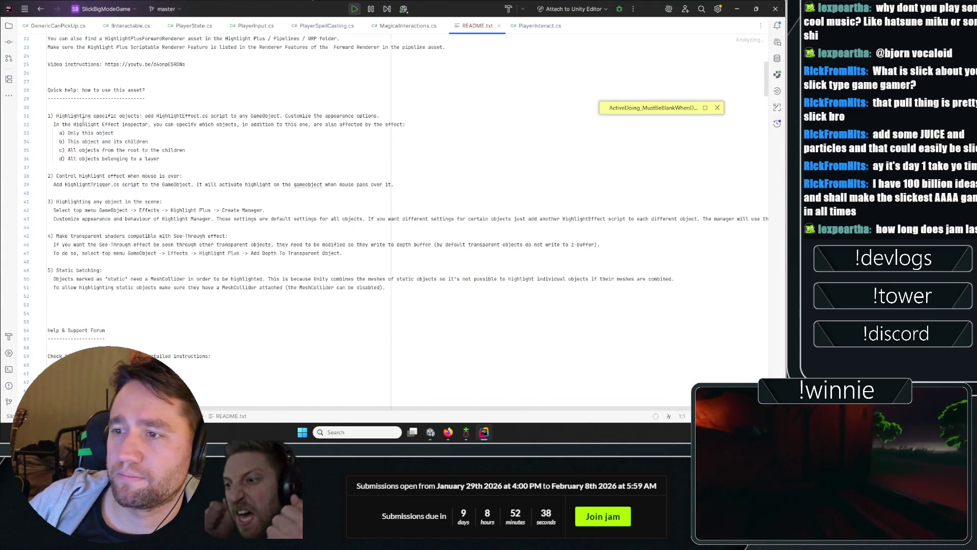
{"action": "scroll", "coordinate": [92, 213], "scroll_direction": "down", "scroll_amount": 6}
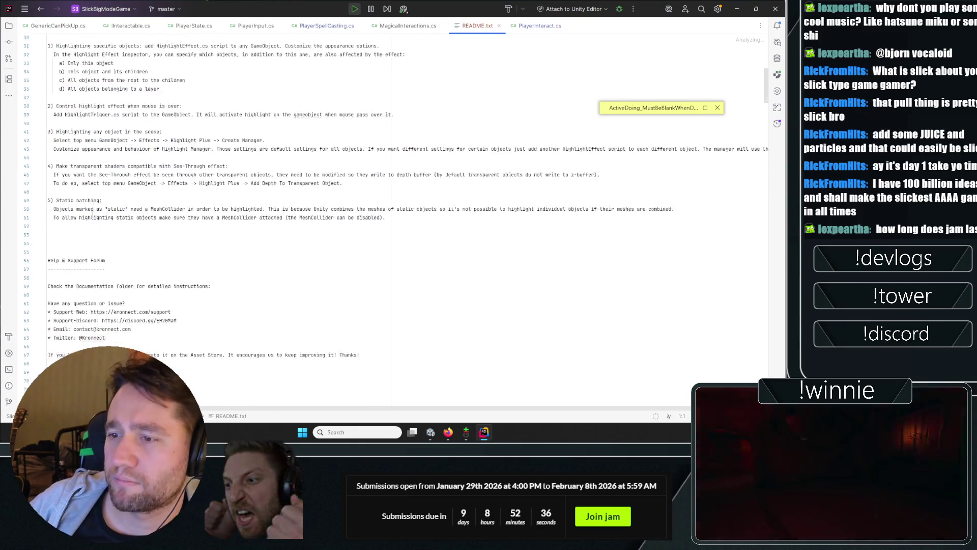
{"action": "scroll", "coordinate": [92, 212], "scroll_direction": "down", "scroll_amount": 20}
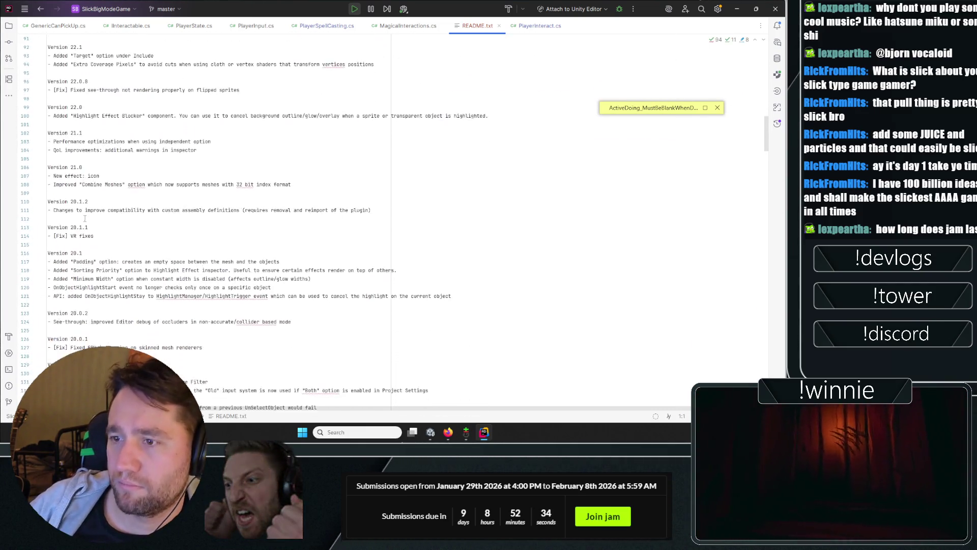
{"action": "scroll", "coordinate": [88, 206], "scroll_direction": "down", "scroll_amount": 14}
{"action": "scroll", "coordinate": [104, 276], "scroll_direction": "up", "scroll_amount": 12}
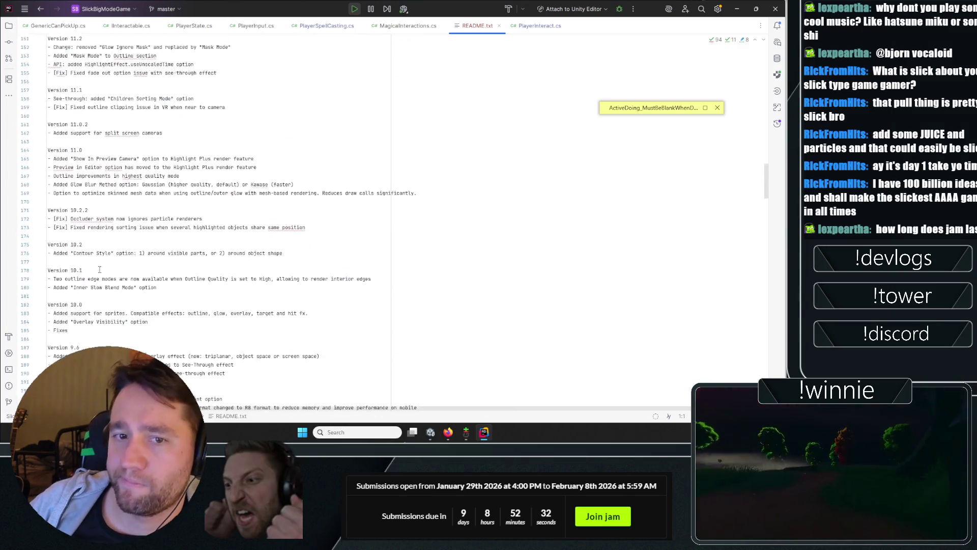
{"action": "scroll", "coordinate": [104, 276], "scroll_direction": "up", "scroll_amount": 20}
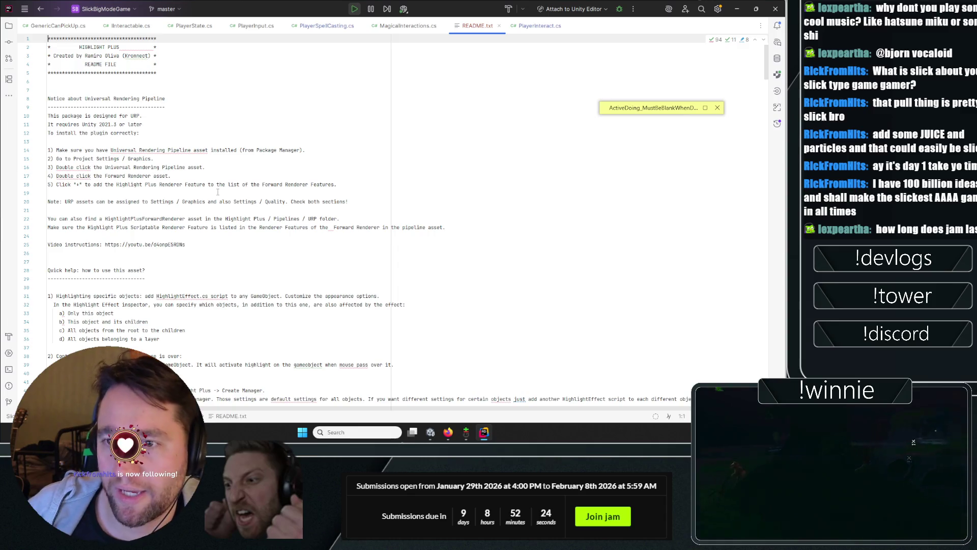
Step: Read further through the README, placing the caret on lines 10, 25 and 54
{"action": "left_click", "coordinate": [196, 119]}
{"action": "scroll", "coordinate": [199, 204], "scroll_direction": "down", "scroll_amount": 9}
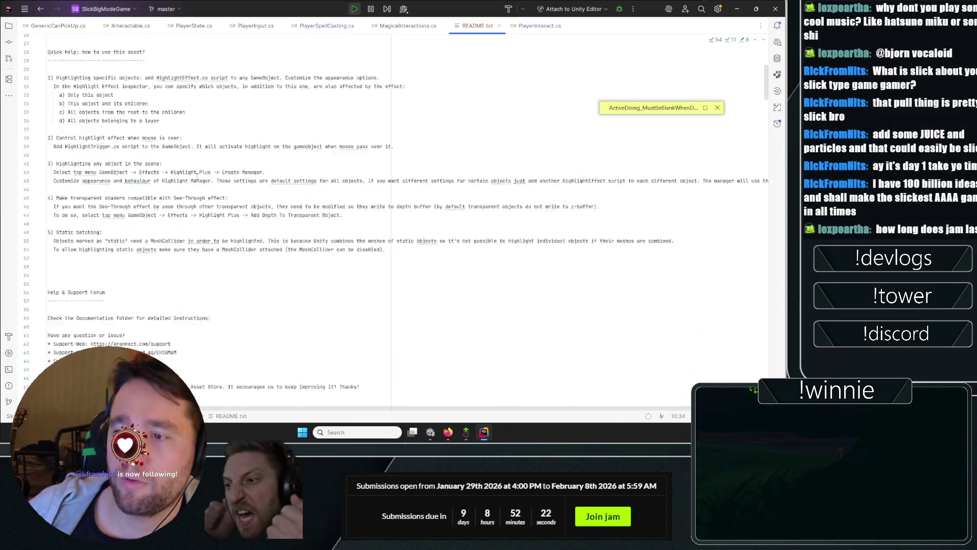
{"action": "scroll", "coordinate": [200, 232], "scroll_direction": "up", "scroll_amount": 9}
{"action": "scroll", "coordinate": [200, 231], "scroll_direction": "down", "scroll_amount": 4}
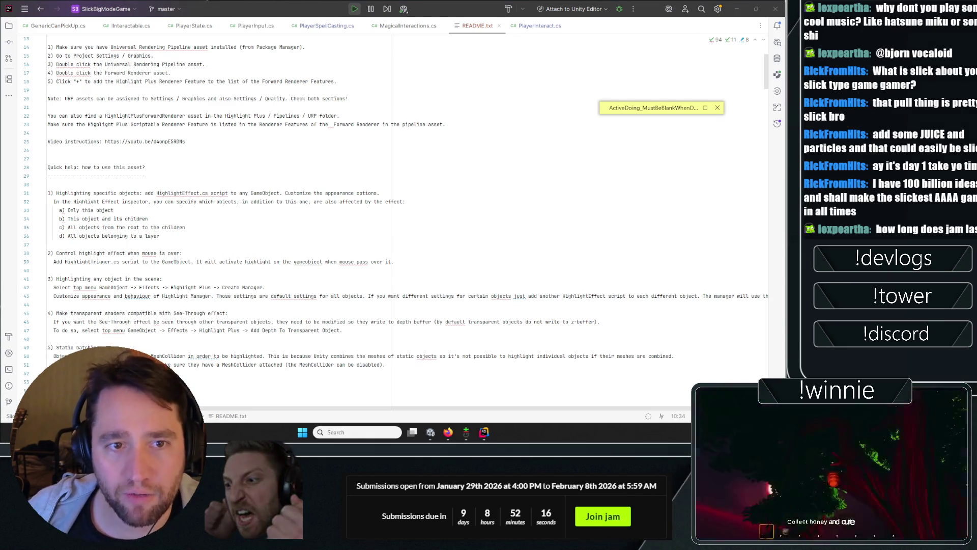
{"action": "scroll", "coordinate": [193, 248], "scroll_direction": "up", "scroll_amount": 4}
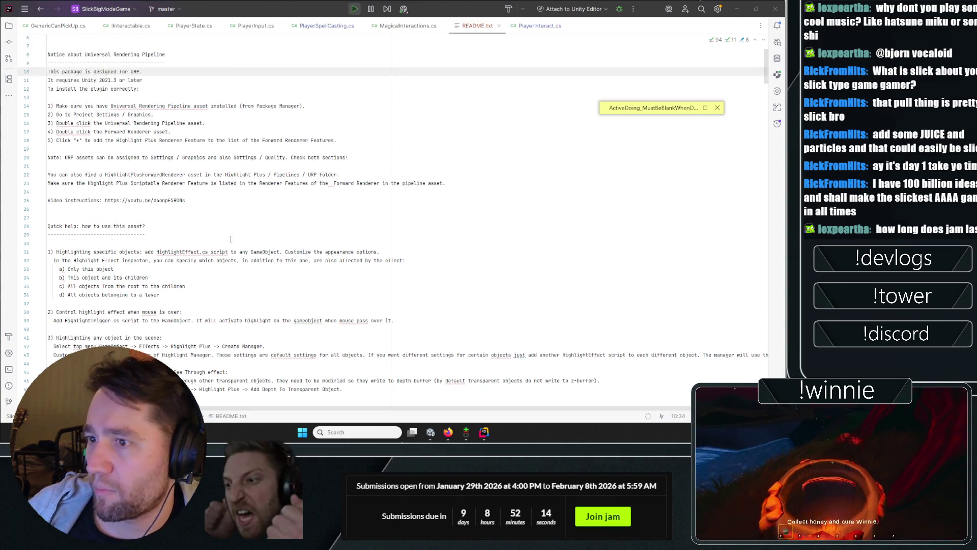
{"action": "left_click", "coordinate": [194, 248]}
{"action": "scroll", "coordinate": [197, 109], "scroll_direction": "down", "scroll_amount": 12}
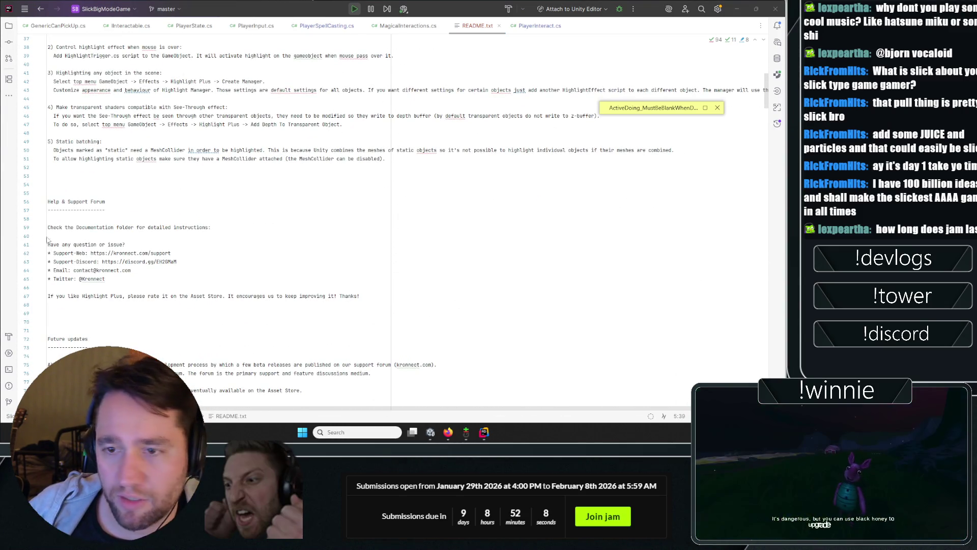
{"action": "left_click", "coordinate": [138, 184]}
{"action": "scroll", "coordinate": [137, 195], "scroll_direction": "down", "scroll_amount": 12}
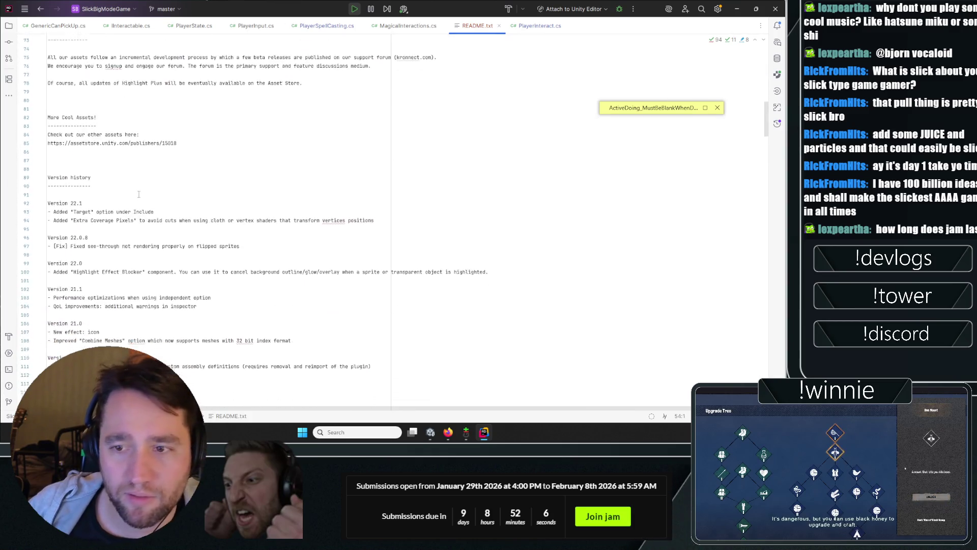
{"action": "scroll", "coordinate": [138, 194], "scroll_direction": "down", "scroll_amount": 20}
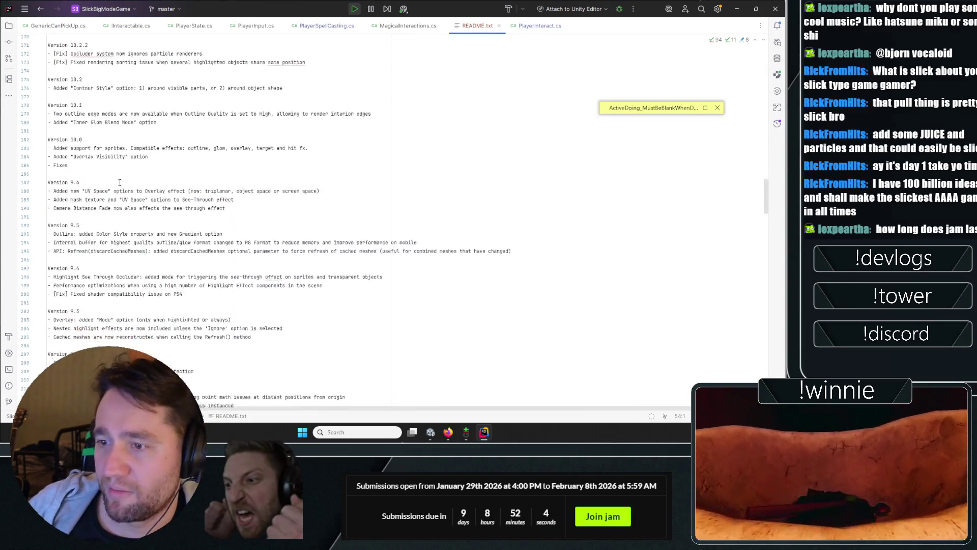
{"action": "scroll", "coordinate": [120, 183], "scroll_direction": "down", "scroll_amount": 20}
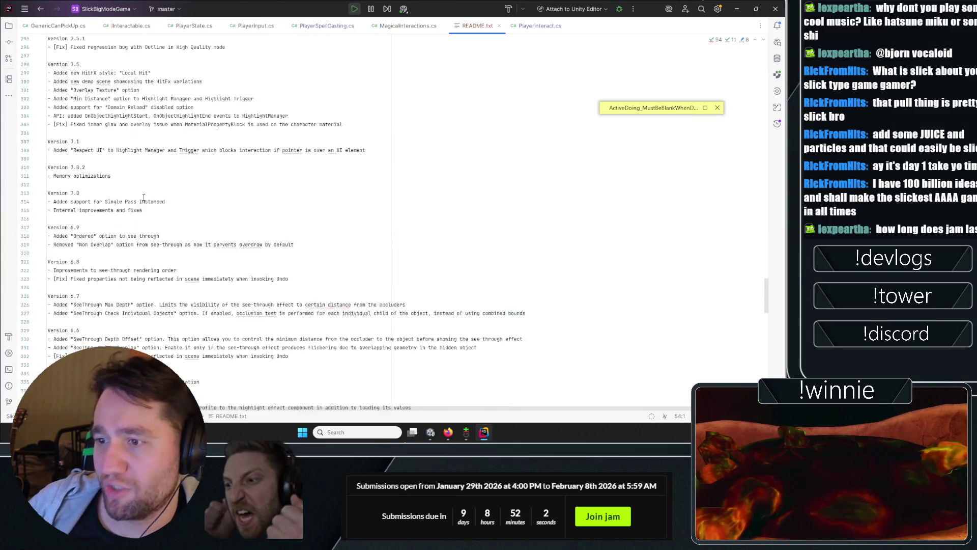
{"action": "scroll", "coordinate": [143, 197], "scroll_direction": "down", "scroll_amount": 20}
{"action": "left_click_drag", "start_coordinate": [763, 342], "coordinate": [728, 4]}
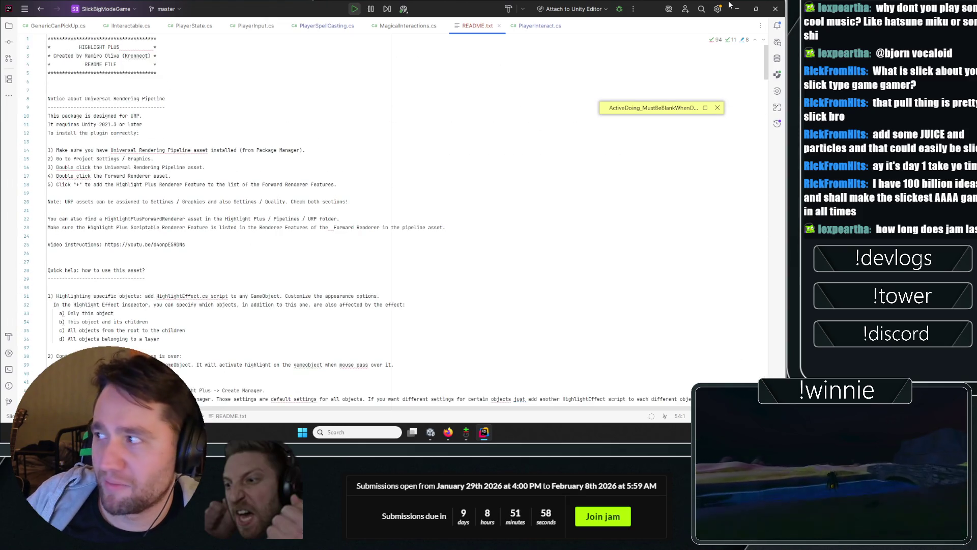
Step: Move through the README header lines and select, then deselect, the title block
{"action": "left_click", "coordinate": [274, 79]}
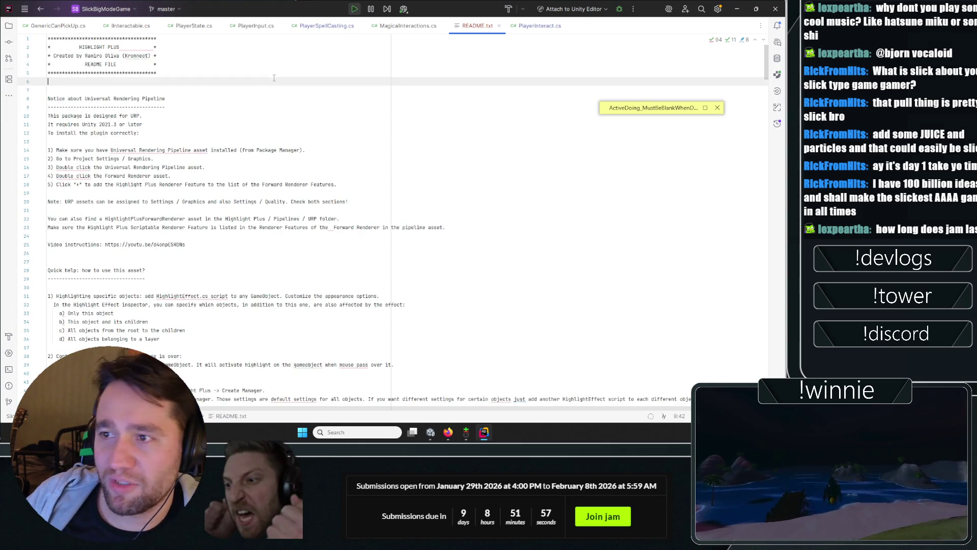
{"action": "left_click", "coordinate": [333, 138]}
{"action": "key", "text": "Up"}
{"action": "key", "text": "Up"}
{"action": "key", "text": "Up"}
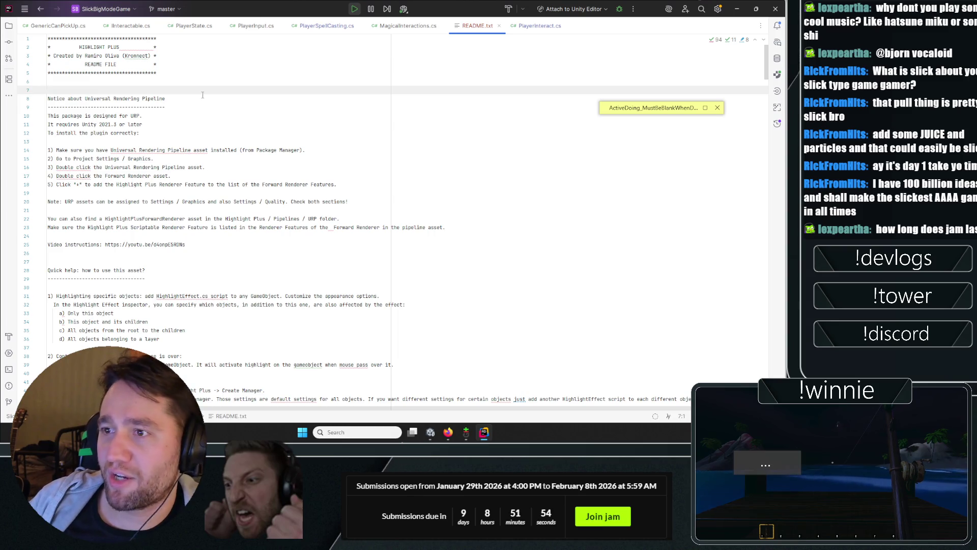
{"action": "left_click", "coordinate": [227, 53]}
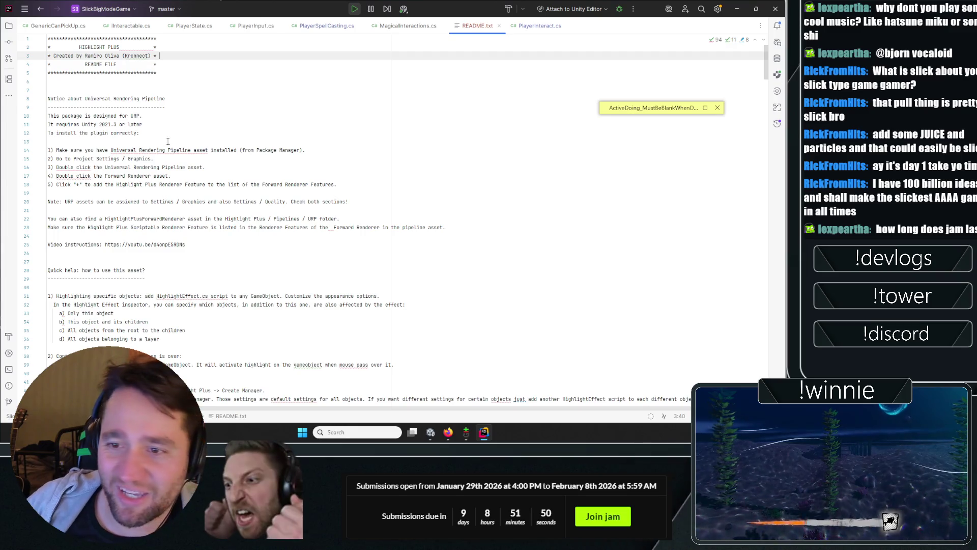
{"action": "key", "text": "Down"}
{"action": "key", "text": "Down"}
{"action": "key", "text": "Down"}
{"action": "key", "text": "Up"}
{"action": "key", "text": "Up"}
{"action": "key", "text": "Up"}
{"action": "key", "text": "Down"}
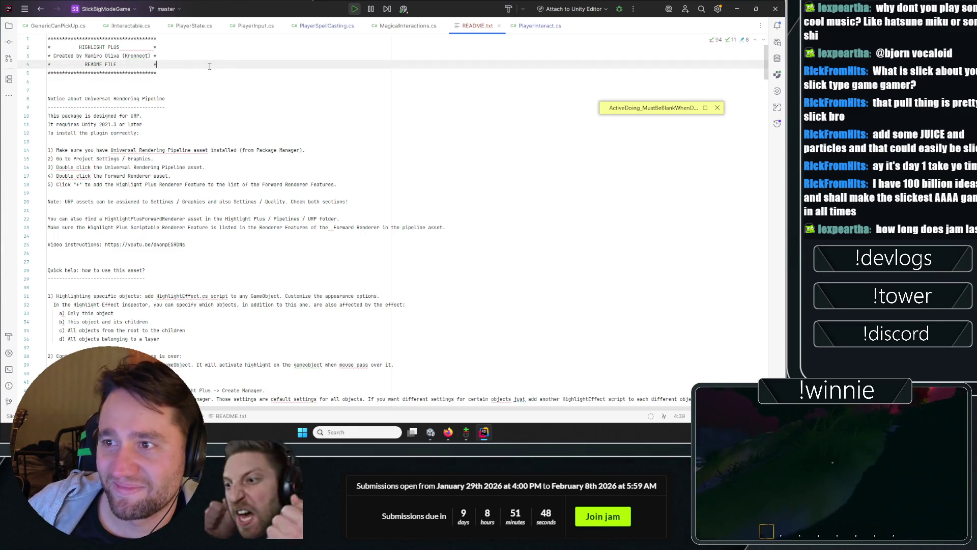
{"action": "key", "text": "shift+Up"}
{"action": "key", "text": "shift+Up"}
{"action": "key", "text": "shift+Up"}
{"action": "key", "text": "shift+Home"}
{"action": "left_click", "coordinate": [197, 125]}
{"action": "left_click", "coordinate": [202, 98]}
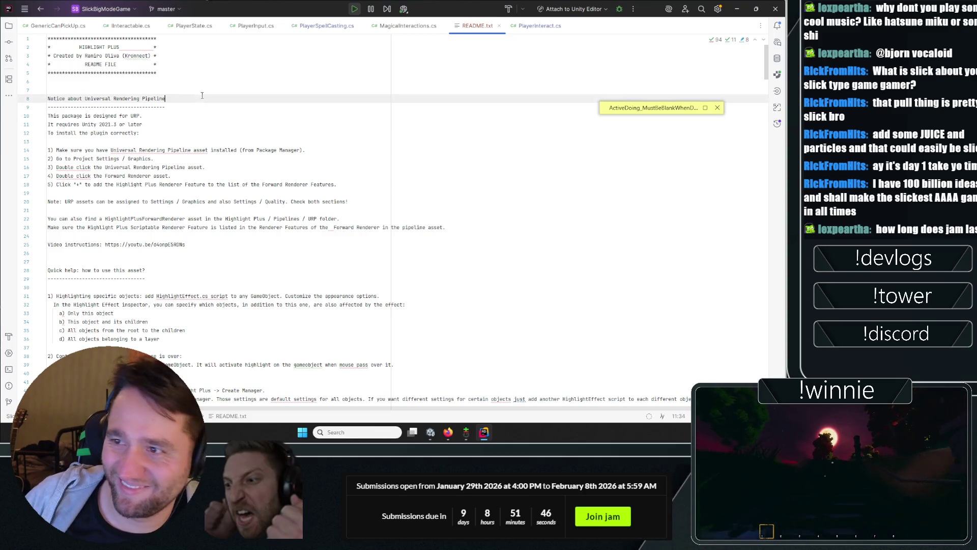
{"action": "left_click", "coordinate": [200, 57]}
{"action": "scroll", "coordinate": [181, 97], "scroll_direction": "down", "scroll_amount": 7}
{"action": "scroll", "coordinate": [230, 82], "scroll_direction": "up", "scroll_amount": 7}
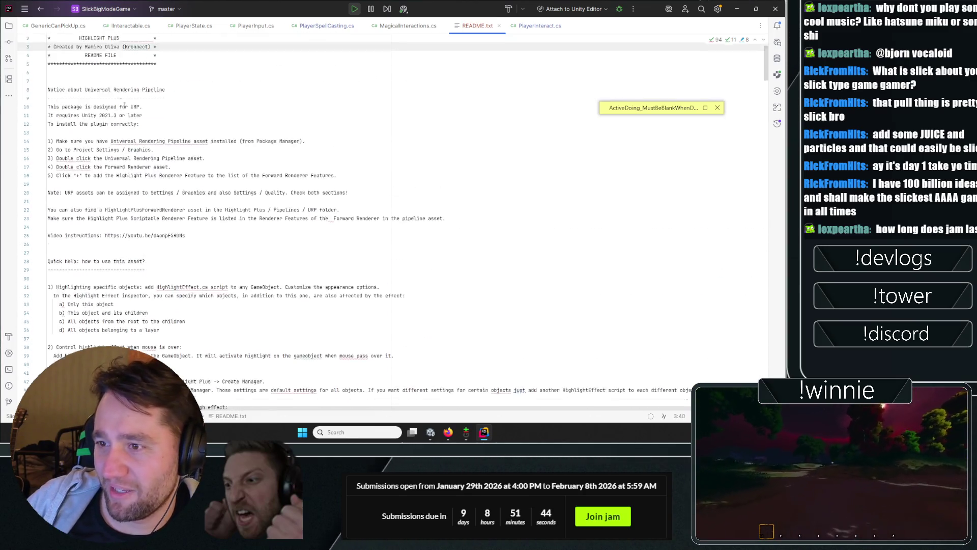
{"action": "scroll", "coordinate": [279, 68], "scroll_direction": "down", "scroll_amount": 4}
{"action": "scroll", "coordinate": [279, 68], "scroll_direction": "up", "scroll_amount": 3}
Step: Select the first three URP setup steps, then return to Unity with Alt+Tab
{"action": "mouse_move", "coordinate": [224, 64]}
{"action": "left_mouse_down"}
{"action": "mouse_move", "coordinate": [204, 107]}
{"action": "mouse_move", "coordinate": [159, 68]}
{"action": "left_mouse_up"}
{"action": "left_click_drag", "start_coordinate": [65, 73], "coordinate": [213, 86]}
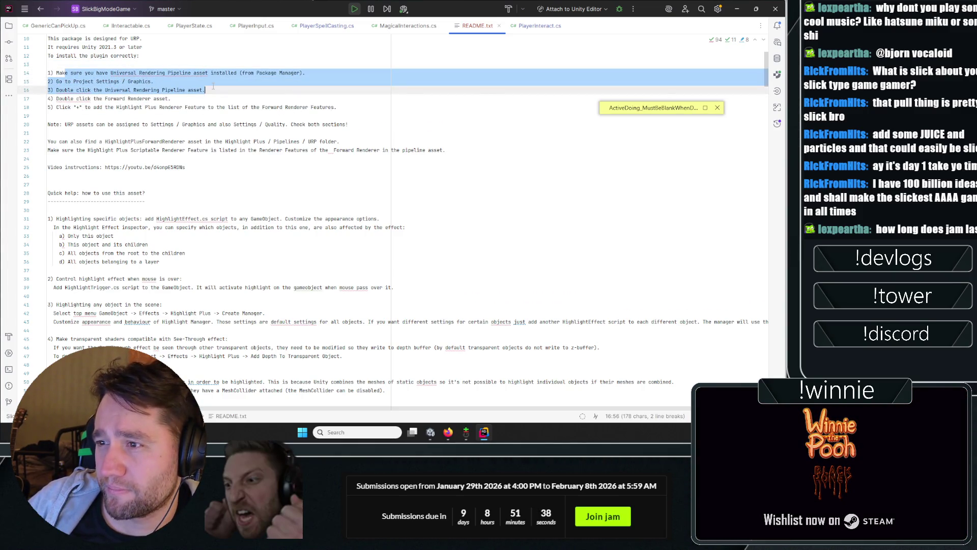
{"action": "triple_click", "coordinate": [213, 87]}
{"action": "left_click", "coordinate": [372, 102]}
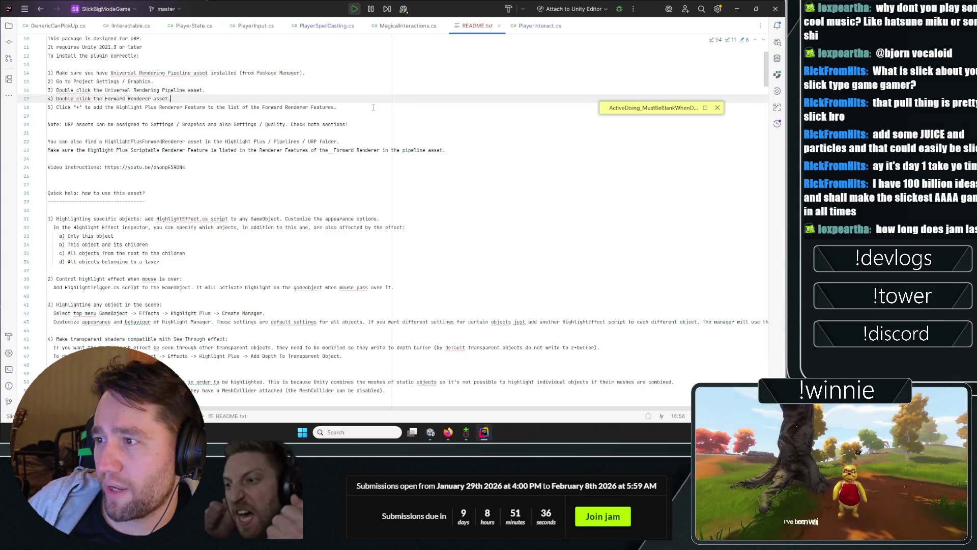
{"action": "key", "text": "alt+Tab"}
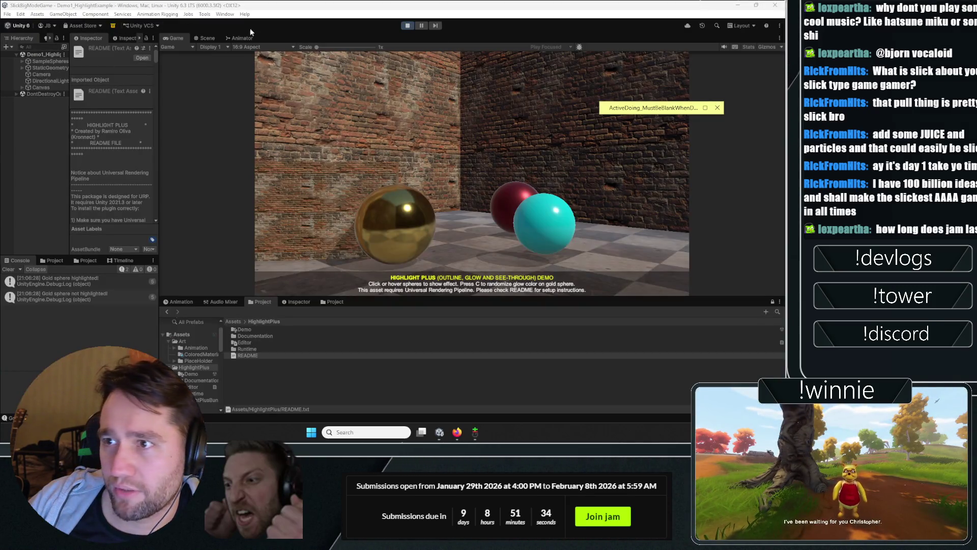
Step: Stop play mode and open the PC_RP Asset from Graphics project settings, then close the settings
{"action": "key", "text": "ctrl+p"}
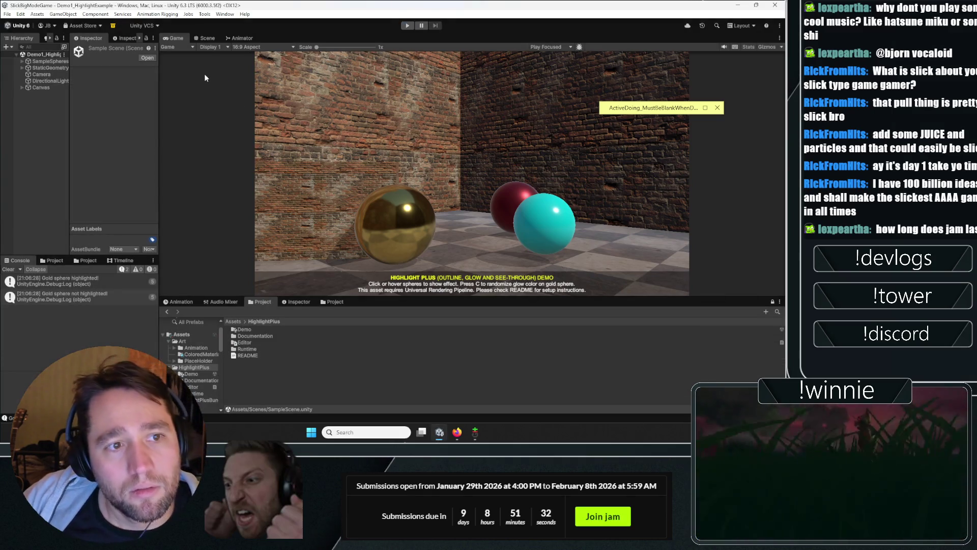
{"action": "left_click", "coordinate": [21, 14]}
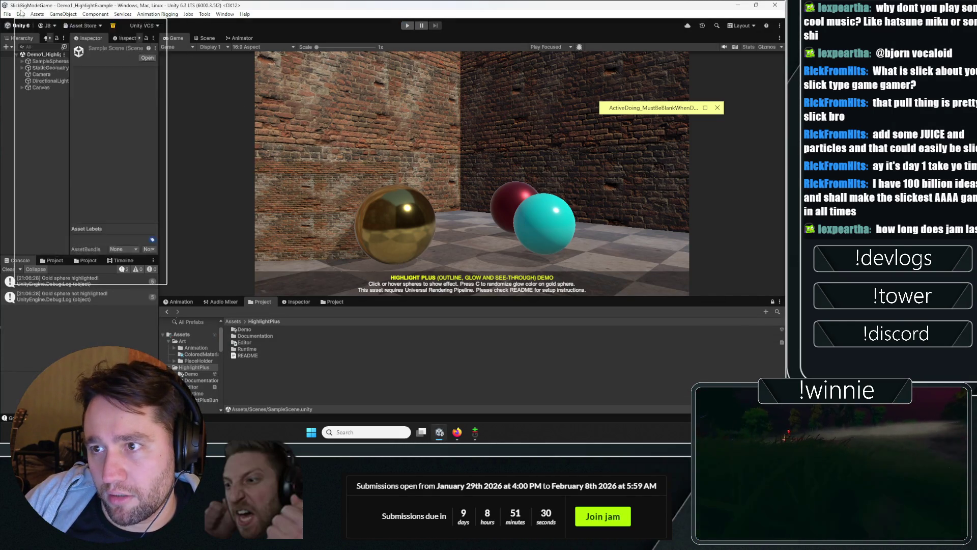
{"action": "left_click", "coordinate": [48, 261]}
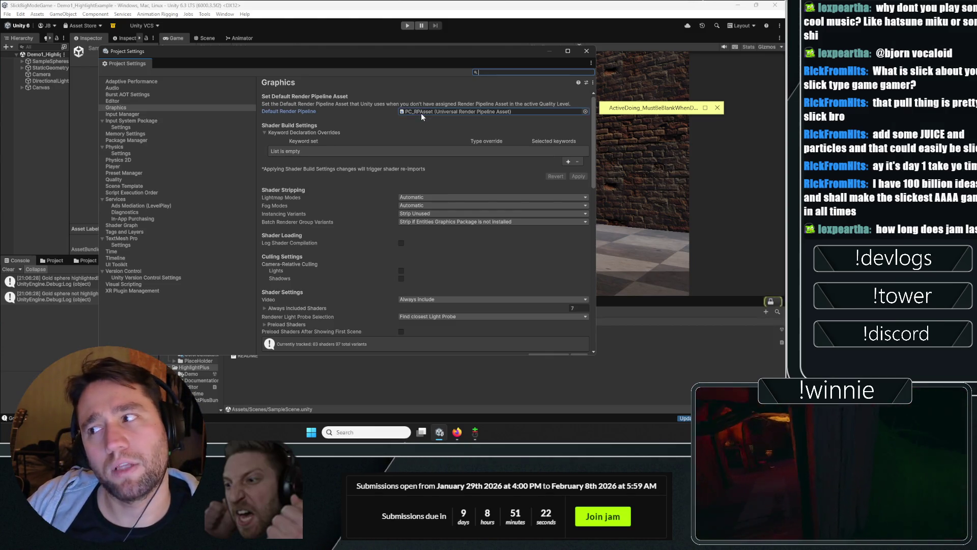
{"action": "double_click", "coordinate": [420, 113]}
{"action": "left_click_drag", "start_coordinate": [130, 64], "coordinate": [278, 68]}
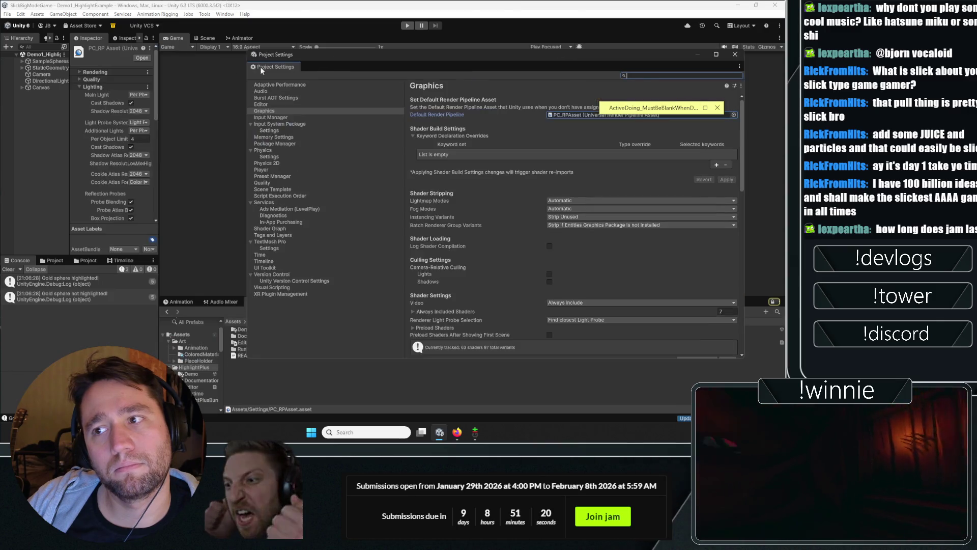
{"action": "left_click", "coordinate": [734, 55]}
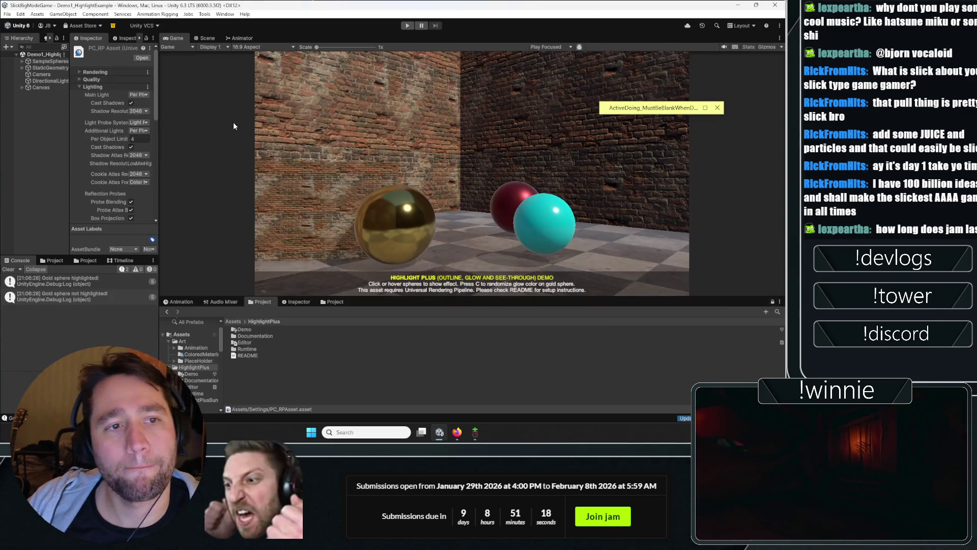
Step: Browse the pipeline asset's Add Override > Post-processing list and dismiss it without adding anything
{"action": "left_click", "coordinate": [95, 86]}
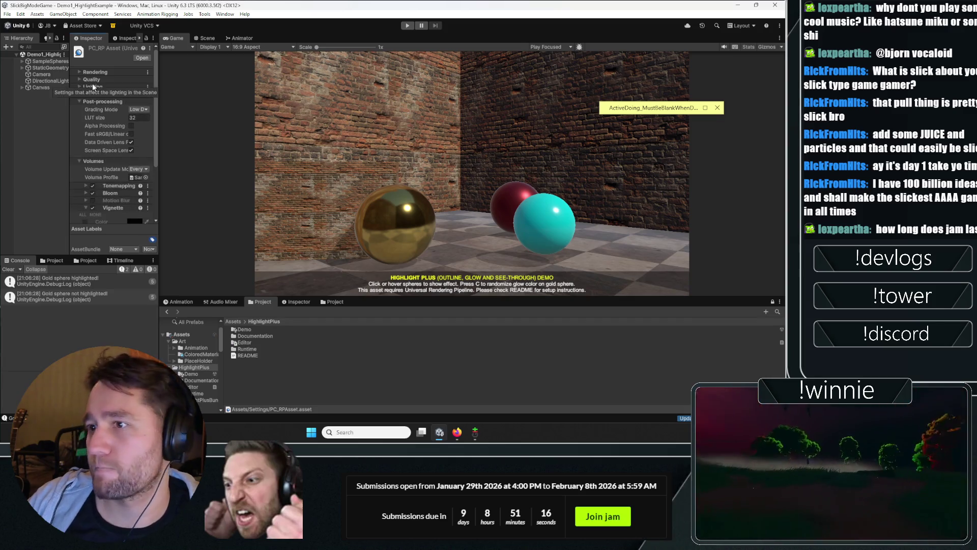
{"action": "left_click", "coordinate": [95, 100]}
{"action": "left_click", "coordinate": [112, 156]}
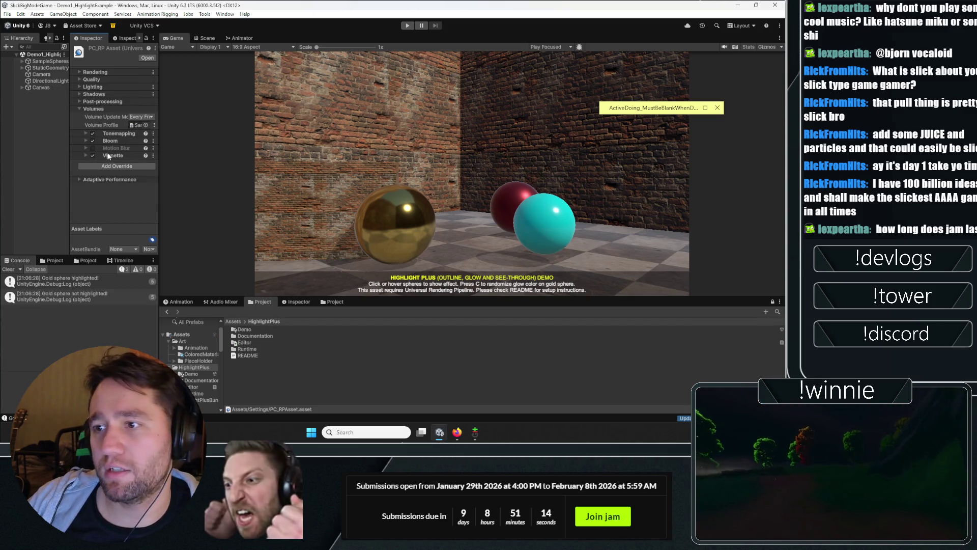
{"action": "left_click", "coordinate": [112, 165]}
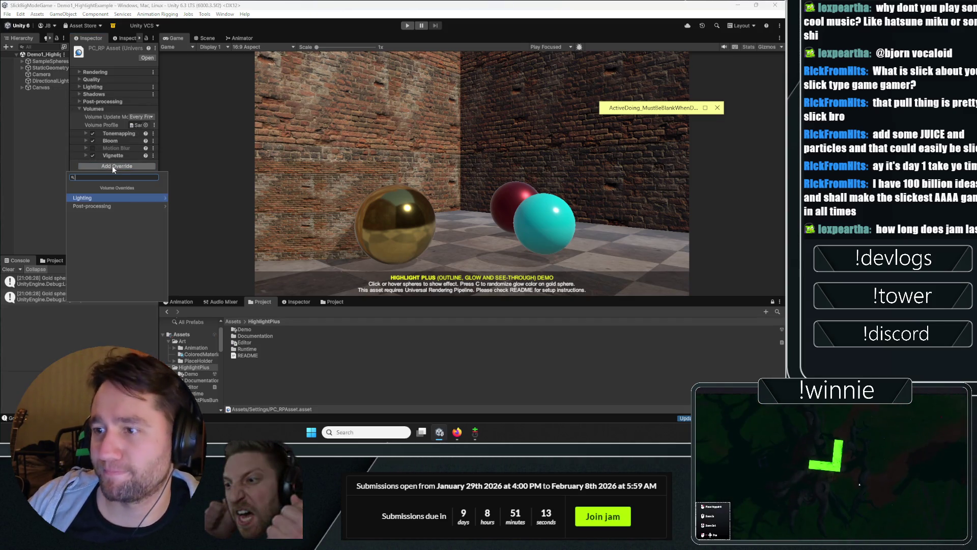
{"action": "left_click", "coordinate": [108, 205]}
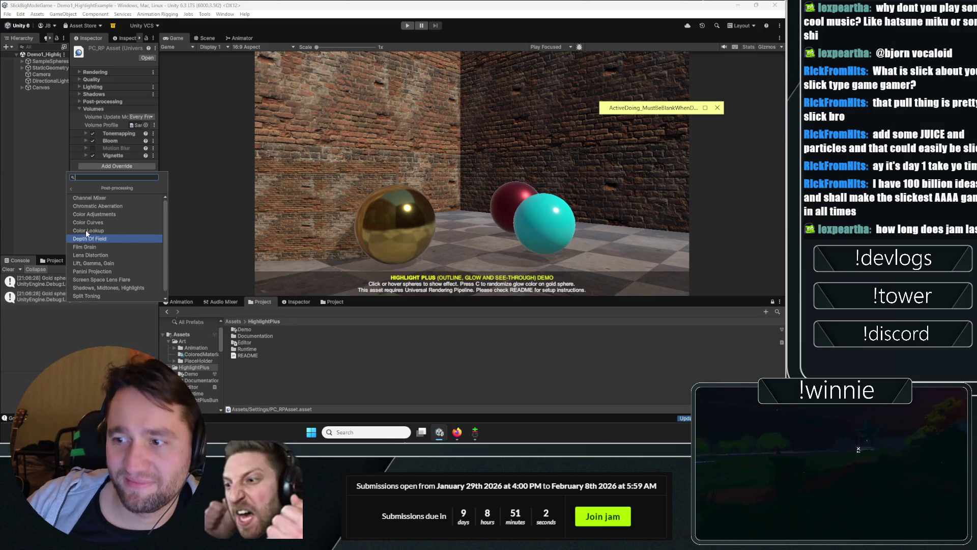
{"action": "scroll", "coordinate": [84, 196], "scroll_direction": "up", "scroll_amount": 1}
{"action": "left_click", "coordinate": [72, 187]}
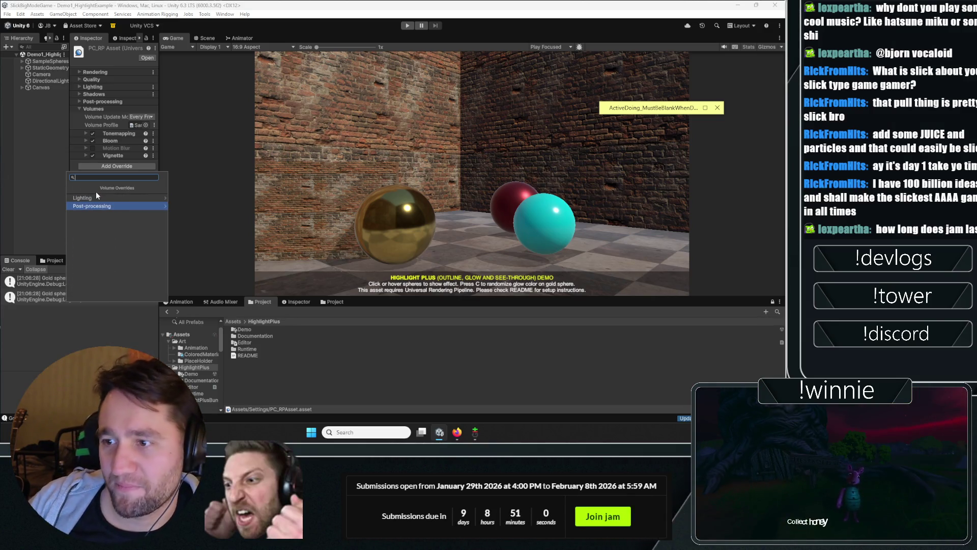
{"action": "left_click", "coordinate": [96, 206]}
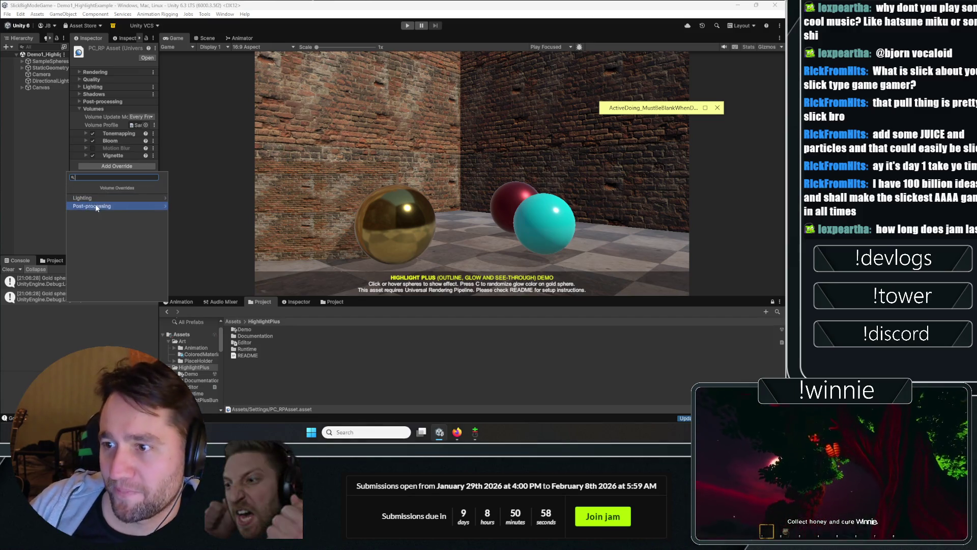
{"action": "scroll", "coordinate": [116, 224], "scroll_direction": "down", "scroll_amount": 1}
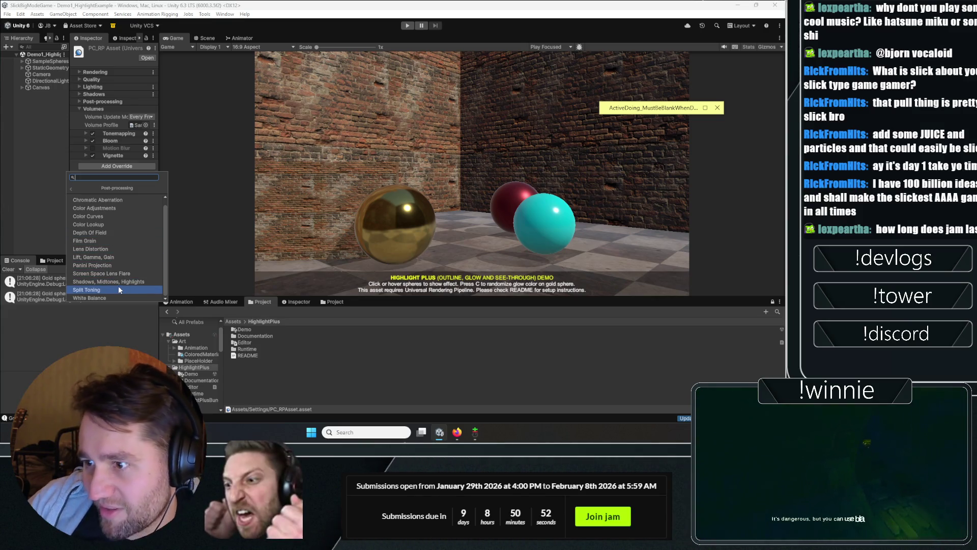
{"action": "left_click", "coordinate": [62, 172]}
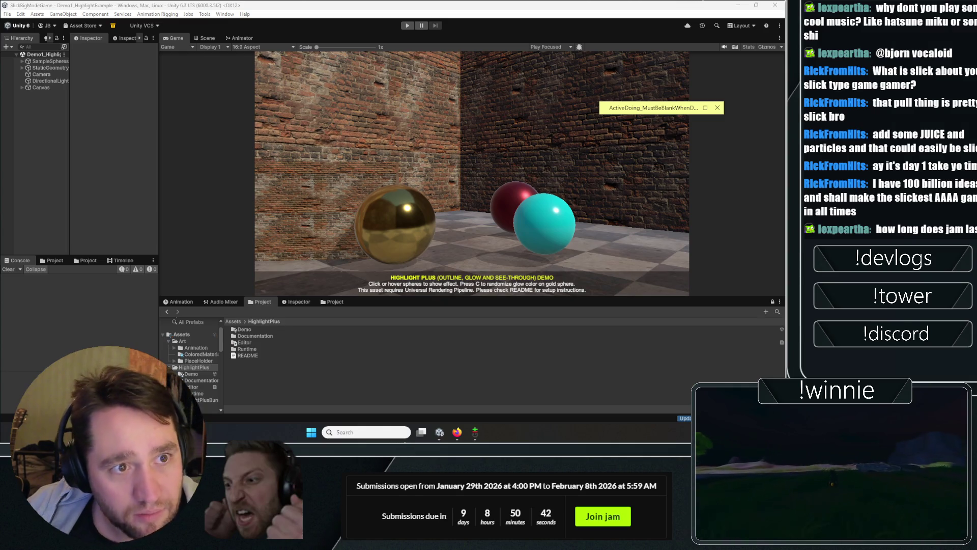
Step: Open Graphics project settings and scroll through the URP settings beside the sphere scene
{"action": "left_click", "coordinate": [92, 111]}
{"action": "left_click", "coordinate": [21, 14]}
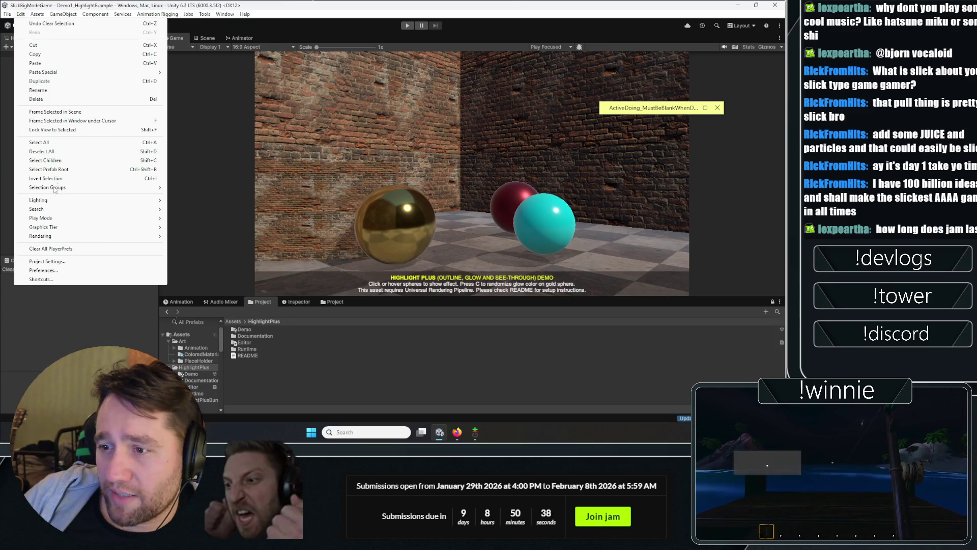
{"action": "left_click", "coordinate": [46, 261]}
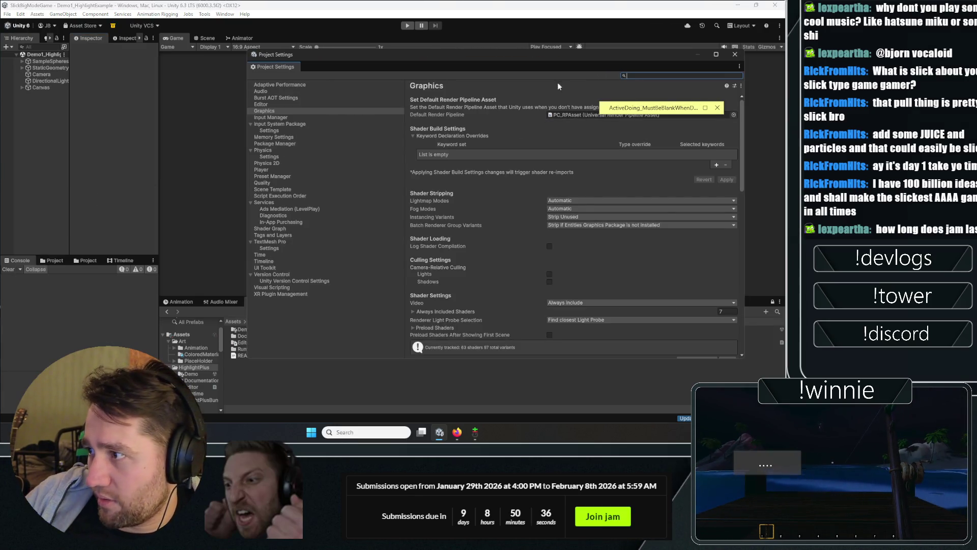
{"action": "left_click_drag", "start_coordinate": [562, 56], "coordinate": [513, 50]}
{"action": "scroll", "coordinate": [405, 273], "scroll_direction": "down", "scroll_amount": 4}
{"action": "scroll", "coordinate": [406, 272], "scroll_direction": "down", "scroll_amount": 5}
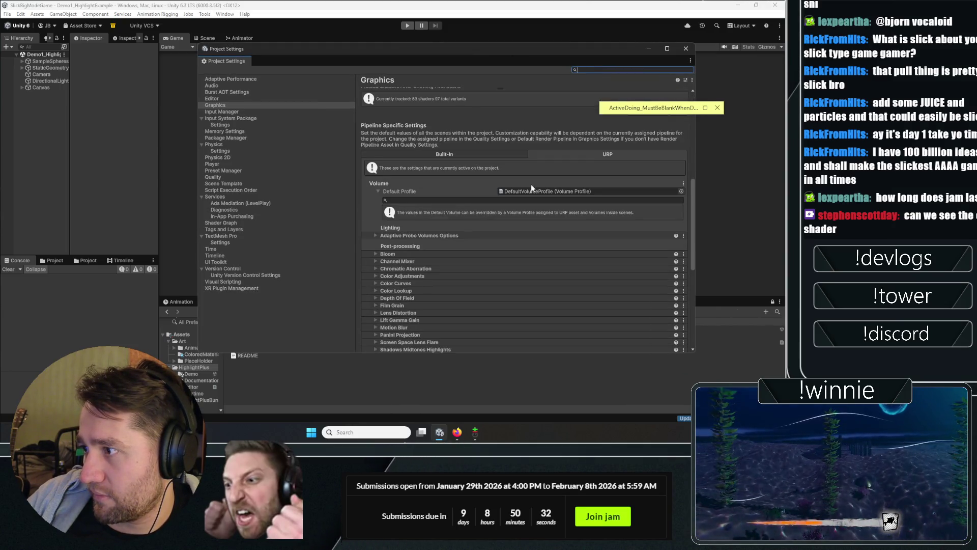
{"action": "left_click_drag", "start_coordinate": [424, 54], "coordinate": [282, 29]}
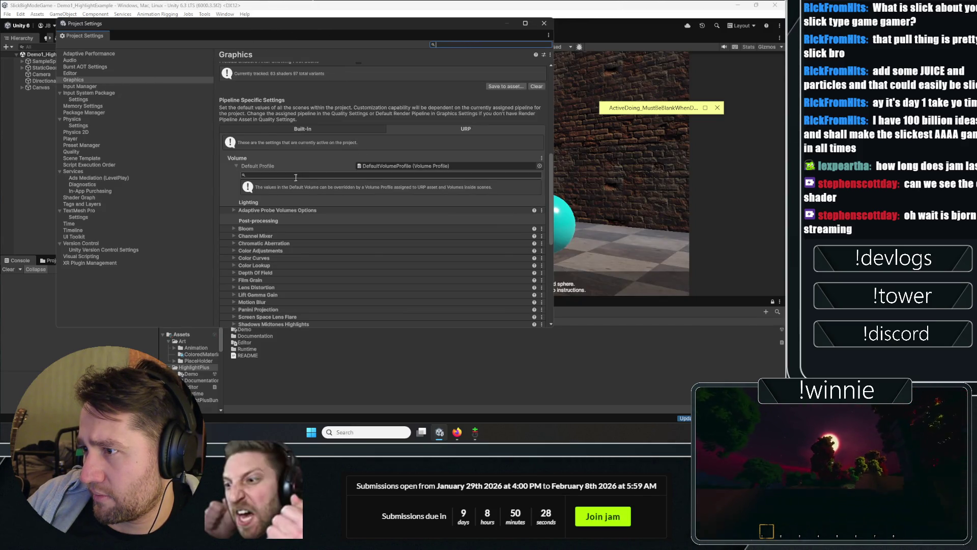
{"action": "scroll", "coordinate": [298, 177], "scroll_direction": "up", "scroll_amount": 8}
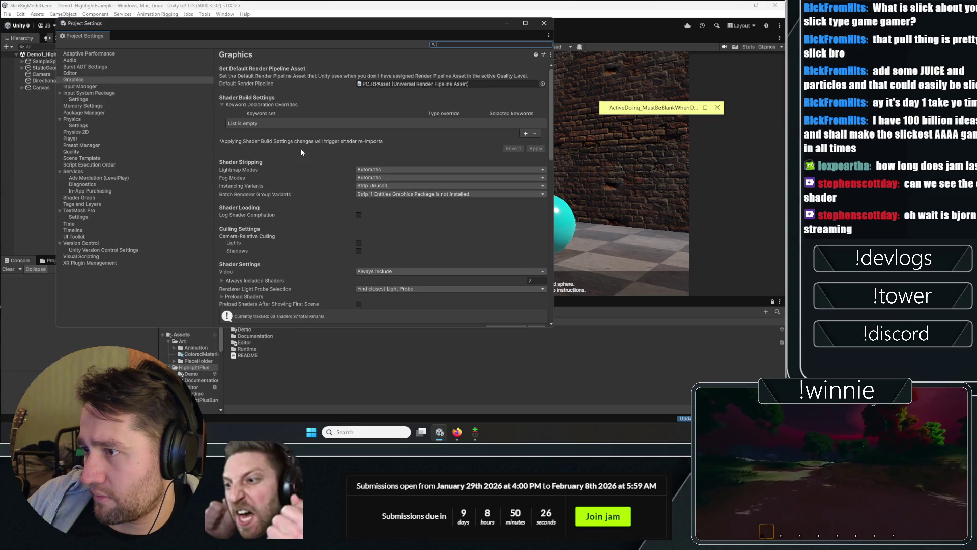
Step: Select the Default Render Pipeline PC_RP Asset and widen its Inspector panel
{"action": "left_click", "coordinate": [389, 87]}
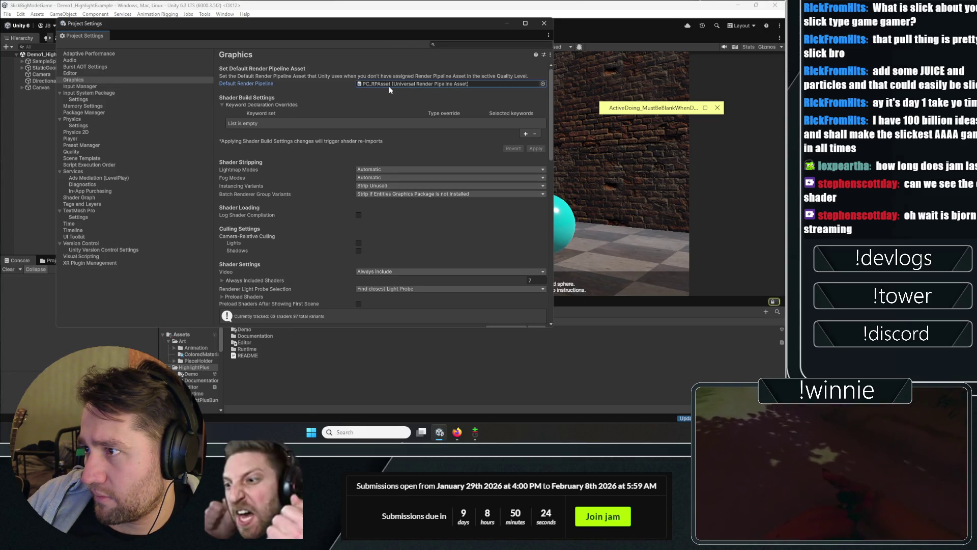
{"action": "left_click", "coordinate": [78, 89]}
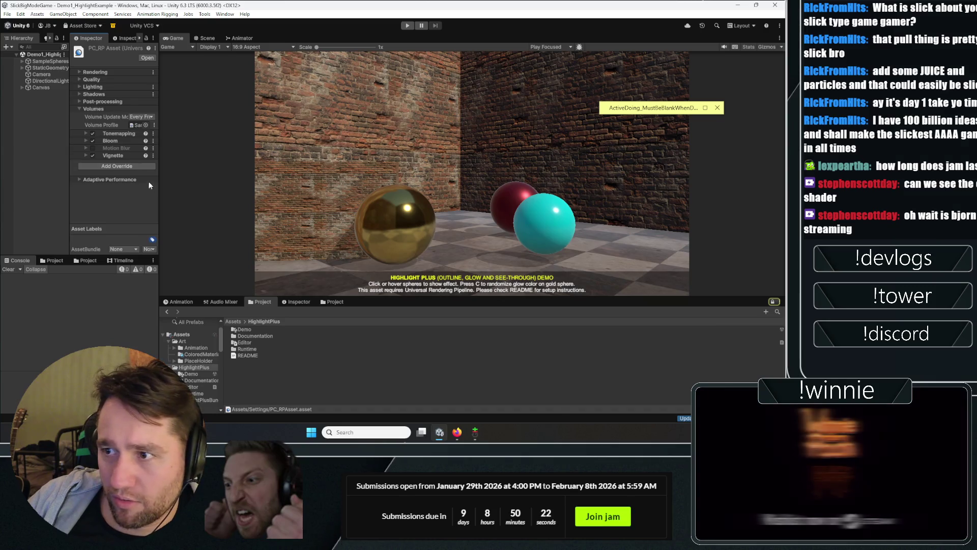
{"action": "left_click_drag", "start_coordinate": [158, 181], "coordinate": [309, 180]}
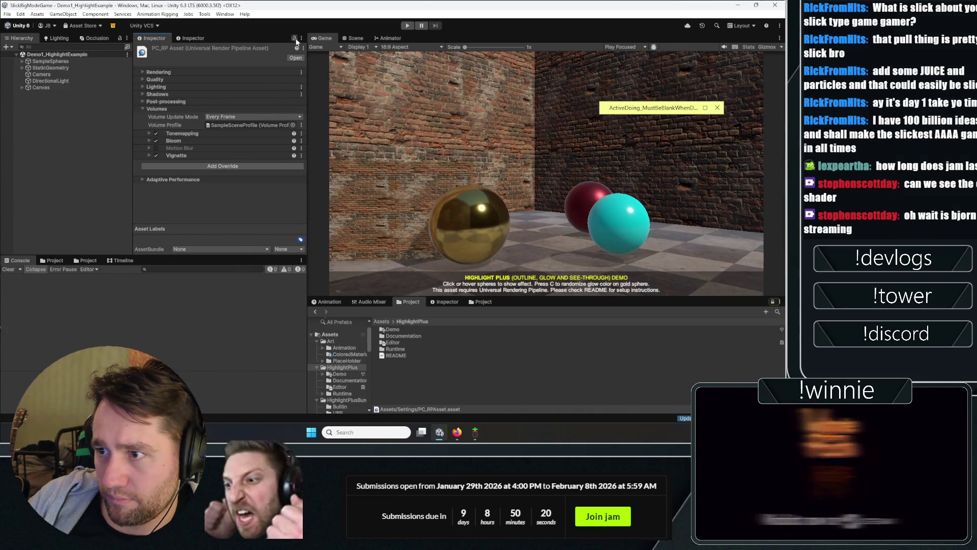
Step: Search the volume overrides for 'high', then dismiss the search without adding anything
{"action": "left_click", "coordinate": [171, 167]}
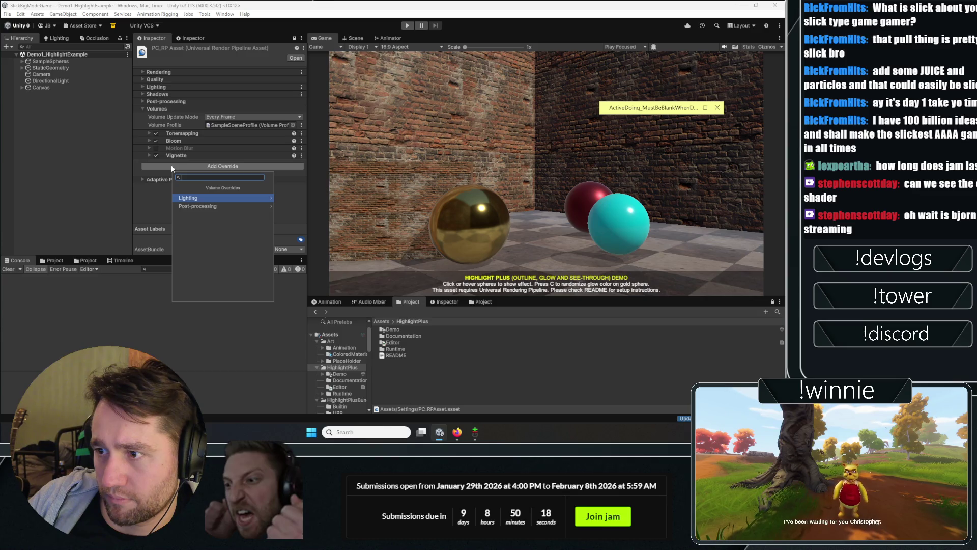
{"action": "type", "text": "high"}
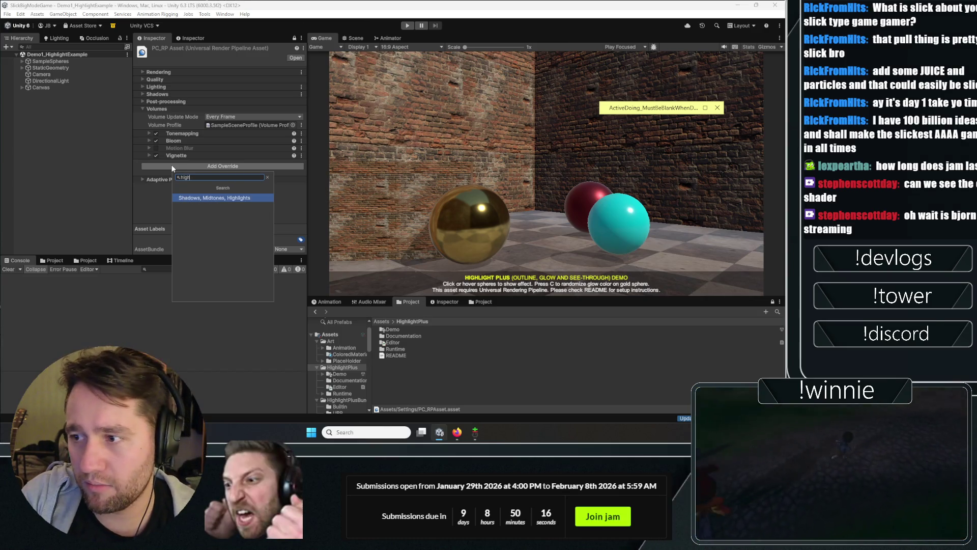
{"action": "left_click", "coordinate": [164, 219]}
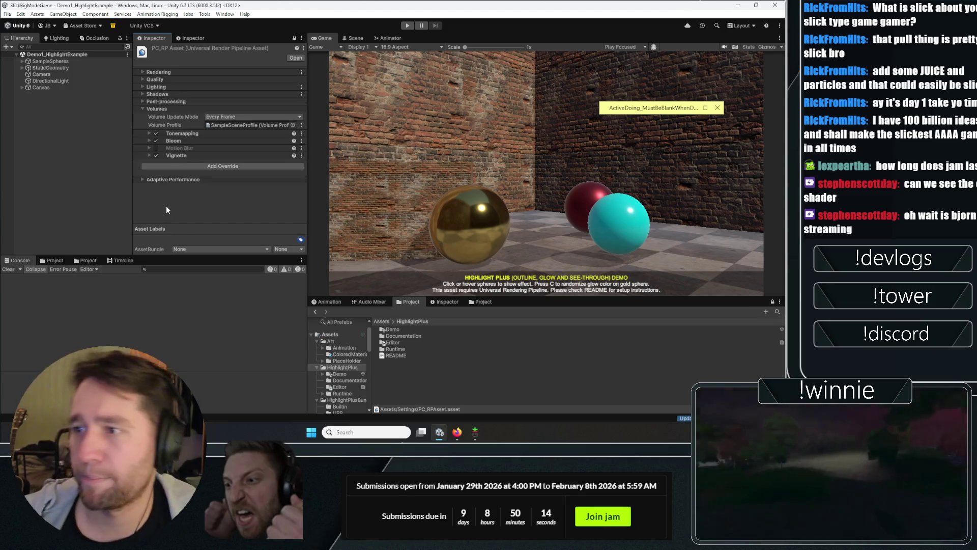
Step: Expand the pipeline asset's Rendering settings and locate its renderer asset in the Project window
{"action": "left_click", "coordinate": [166, 73]}
{"action": "left_click", "coordinate": [177, 90]}
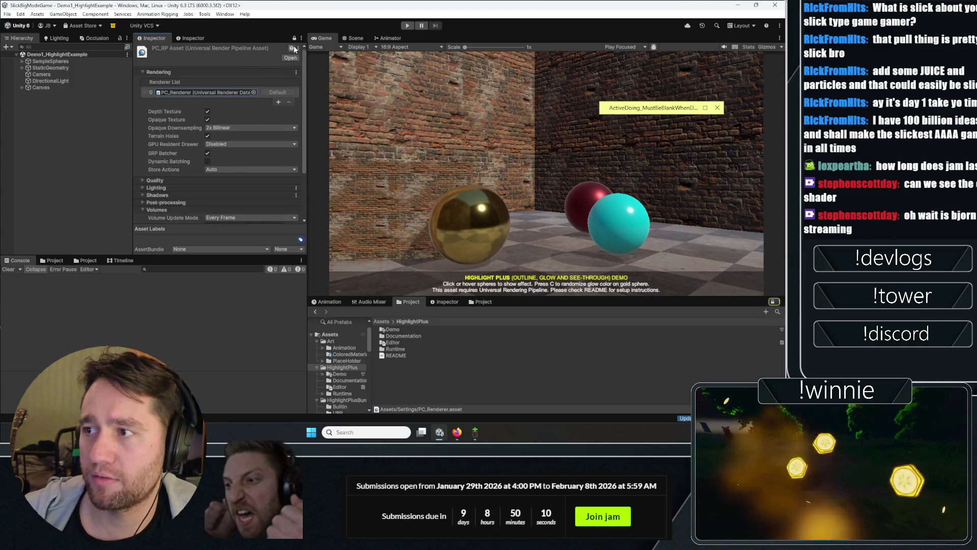
{"action": "left_click", "coordinate": [96, 234]}
{"action": "left_click", "coordinate": [87, 260]}
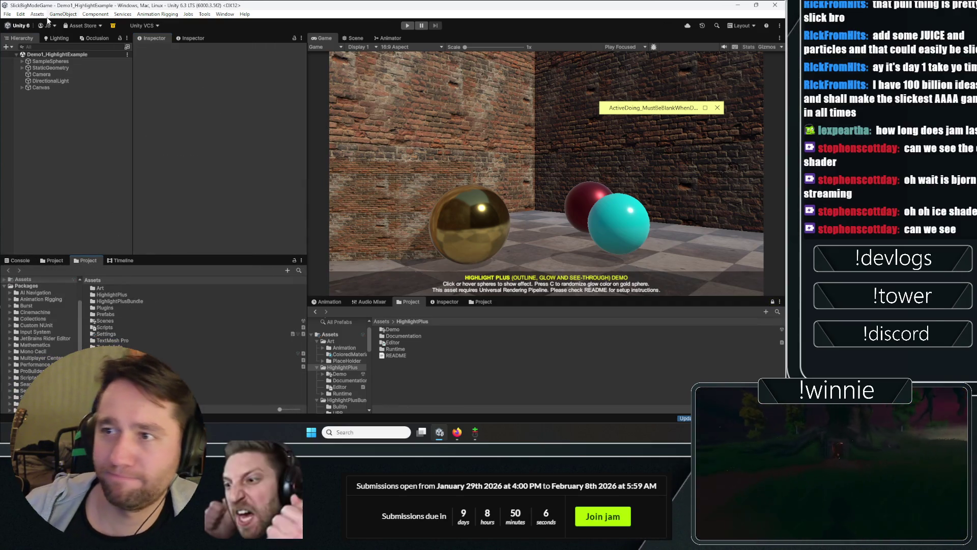
Step: Check the default render pipeline asset under Edit > Project Settings > Graphics
{"action": "left_click", "coordinate": [20, 14]}
{"action": "left_click", "coordinate": [72, 261]}
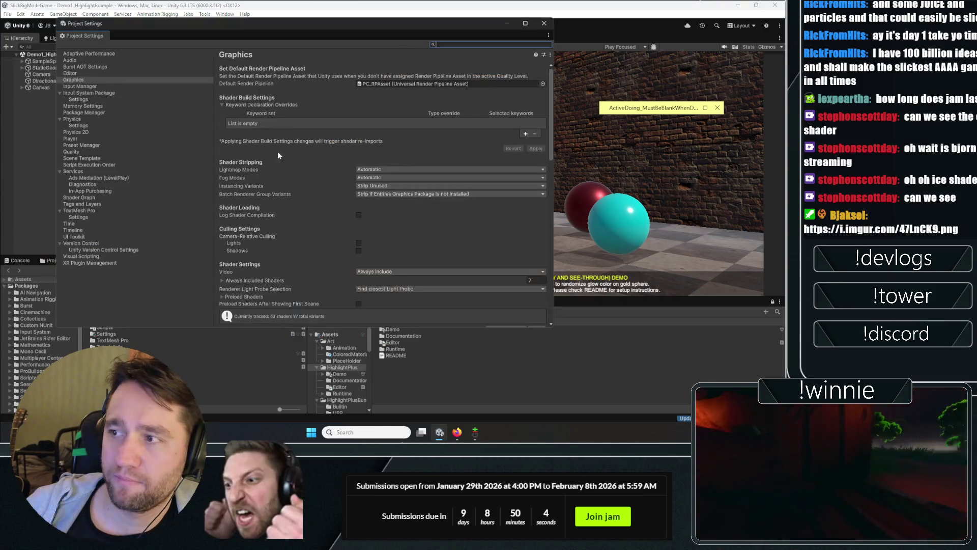
{"action": "left_click", "coordinate": [366, 83]}
{"action": "left_click", "coordinate": [543, 23]}
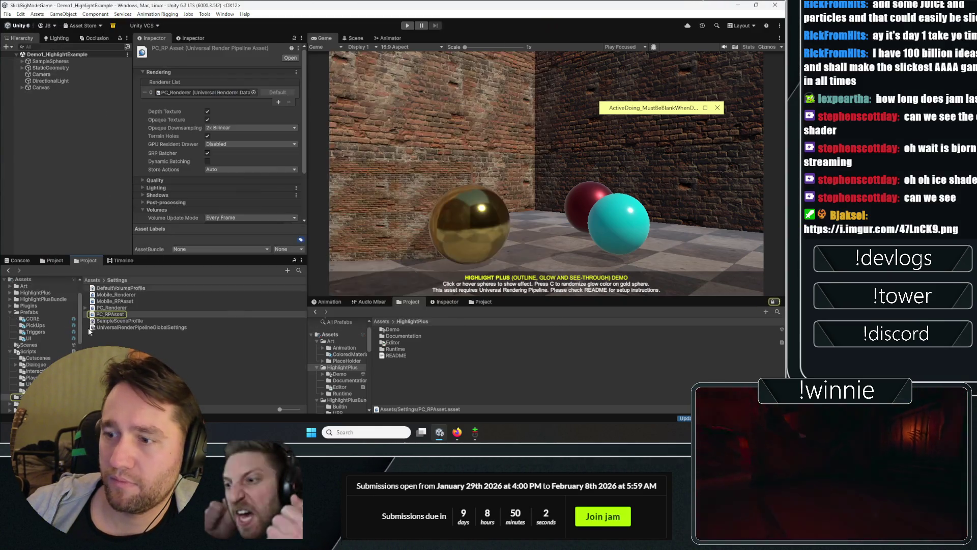
Step: Open the PC_Renderer asset's settings from the Project window
{"action": "left_click", "coordinate": [222, 92]}
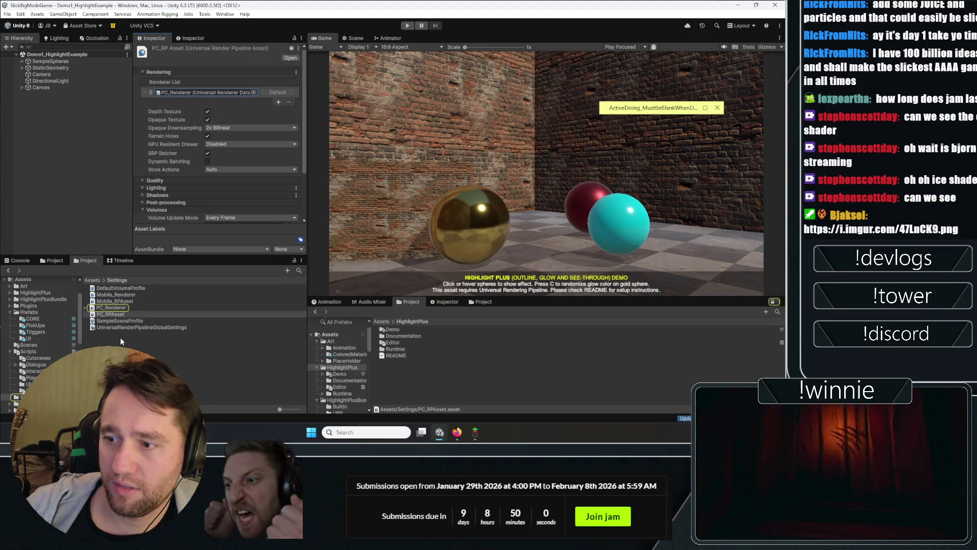
{"action": "double_click", "coordinate": [221, 91]}
{"action": "scroll", "coordinate": [190, 133], "scroll_direction": "down", "scroll_amount": 5}
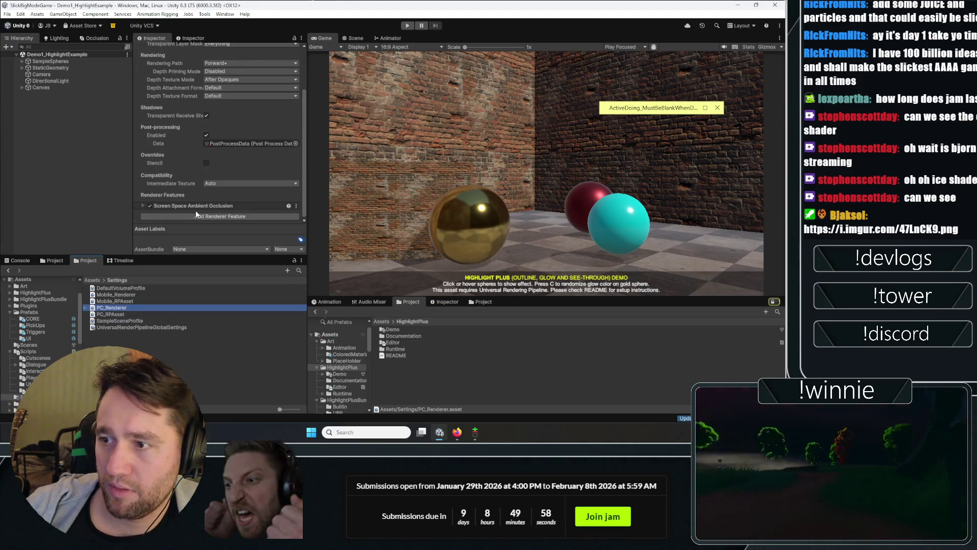
Step: Add the Highlight Plus Render Pass Feature to PC_Renderer via an 'hlo' search, and expand it
{"action": "left_click", "coordinate": [209, 218]}
{"action": "type", "text": "hlo"}
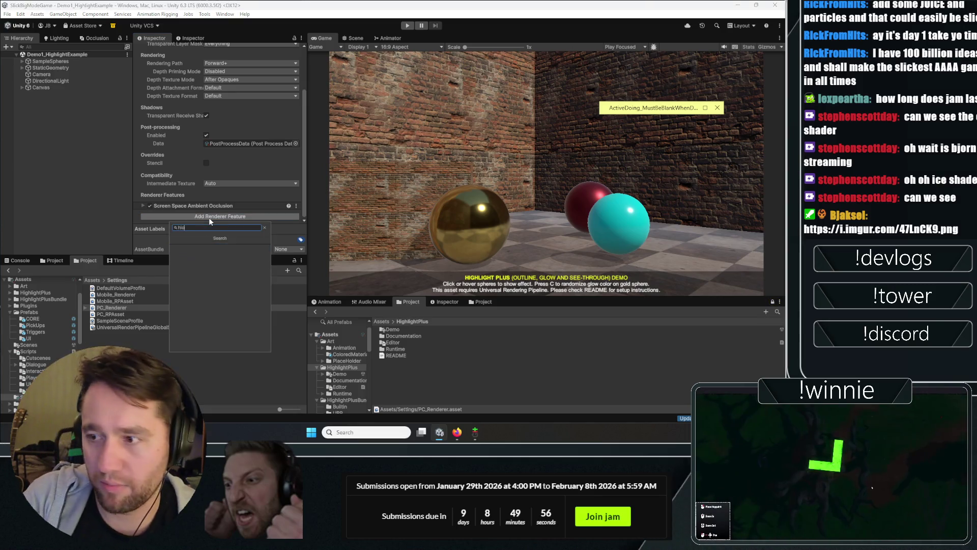
{"action": "key", "text": "Return"}
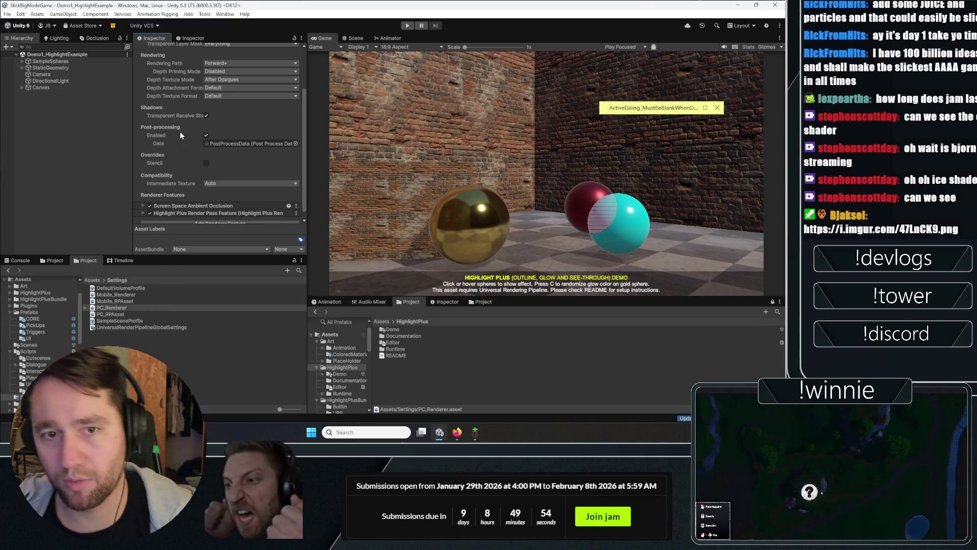
{"action": "left_click", "coordinate": [200, 205]}
Step: Run the demo scene in Play mode and view the shared sphere image in the browser
{"action": "scroll", "coordinate": [194, 166], "scroll_direction": "down", "scroll_amount": 2}
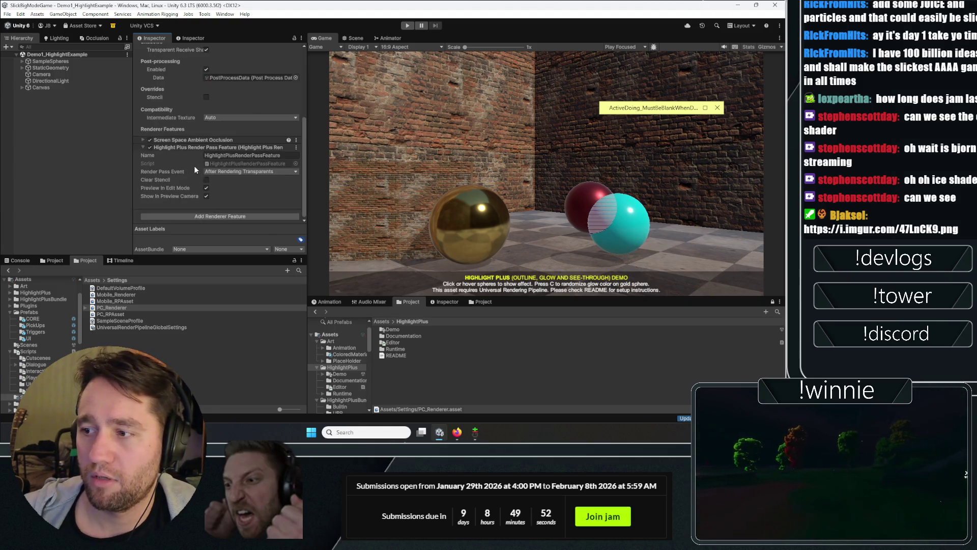
{"action": "left_click", "coordinate": [408, 26]}
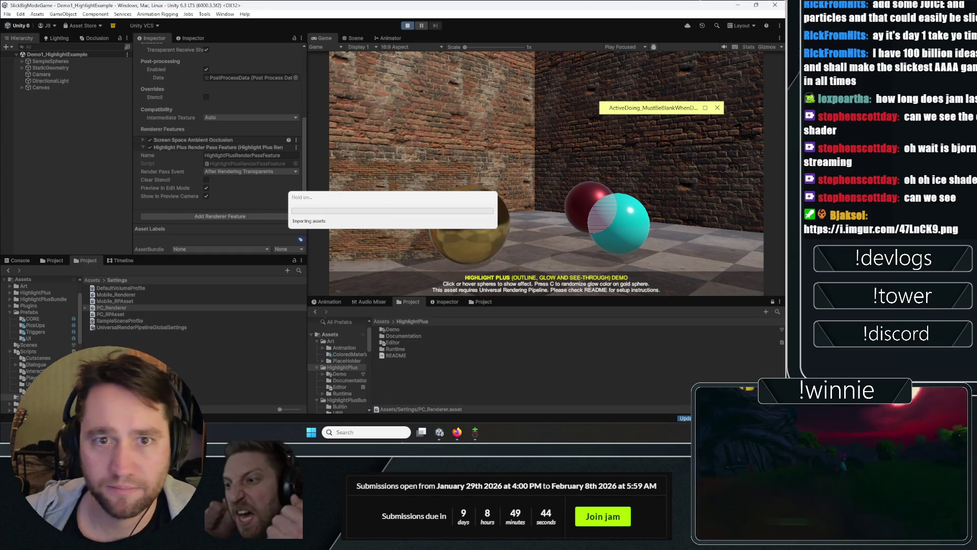
{"action": "left_click_drag", "start_coordinate": [430, 0], "coordinate": [430, 4]}
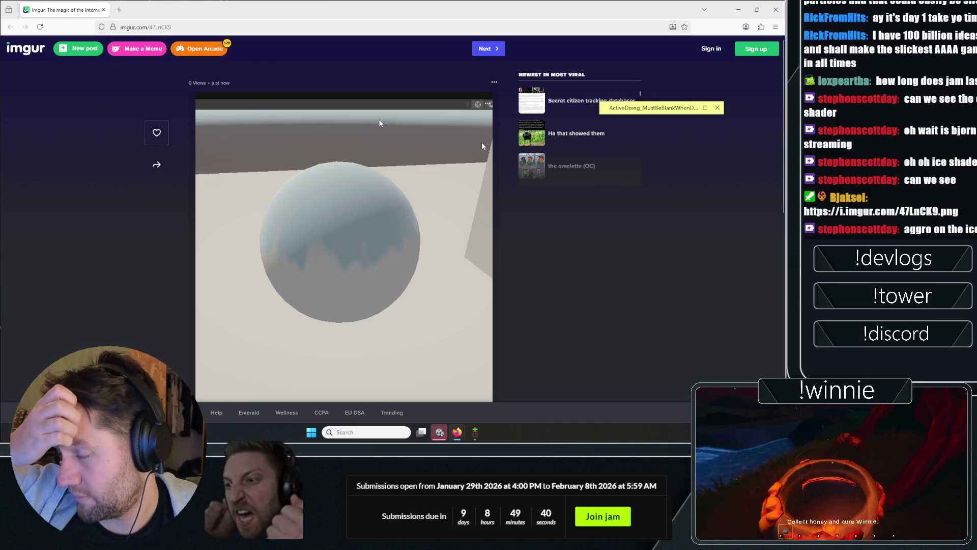
{"action": "key", "text": "alt+Tab"}
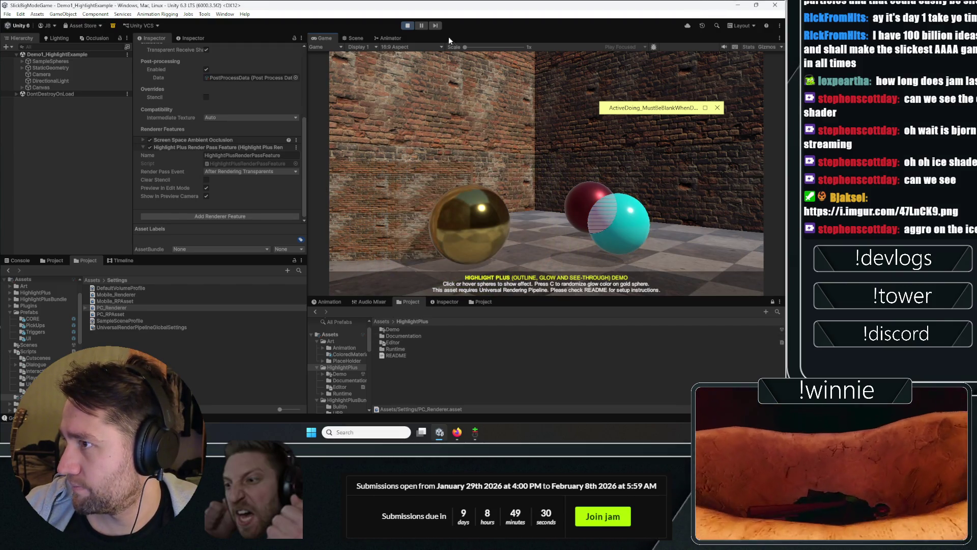
Step: Stop Play mode, open Demo2_SelectionExample from the HighlightPlus Demo folder, and play it
{"action": "left_click", "coordinate": [409, 26]}
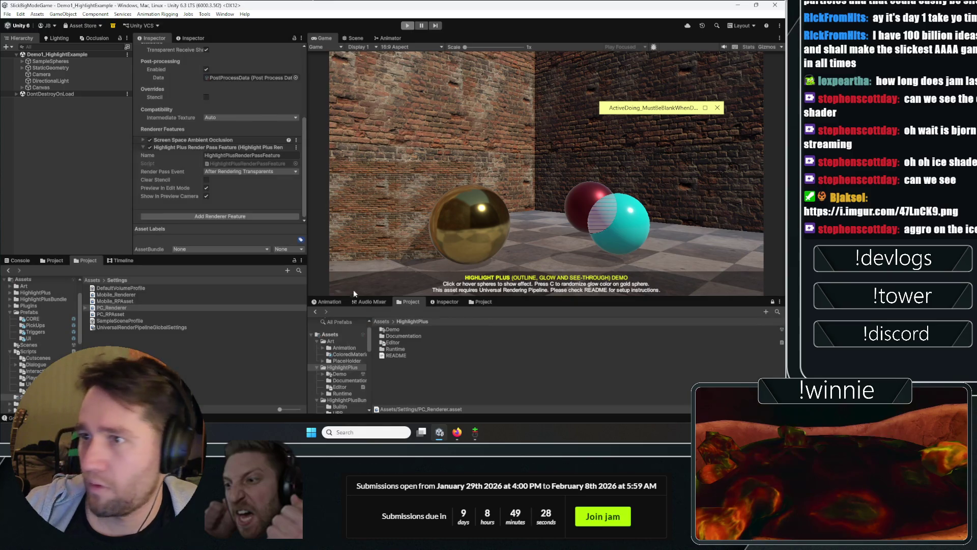
{"action": "left_click", "coordinate": [403, 330]}
{"action": "double_click", "coordinate": [403, 331]}
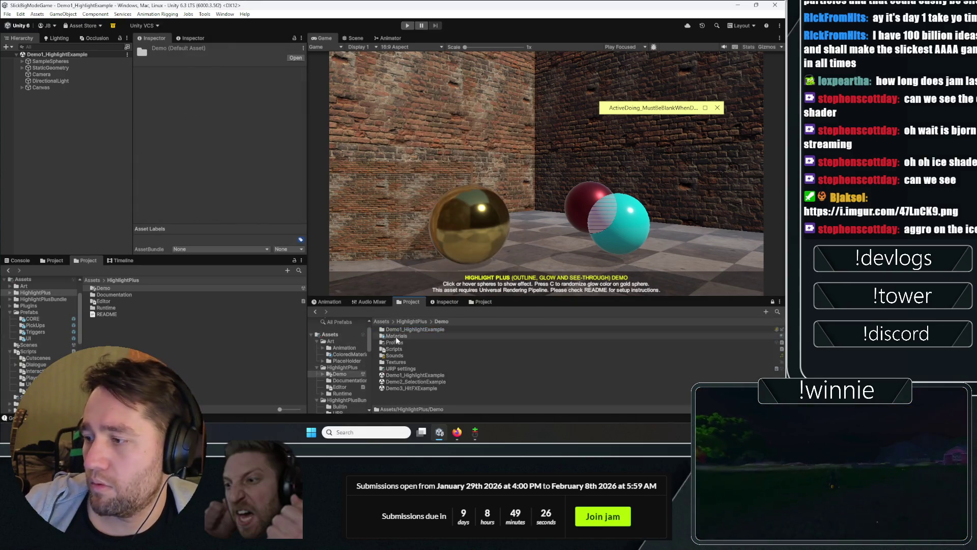
{"action": "double_click", "coordinate": [407, 381]}
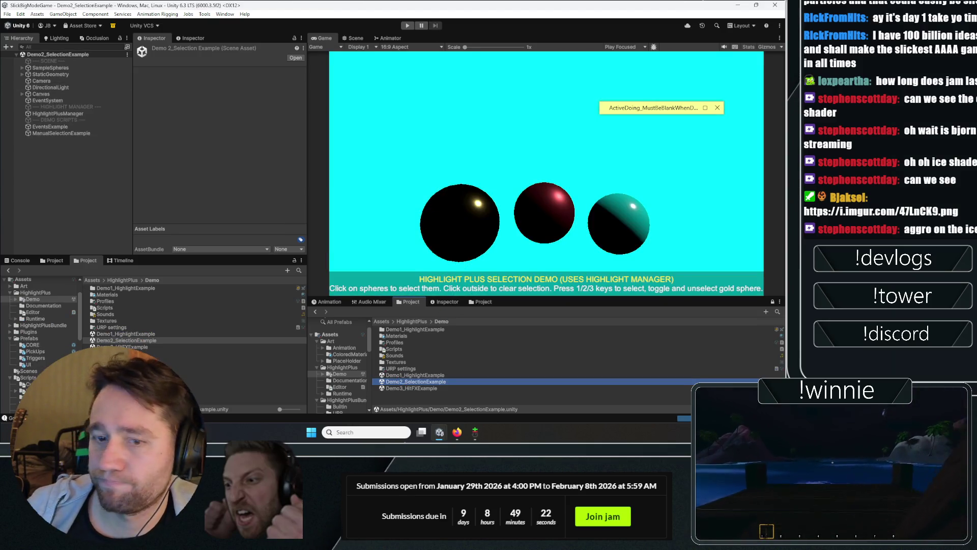
{"action": "key", "text": "alt+Tab"}
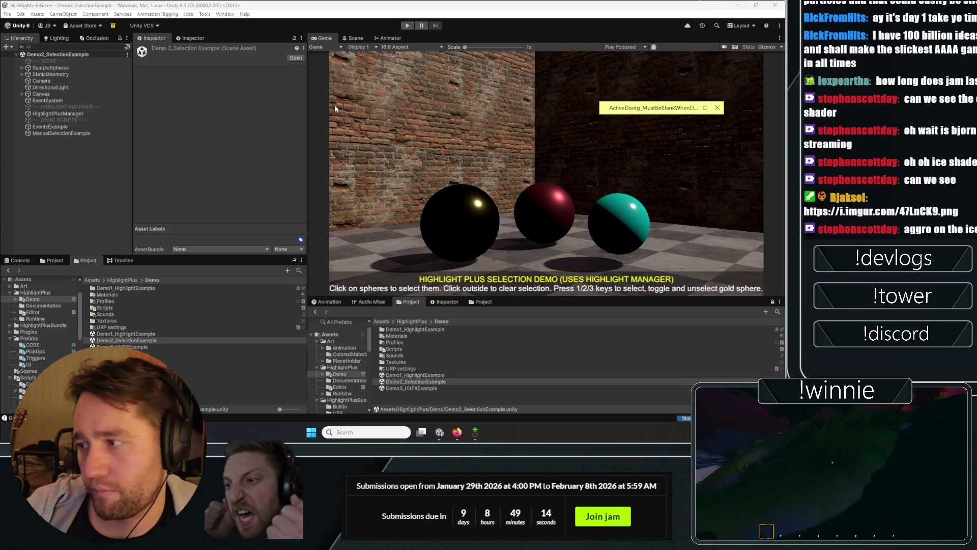
{"action": "key", "text": "ctrl+p"}
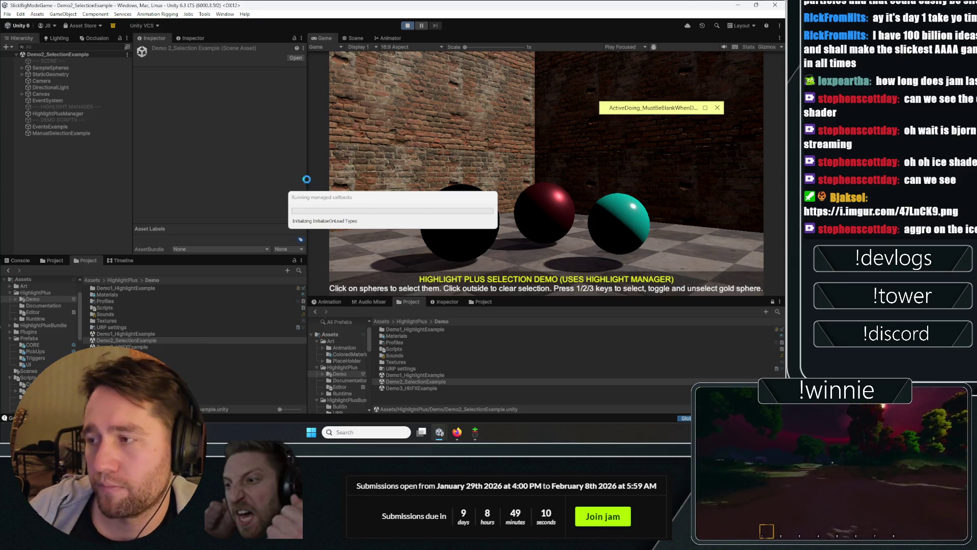
Step: Select the red, then gold sphere, dock the Scene view below, and select the teal sphere
{"action": "left_click", "coordinate": [517, 221]}
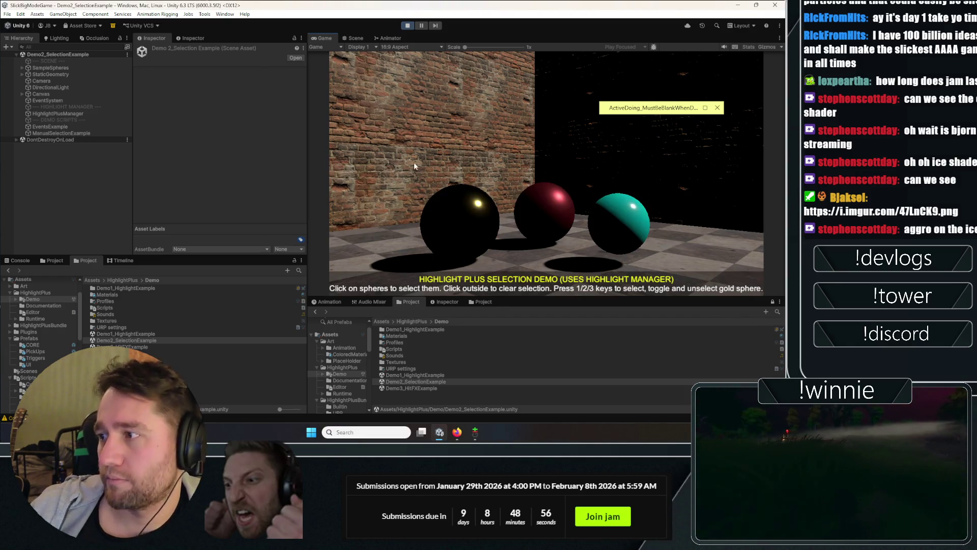
{"action": "left_click", "coordinate": [471, 252]}
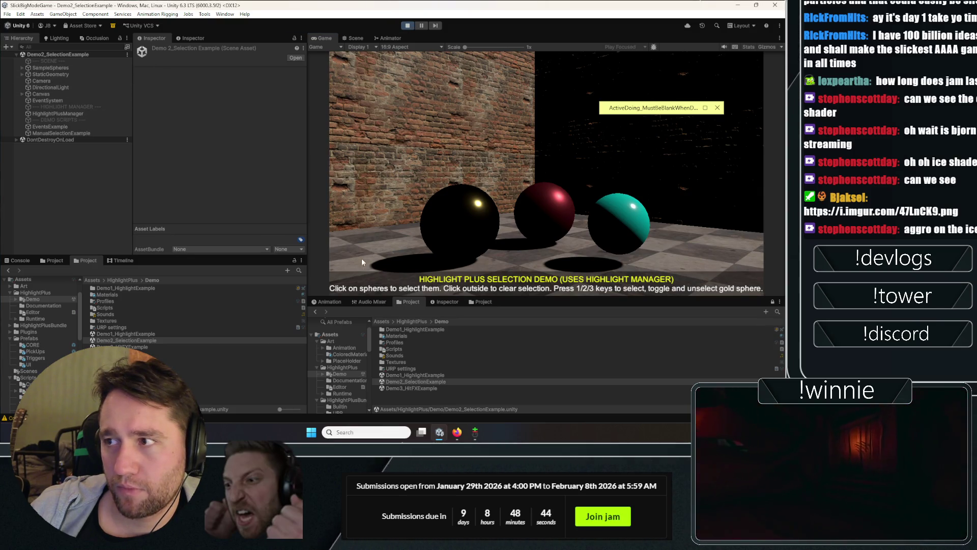
{"action": "mouse_move", "coordinate": [350, 38]}
{"action": "left_mouse_down"}
{"action": "mouse_move", "coordinate": [317, 296]}
{"action": "mouse_move", "coordinate": [341, 302]}
{"action": "left_mouse_up"}
{"action": "mouse_move", "coordinate": [570, 365]}
{"action": "left_mouse_down"}
{"action": "mouse_move", "coordinate": [584, 373]}
{"action": "mouse_move", "coordinate": [566, 381]}
{"action": "left_mouse_up"}
{"action": "left_click", "coordinate": [499, 346]}
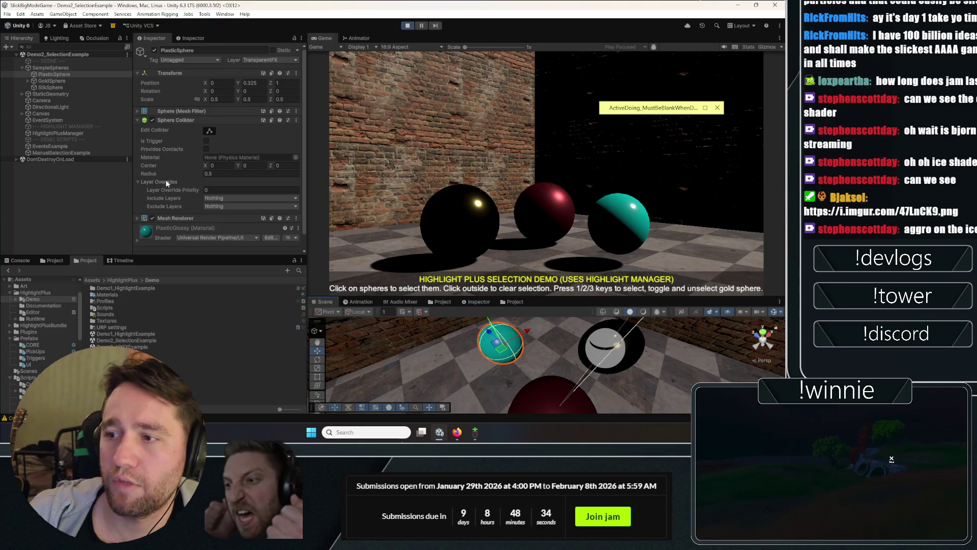
{"action": "scroll", "coordinate": [168, 181], "scroll_direction": "down", "scroll_amount": 1}
{"action": "left_click", "coordinate": [60, 67]}
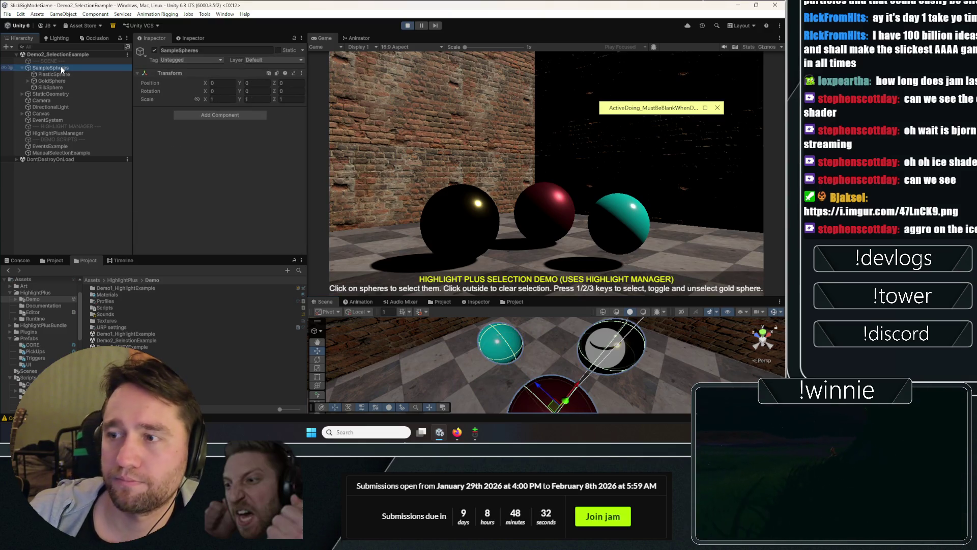
{"action": "left_click", "coordinate": [54, 73]}
{"action": "left_click", "coordinate": [57, 80]}
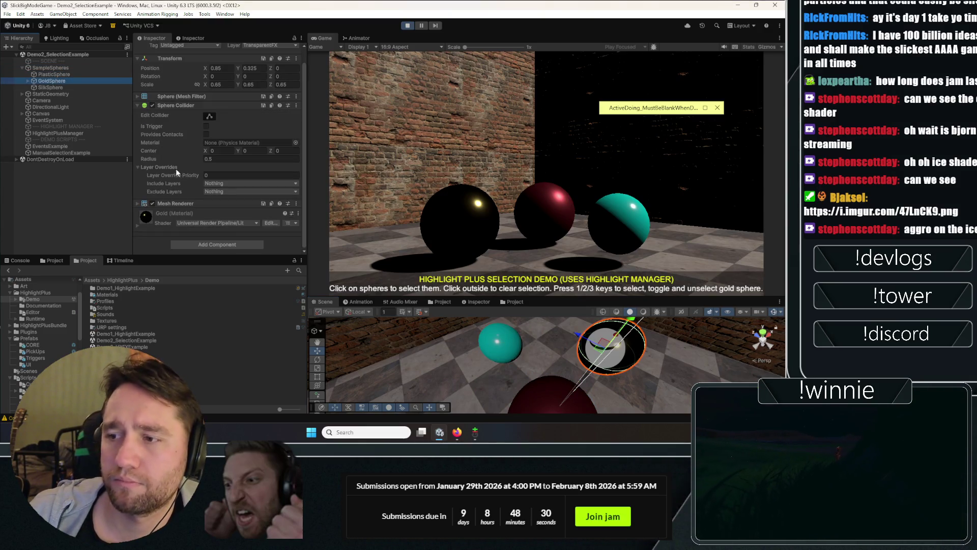
{"action": "scroll", "coordinate": [179, 107], "scroll_direction": "up", "scroll_amount": 1}
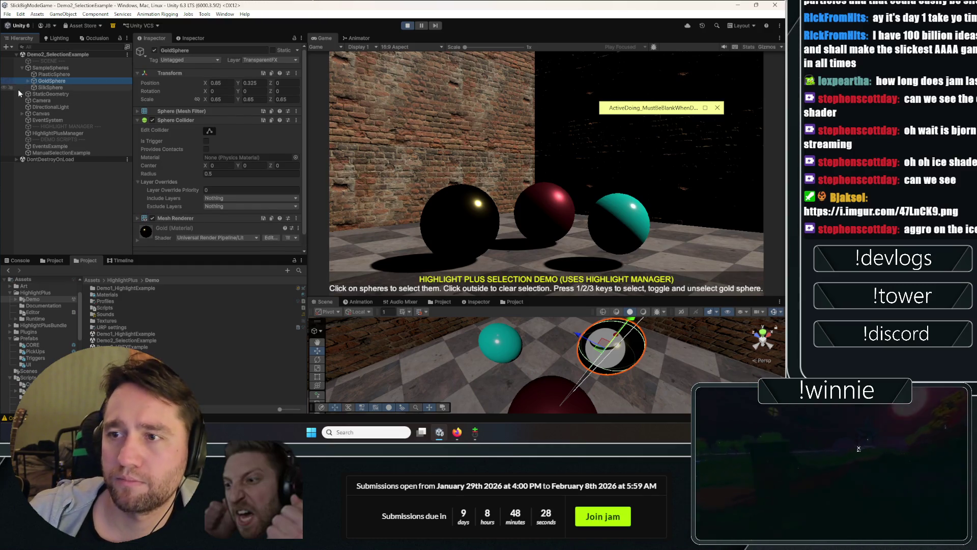
{"action": "left_click", "coordinate": [52, 133]}
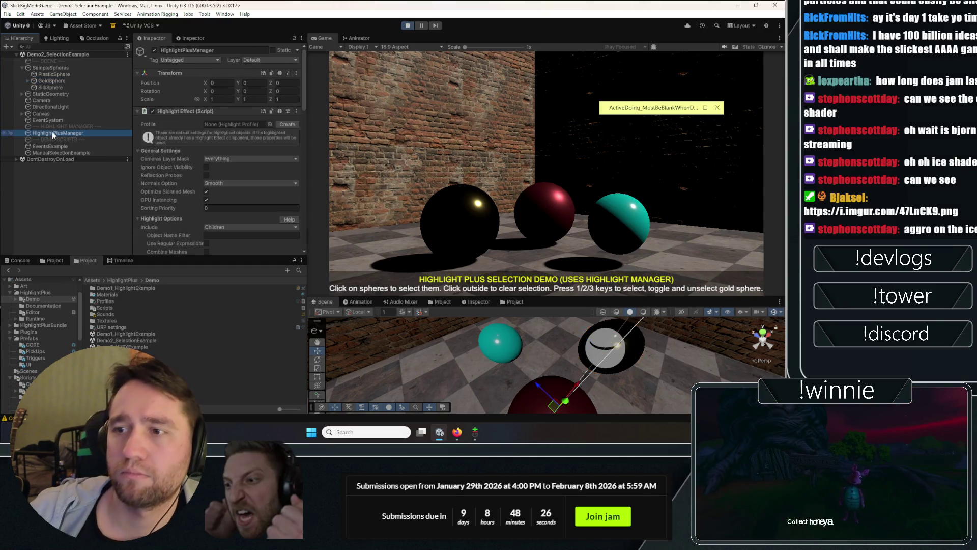
{"action": "scroll", "coordinate": [170, 181], "scroll_direction": "down", "scroll_amount": 15}
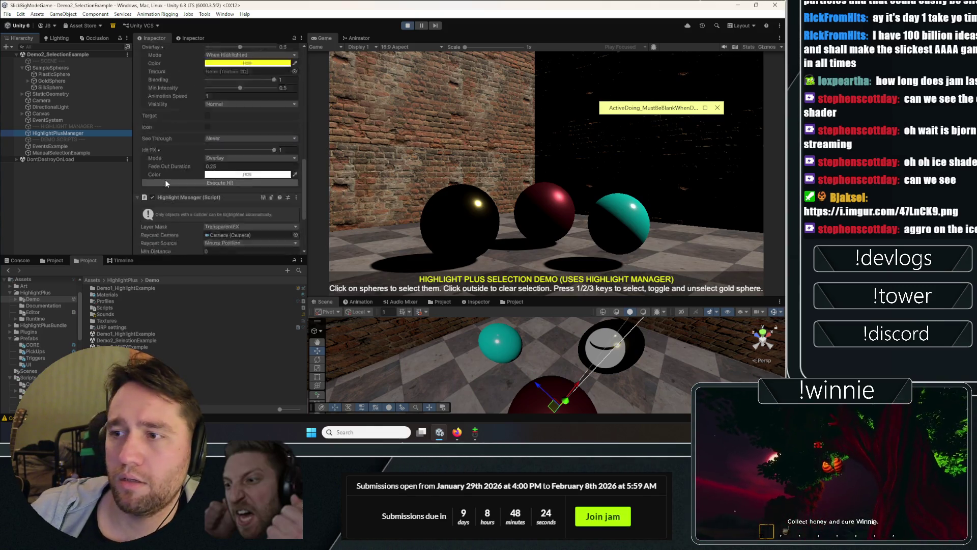
{"action": "scroll", "coordinate": [166, 183], "scroll_direction": "down", "scroll_amount": 8}
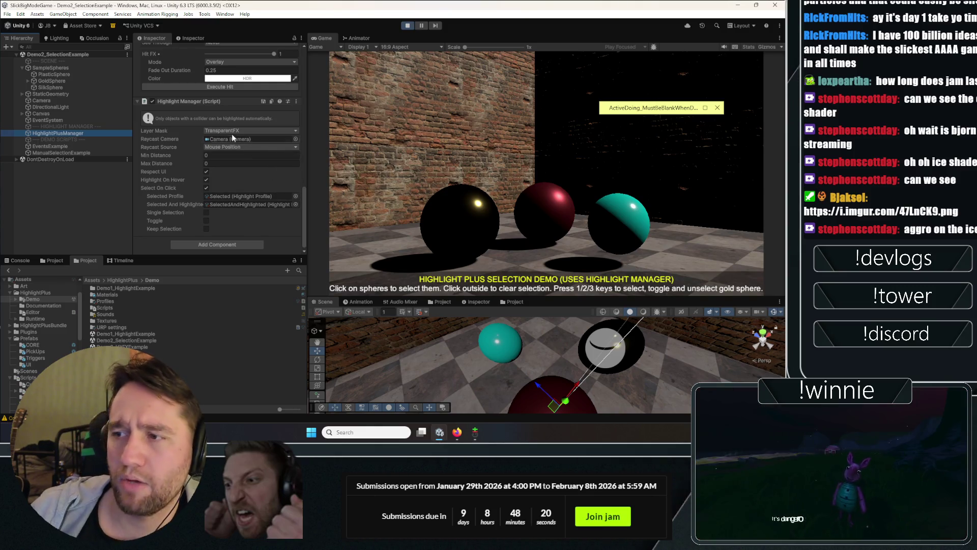
{"action": "scroll", "coordinate": [183, 146], "scroll_direction": "up", "scroll_amount": 20}
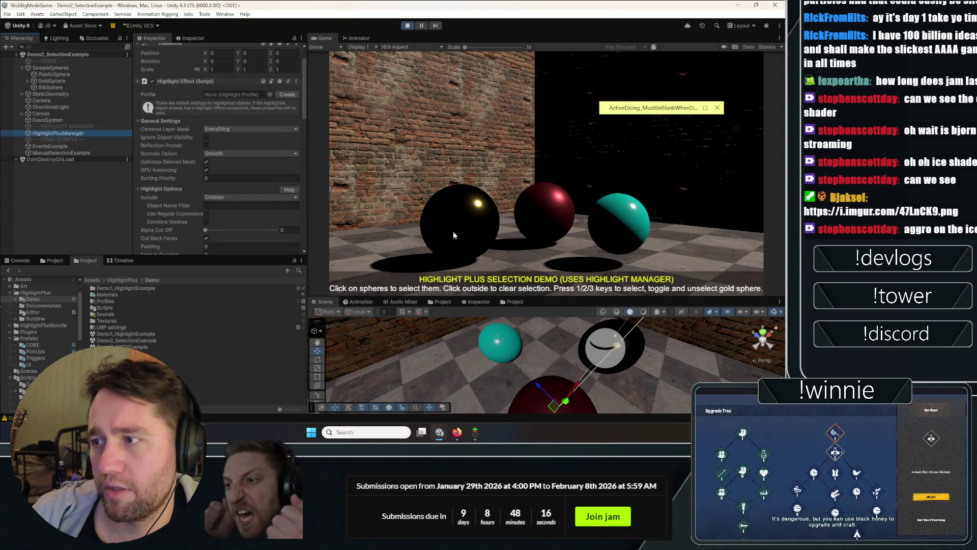
Step: Select the spheres to show their outlines, and expand Canvas, StaticGeometry and CalibrationWalls
{"action": "left_click", "coordinate": [460, 193]}
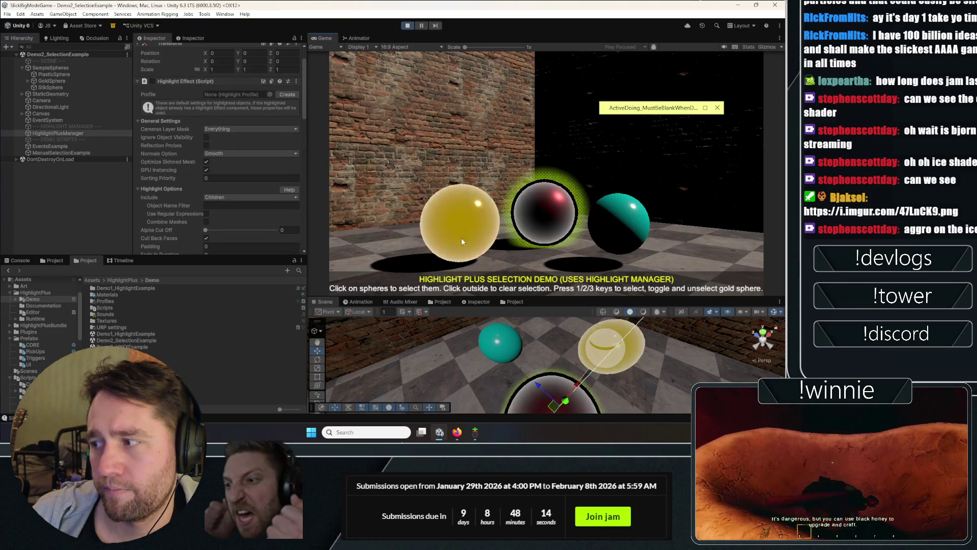
{"action": "left_click", "coordinate": [632, 227]}
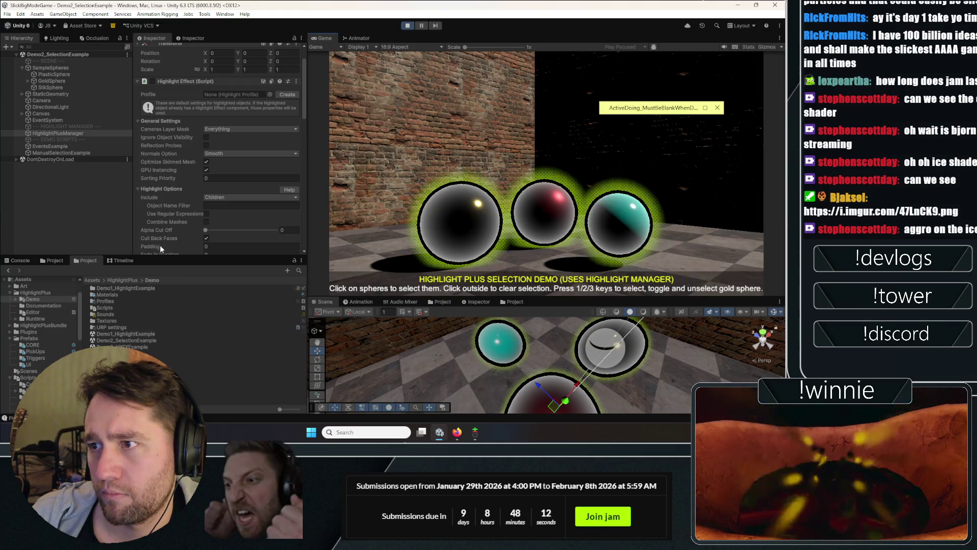
{"action": "left_click", "coordinate": [22, 113]}
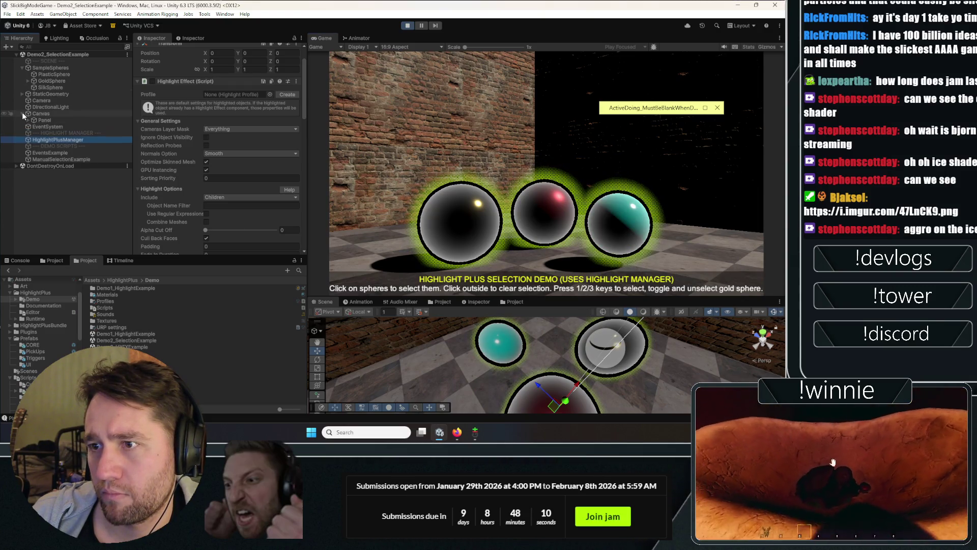
{"action": "left_click", "coordinate": [20, 94]}
{"action": "left_click", "coordinate": [23, 101]}
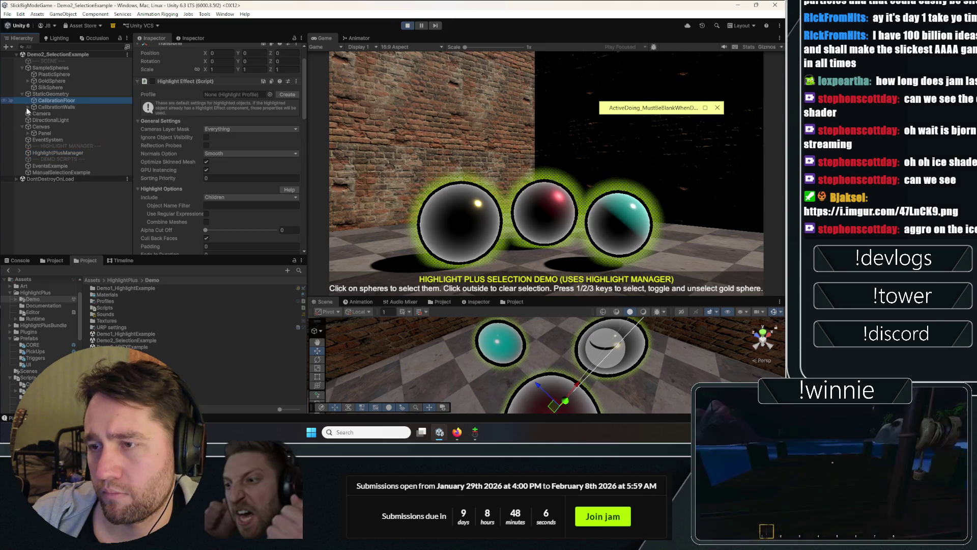
{"action": "left_click", "coordinate": [28, 107]}
Step: Disable StaticGeometry to hide the walls and floor, then inspect the Canvas object
{"action": "left_click", "coordinate": [51, 94]}
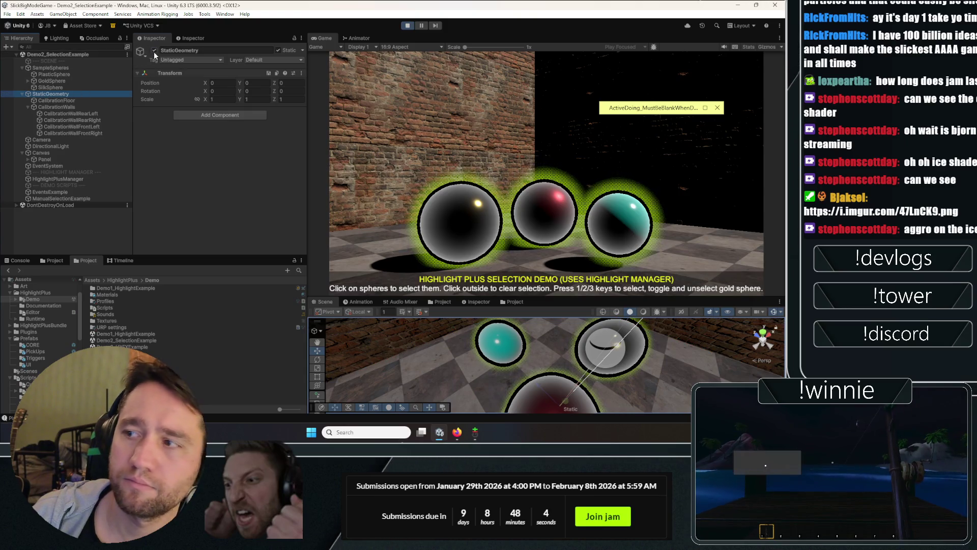
{"action": "left_click", "coordinate": [153, 51]}
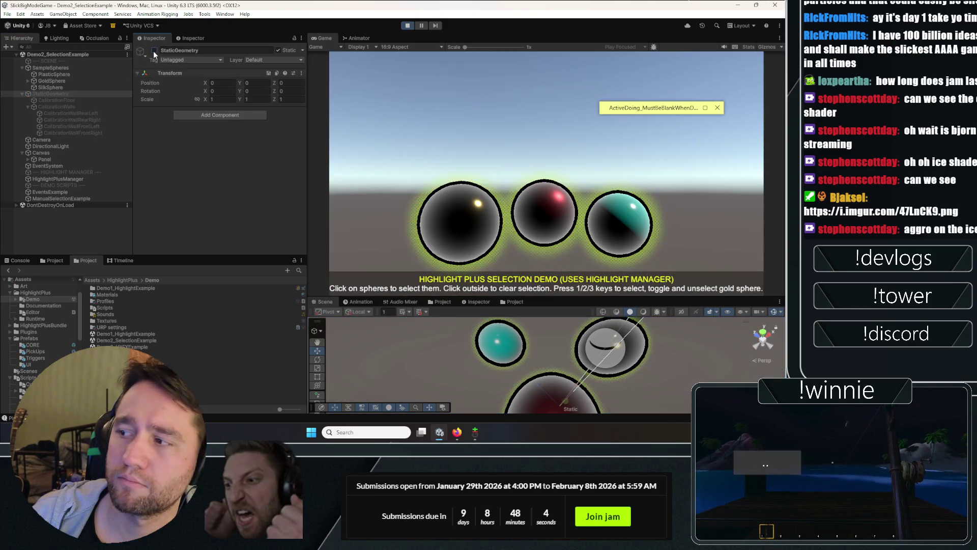
{"action": "left_click", "coordinate": [40, 153]}
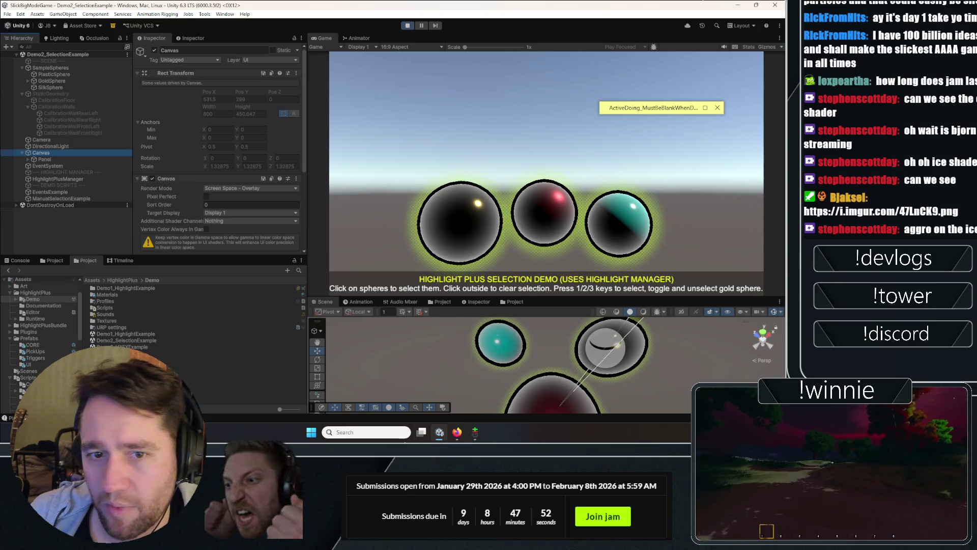
{"action": "key", "text": "alt+Tab"}
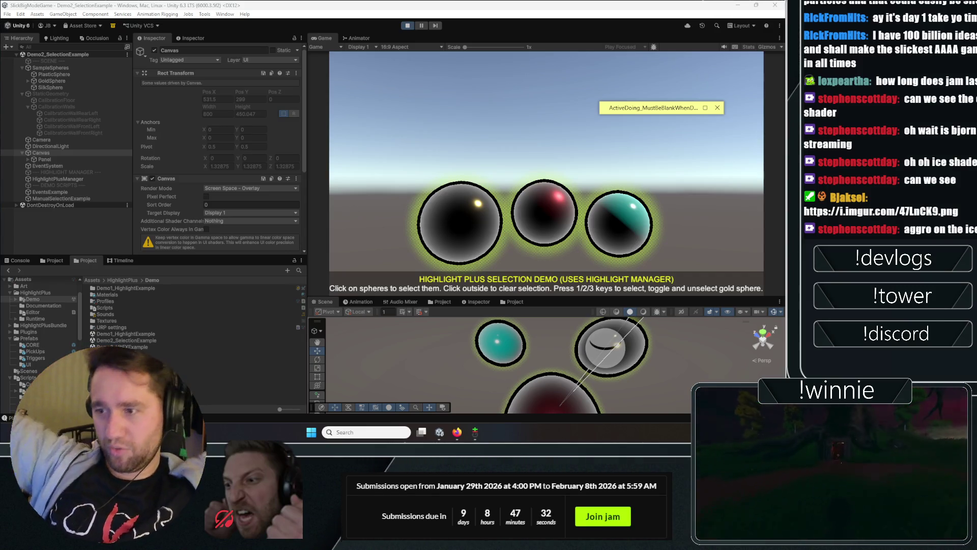
Step: Inspect the Panel, HighlightPlusManager and EventSystem objects in the Hierarchy
{"action": "left_click", "coordinate": [50, 158]}
{"action": "left_click", "coordinate": [28, 161]}
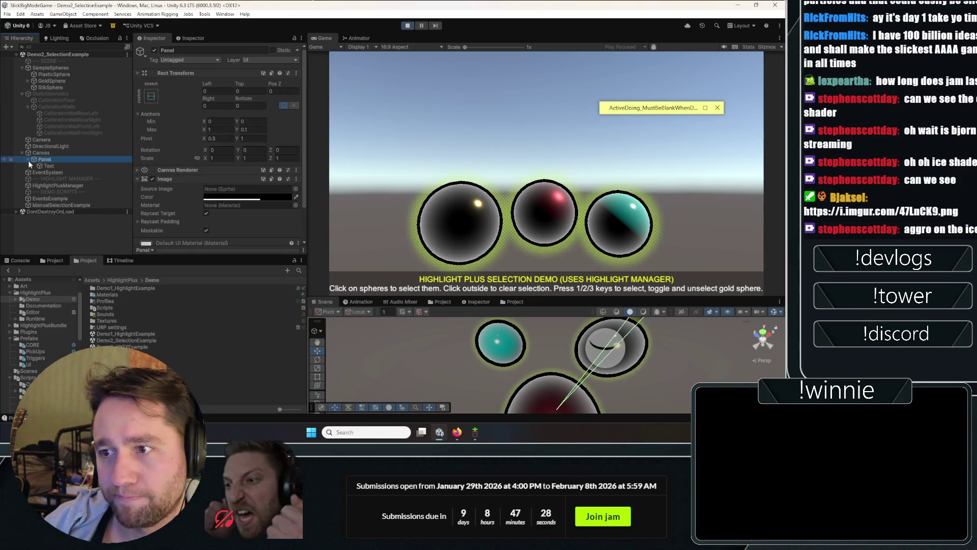
{"action": "scroll", "coordinate": [240, 205], "scroll_direction": "down", "scroll_amount": 2}
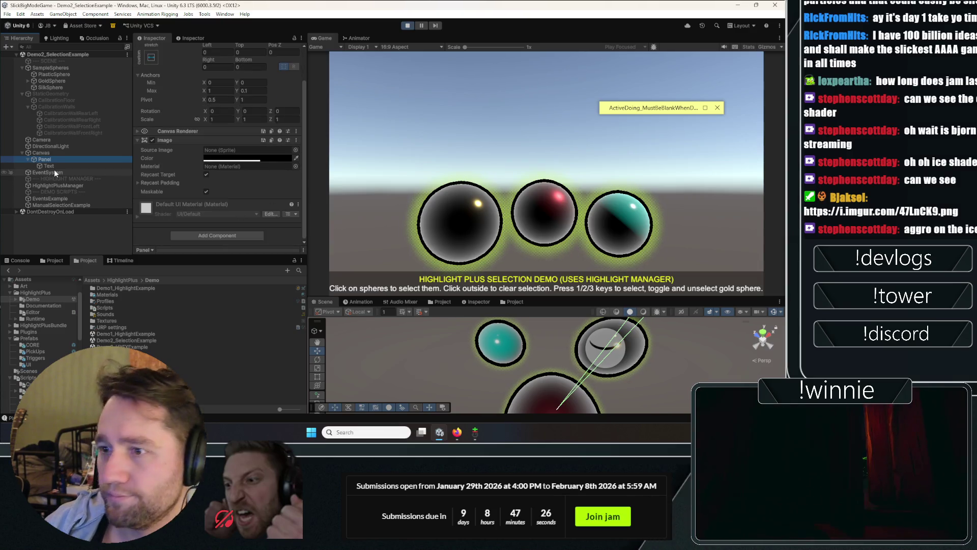
{"action": "left_click", "coordinate": [62, 185]}
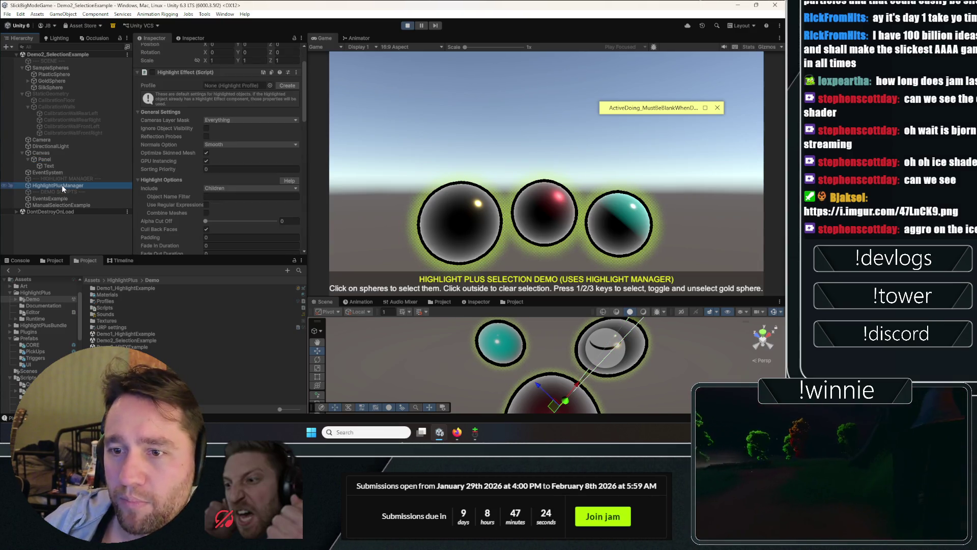
{"action": "left_click", "coordinate": [54, 173]}
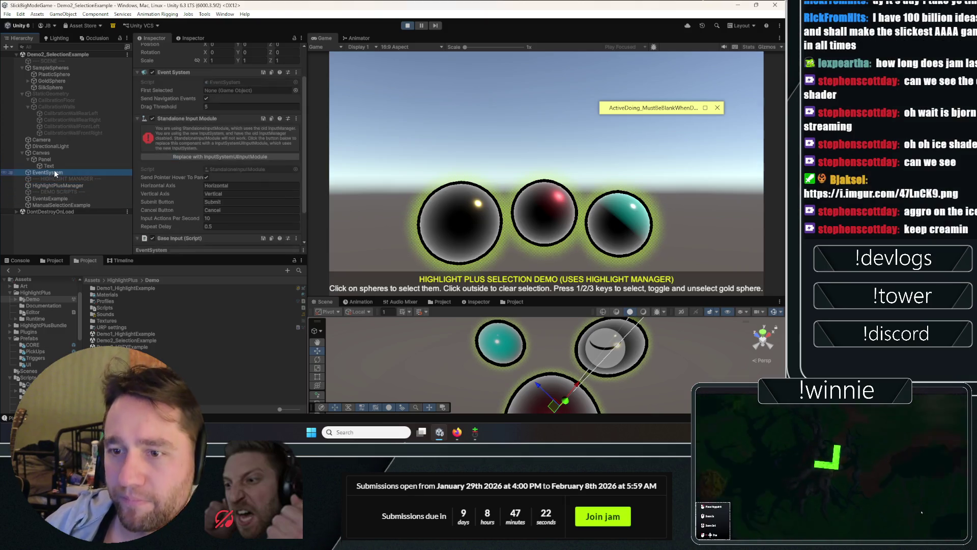
Step: Inspect PlasticSphere and GoldSphere, then select and clear the red sphere's highlight in the game
{"action": "left_click", "coordinate": [86, 75]}
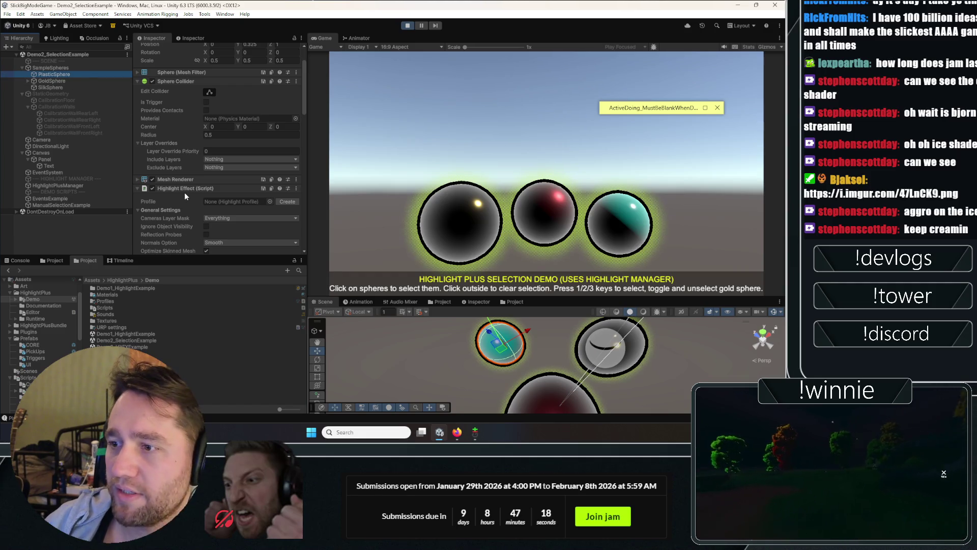
{"action": "left_click", "coordinate": [68, 81]}
{"action": "left_click", "coordinate": [65, 74]}
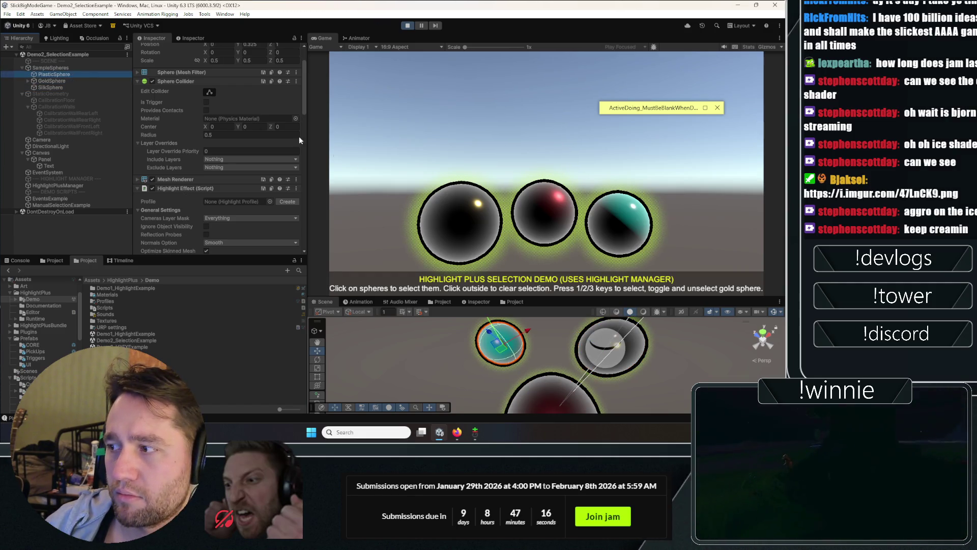
{"action": "left_click", "coordinate": [448, 199]}
{"action": "left_click", "coordinate": [540, 186]}
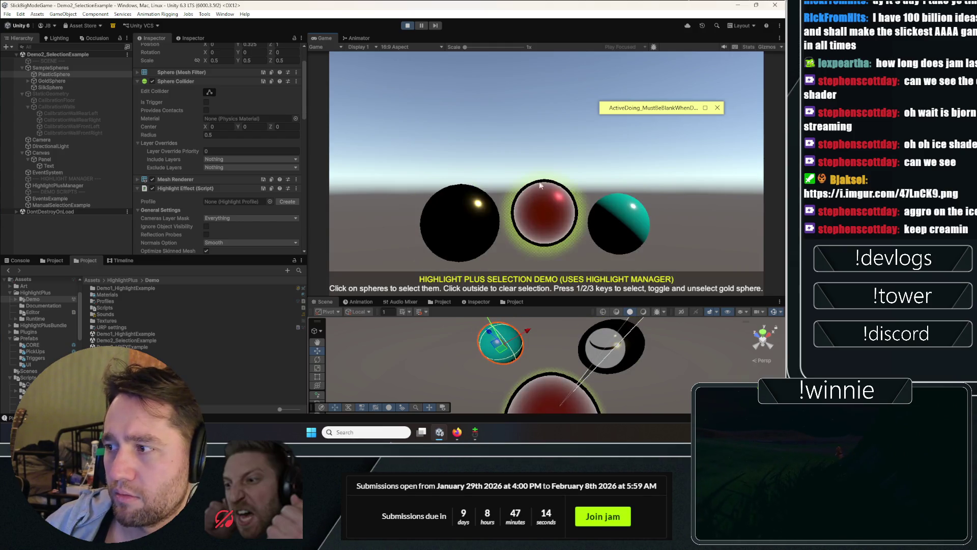
{"action": "left_click", "coordinate": [531, 108]}
Step: Inspect GoldSphere's components and select all three spheres in the game
{"action": "left_click", "coordinate": [52, 82]}
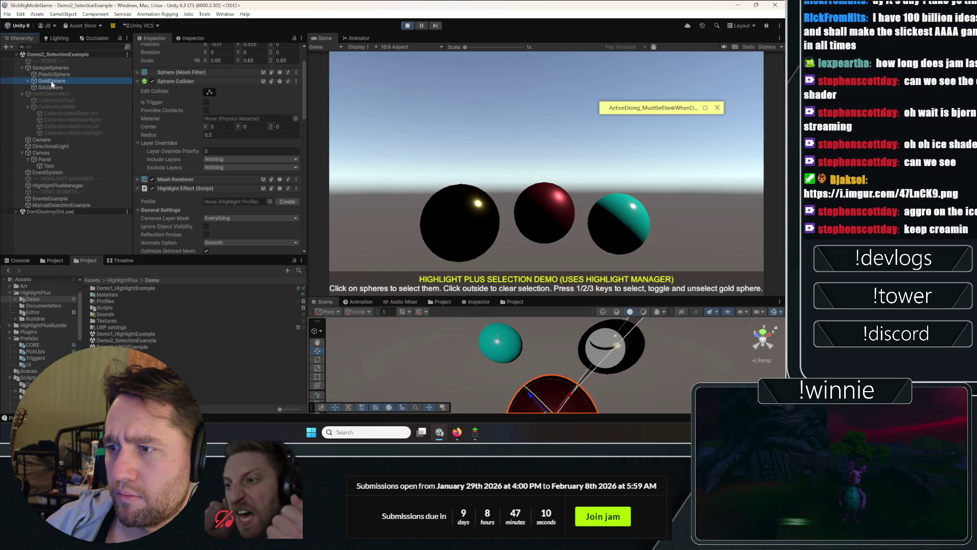
{"action": "scroll", "coordinate": [164, 130], "scroll_direction": "down", "scroll_amount": 10}
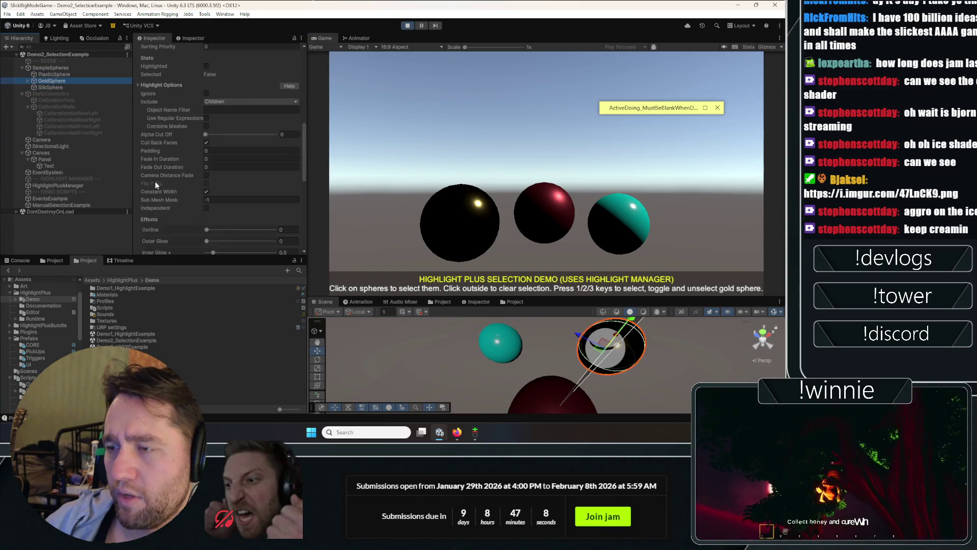
{"action": "scroll", "coordinate": [157, 162], "scroll_direction": "up", "scroll_amount": 10}
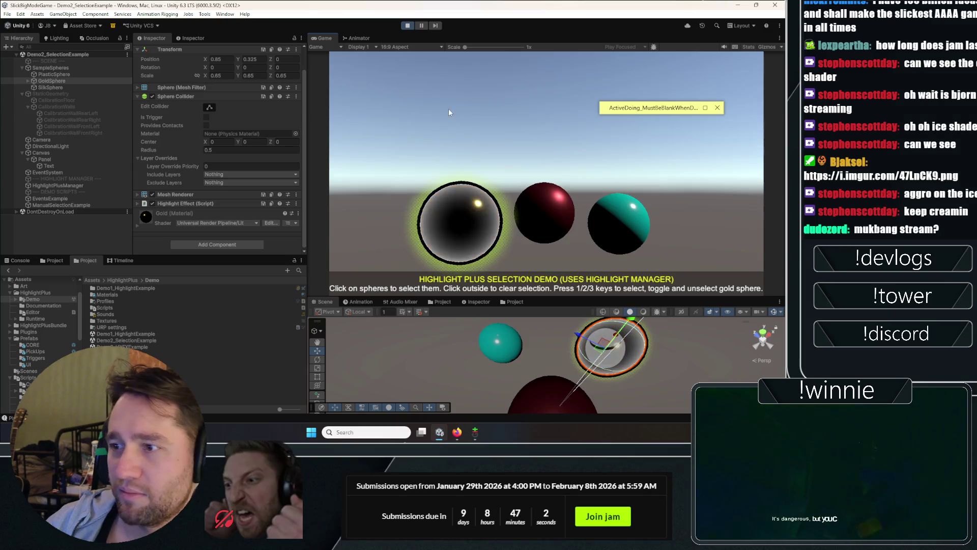
{"action": "left_click", "coordinate": [632, 216]}
{"action": "left_click", "coordinate": [523, 199]}
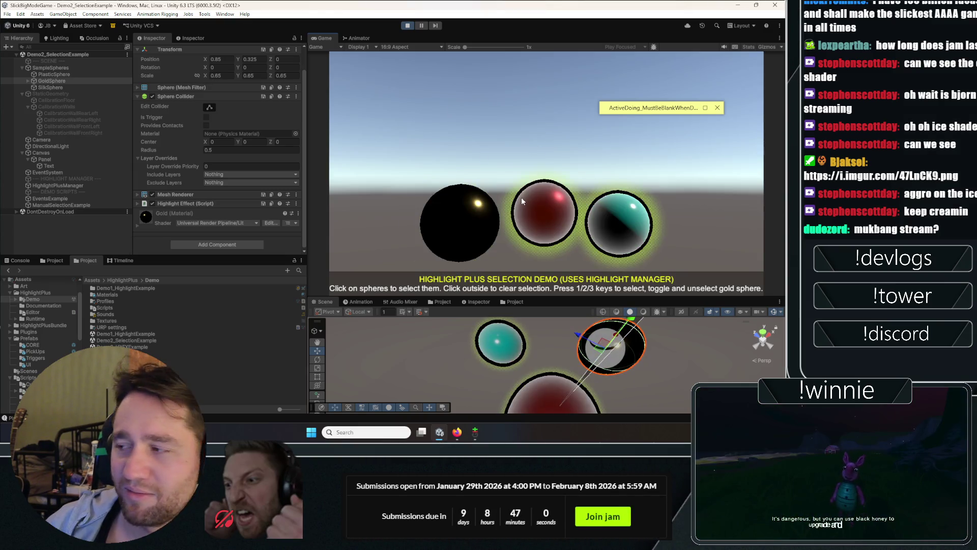
{"action": "left_click", "coordinate": [458, 217]}
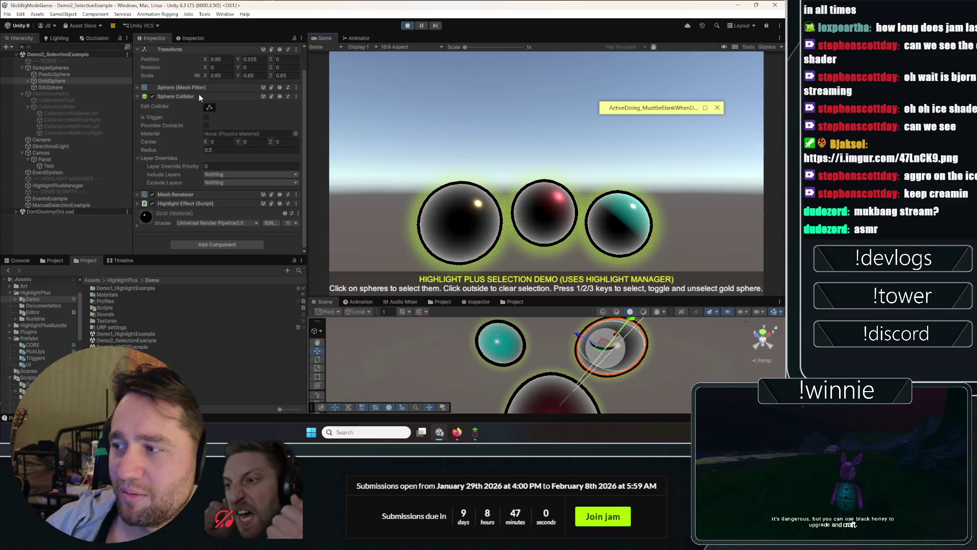
Step: Collapse PlasticSphere's Highlight Effect component in the Inspector
{"action": "left_click", "coordinate": [51, 74]}
{"action": "left_click", "coordinate": [202, 206]}
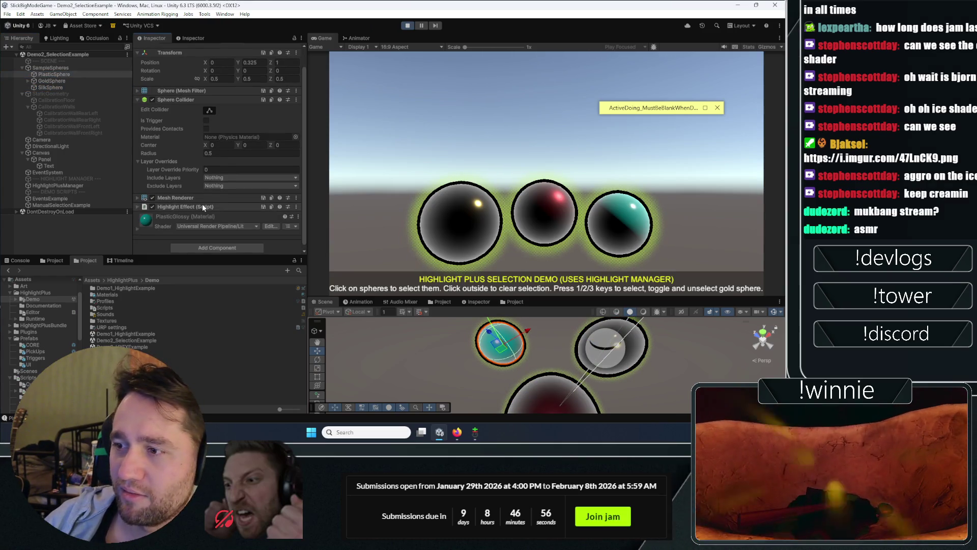
{"action": "left_click", "coordinate": [202, 205]}
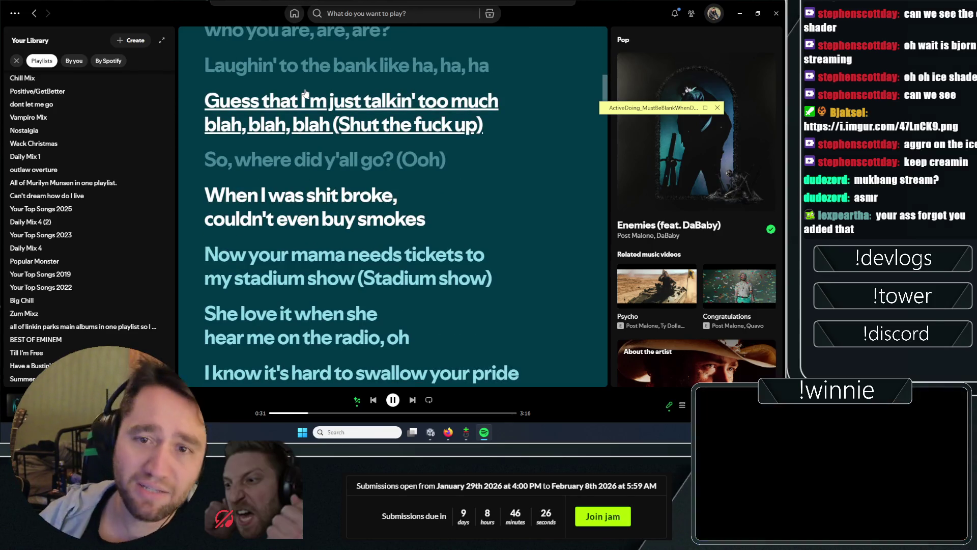
Step: Close the Spotify window playing 'Enemies (feat. DaBaby)' to return to Unity
{"action": "key", "text": "alt+F4"}
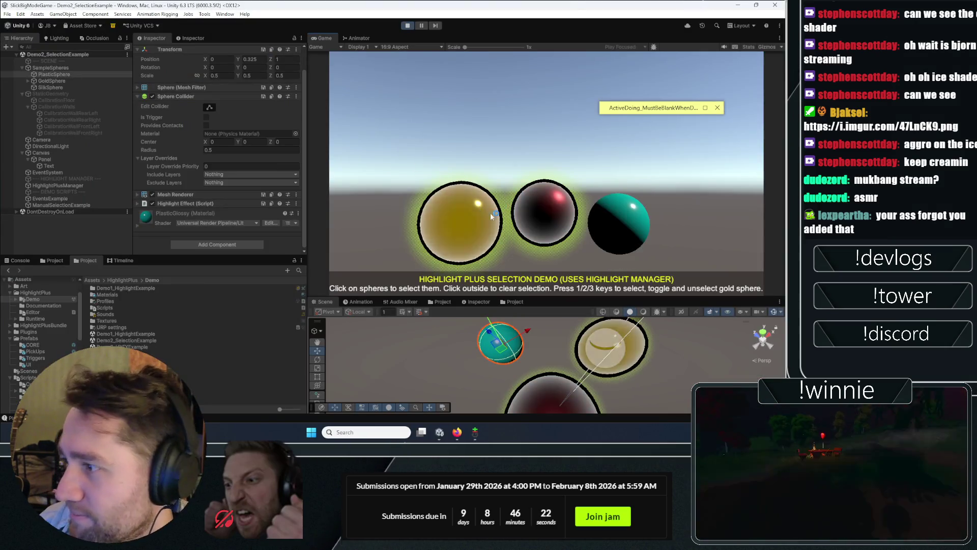
Step: Select the Demo2_SelectionExample scene row to deselect PlasticSphere and clear all highlights
{"action": "left_click", "coordinate": [78, 55]}
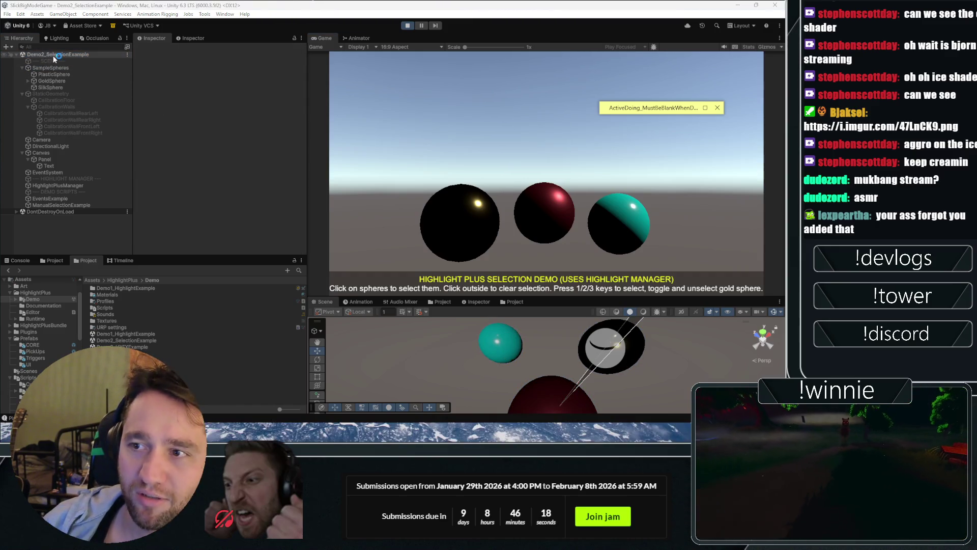